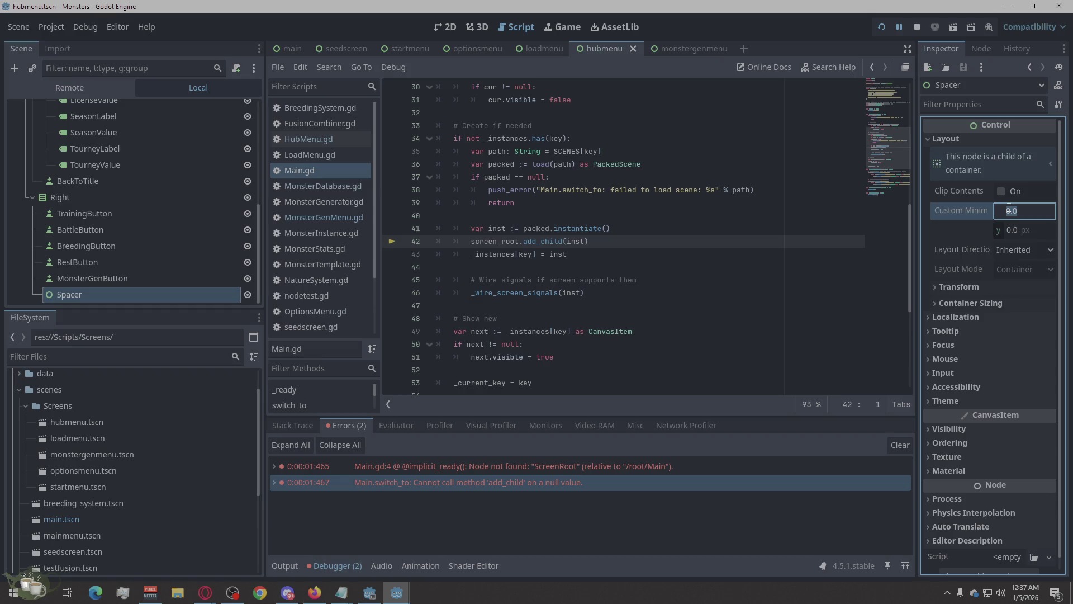
- Give the Spacer a 20 px custom minimum width and save the HubMenu scene
text(20)
key(Return)
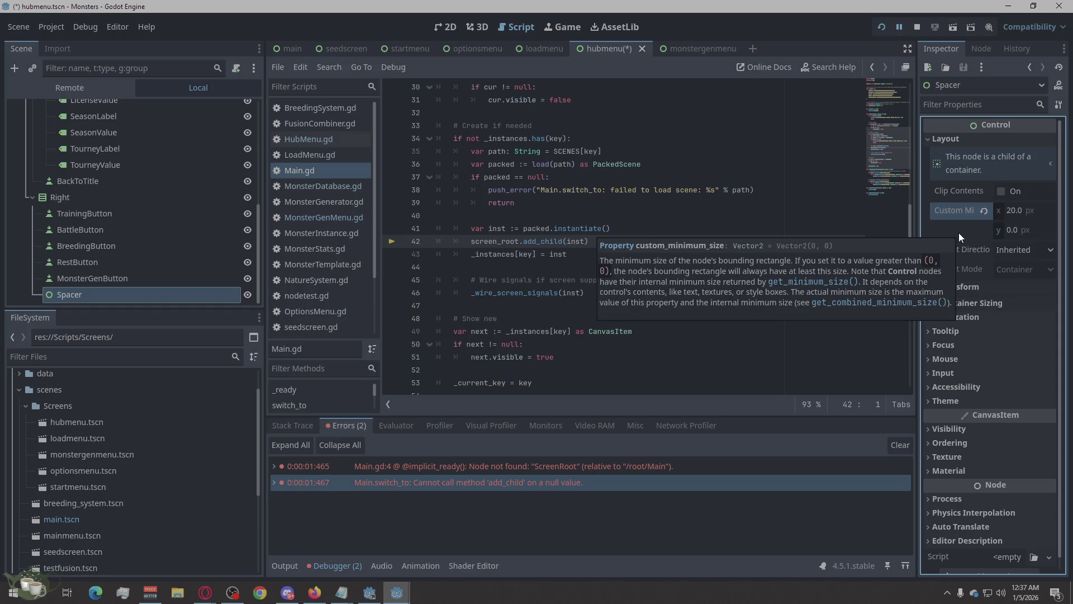
key(ctrl+s)
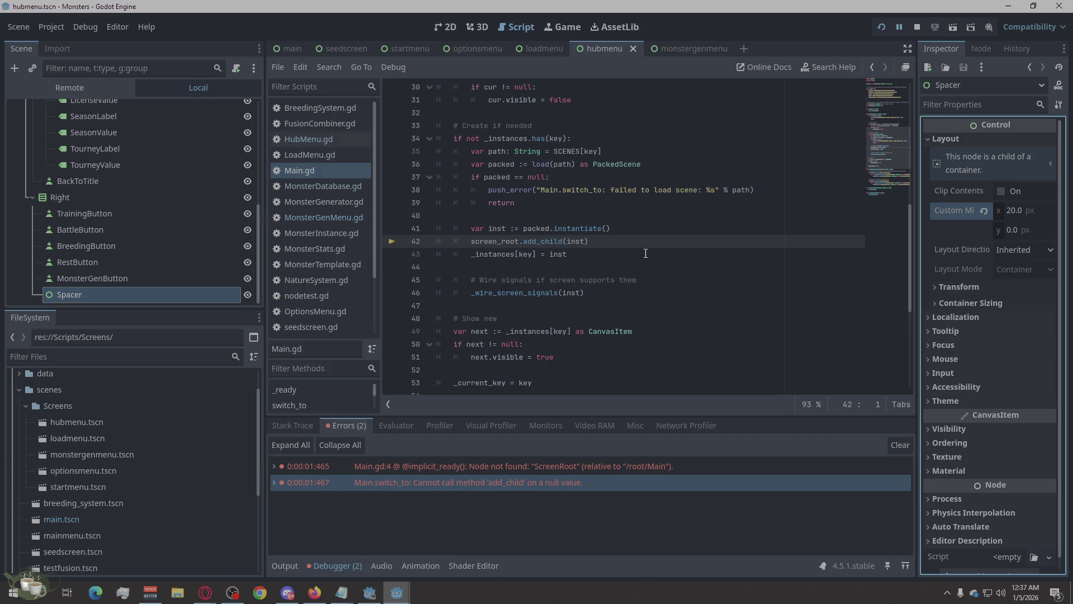
- Turn on Vertical Expand in the Spacer's Container Sizing options
click(938, 288)
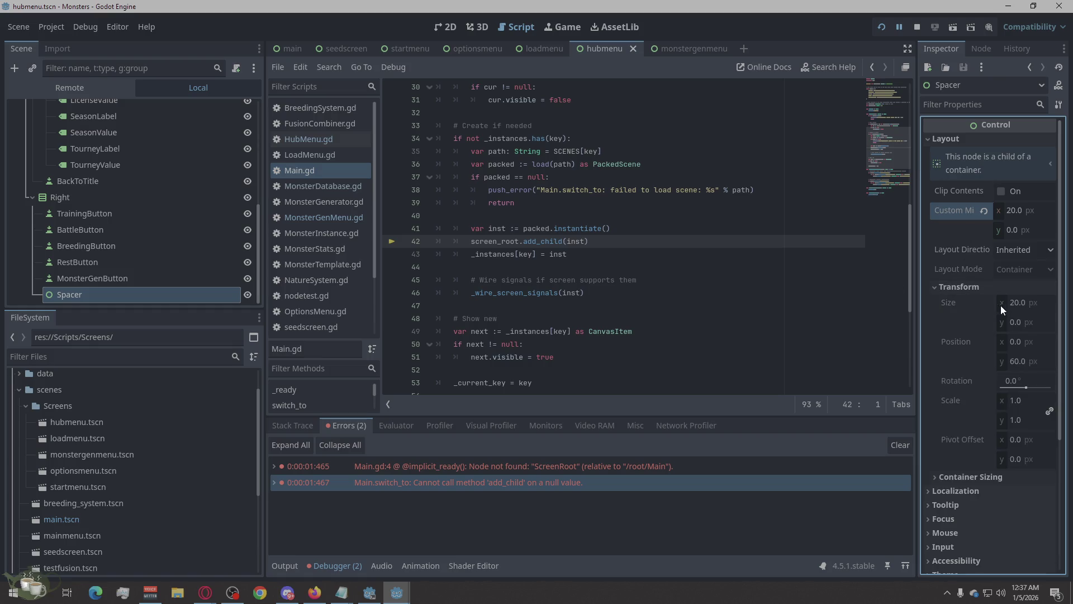
click(969, 476)
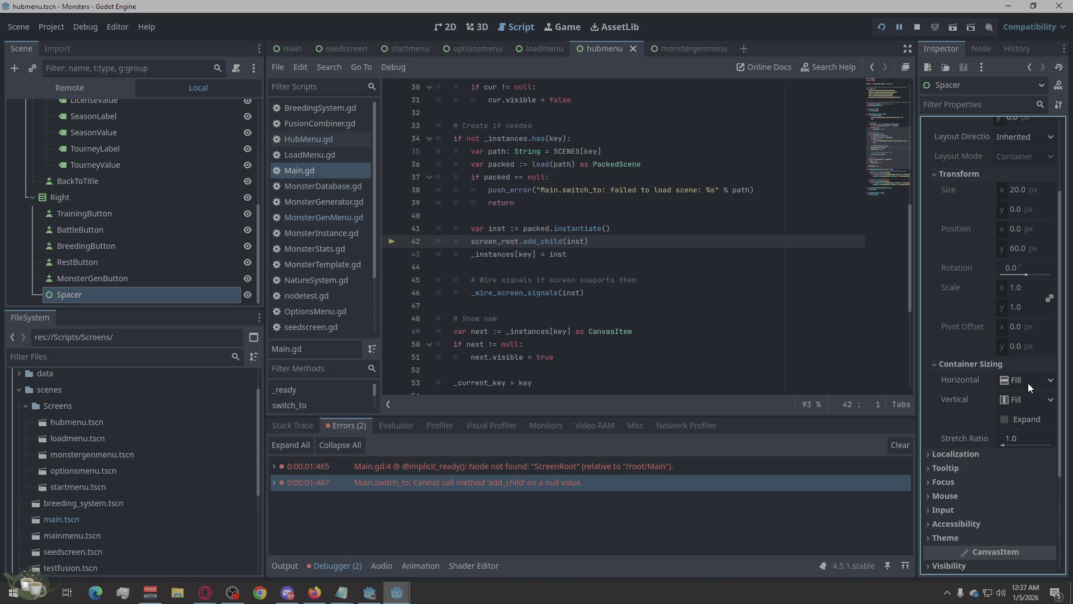
click(1008, 418)
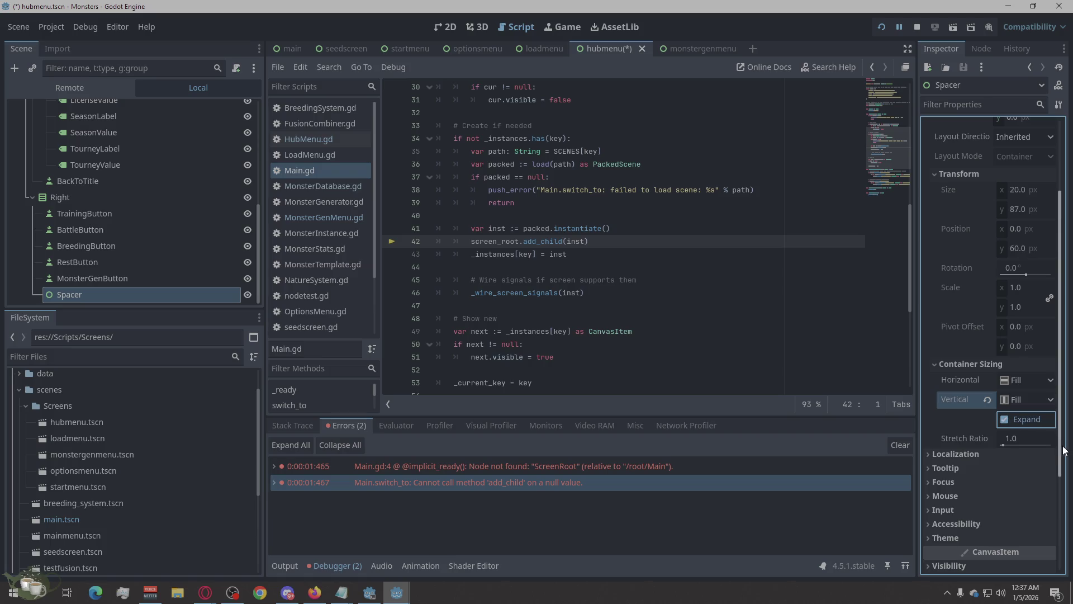
scroll(953, 430, down, 2)
scroll(953, 430, up, 5)
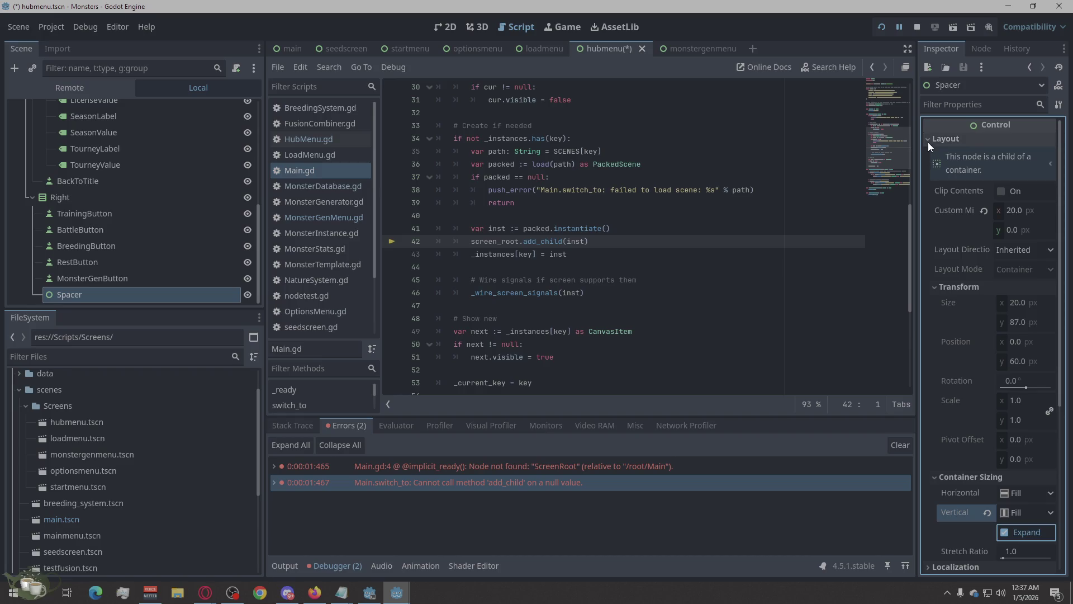
click(928, 139)
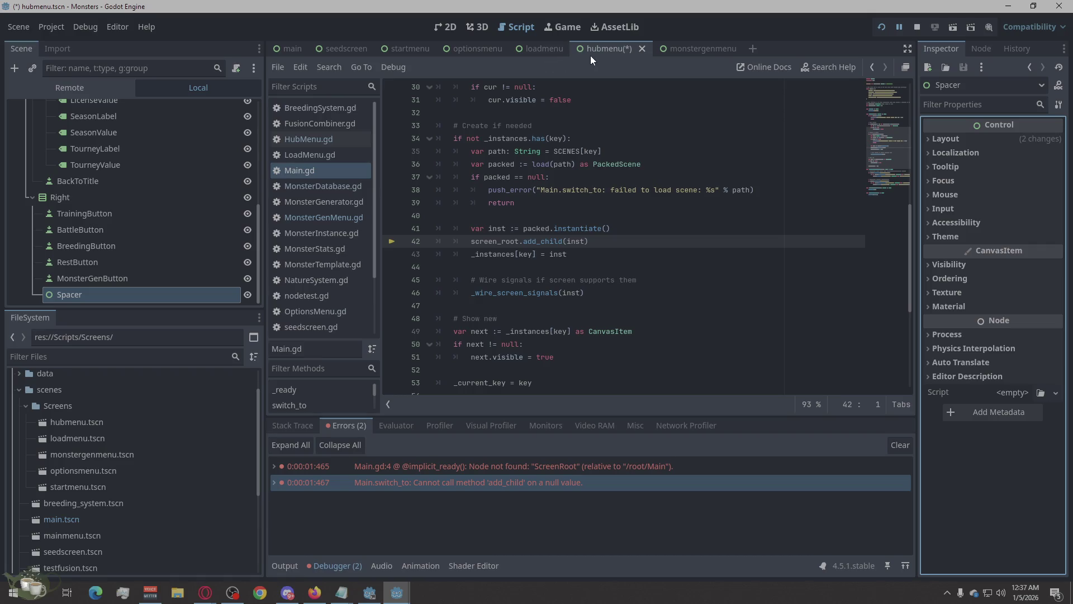
key(ctrl+a)
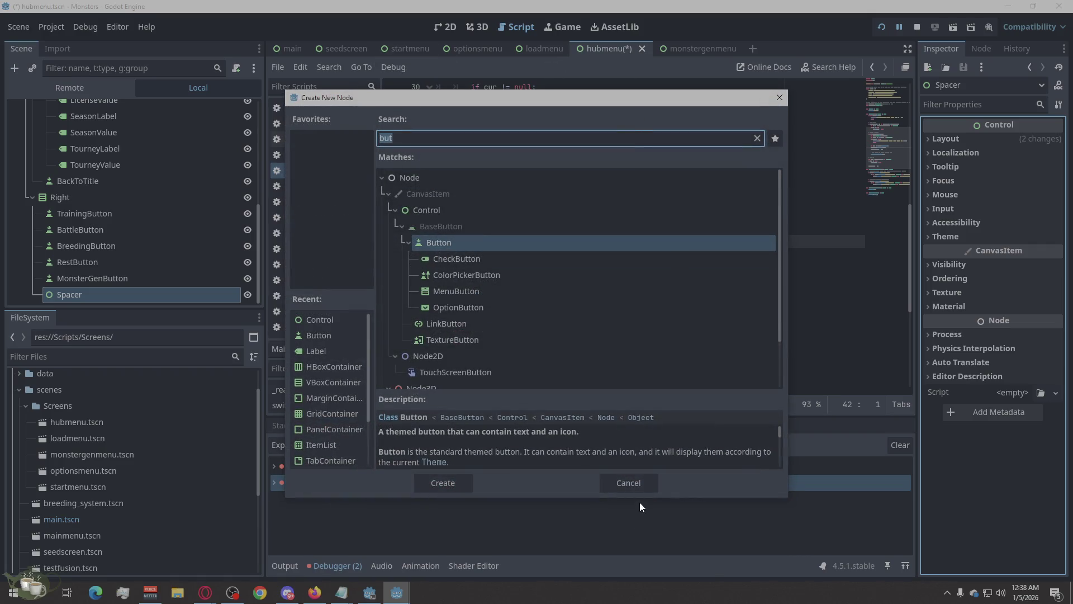
- Dismiss the Create New Node dialog, save HubMenu, and switch to the main scene tab
click(641, 489)
key(ctrl+s)
scroll(158, 247, up, 3)
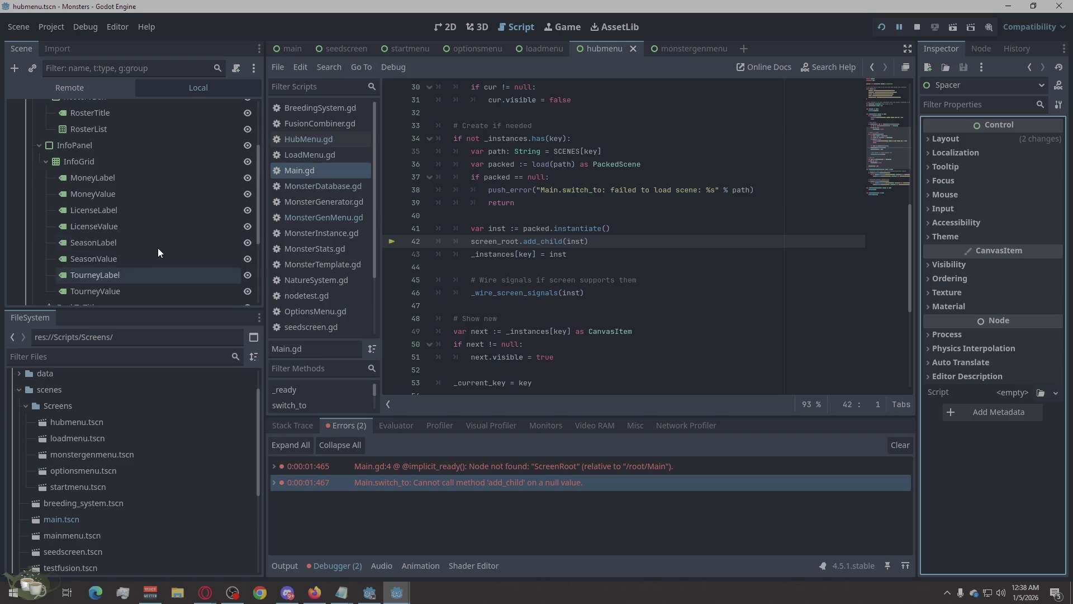
scroll(158, 247, up, 3)
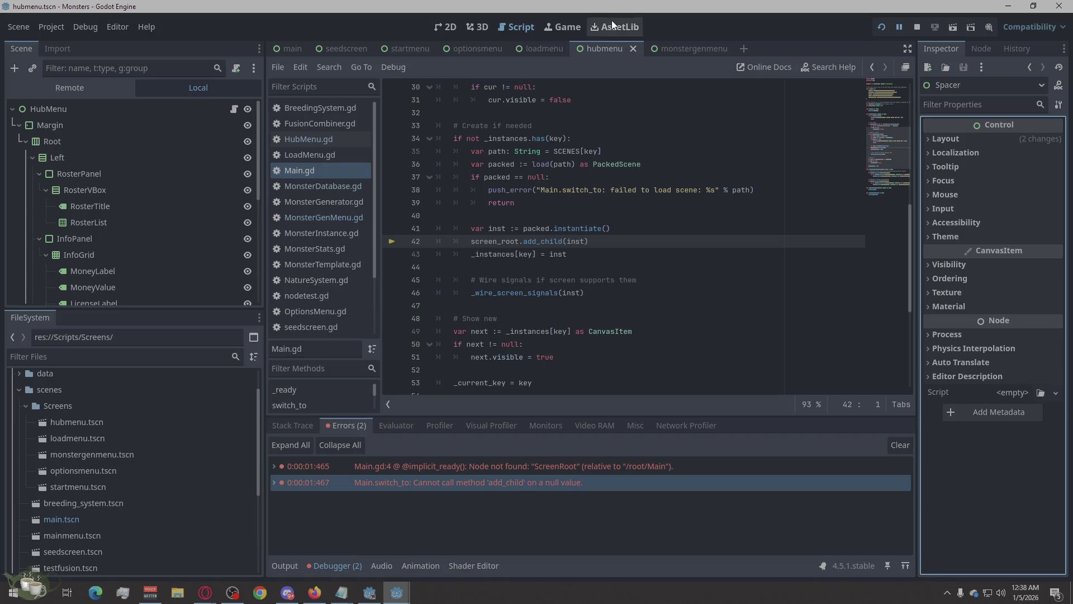
click(537, 49)
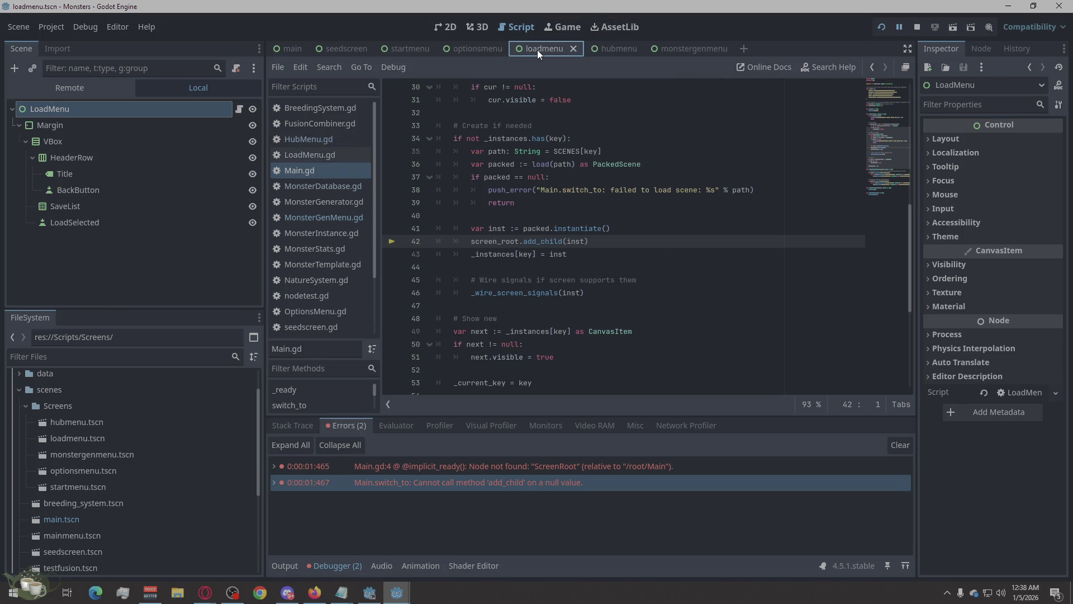
key(alt+Tab)
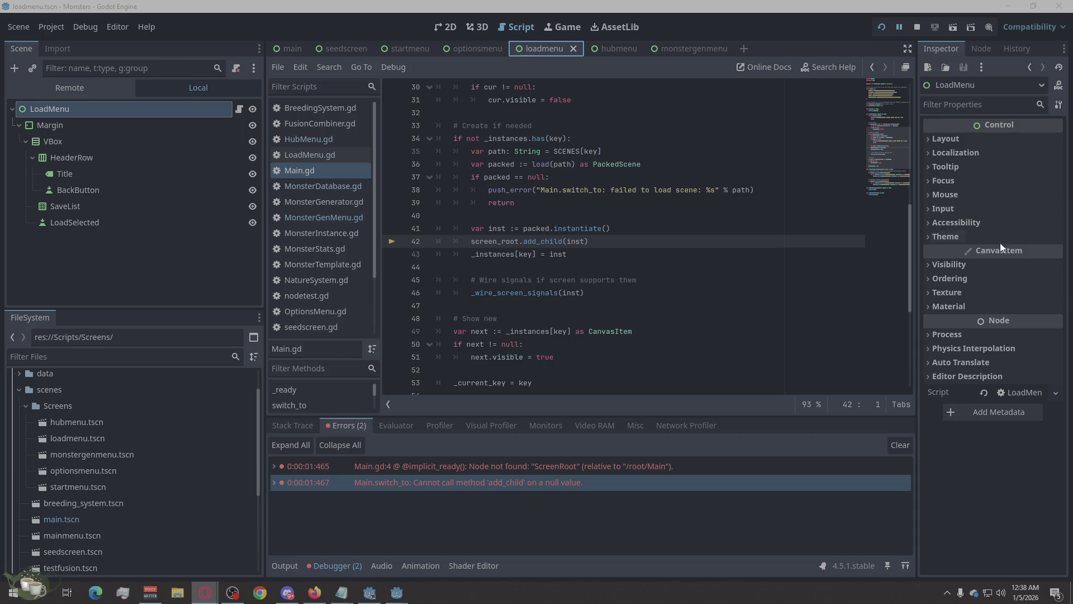
click(292, 50)
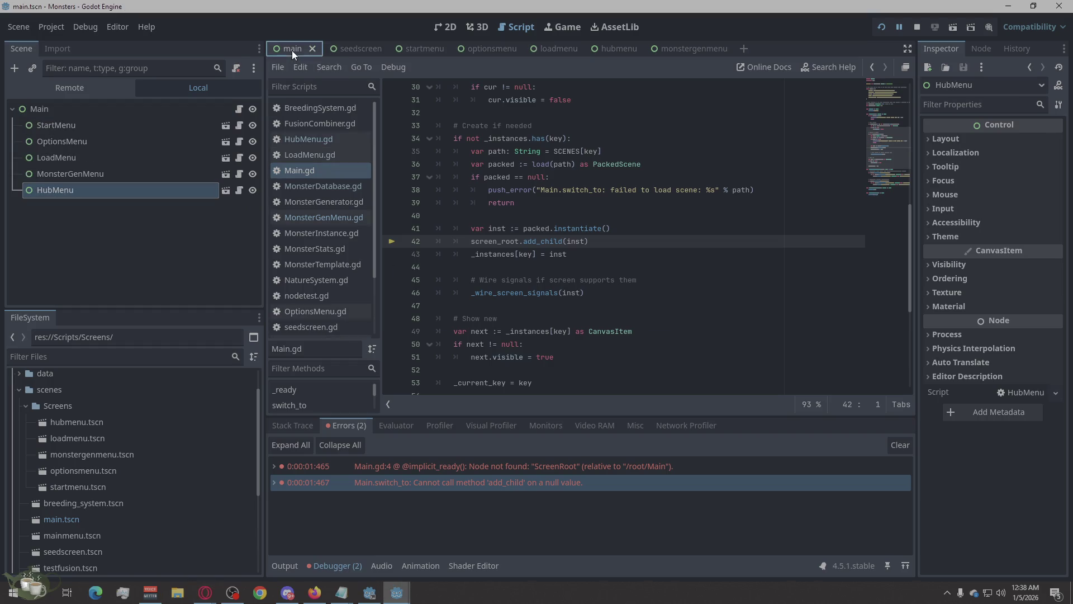
- Cut the five menu nodes, StartMenu through HubMenu, out of Main
click(139, 266)
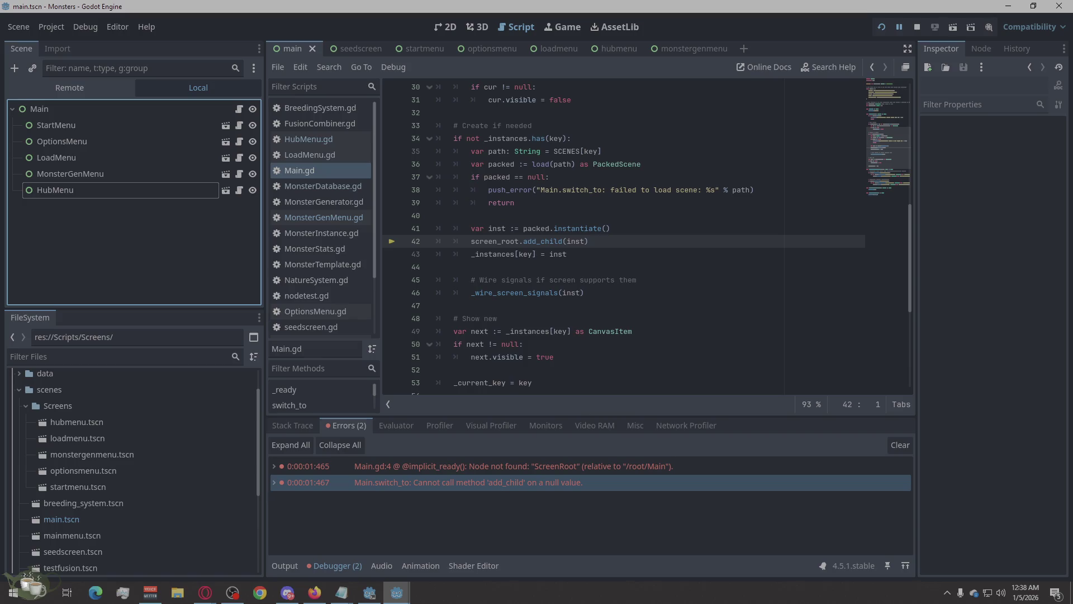
click(75, 127)
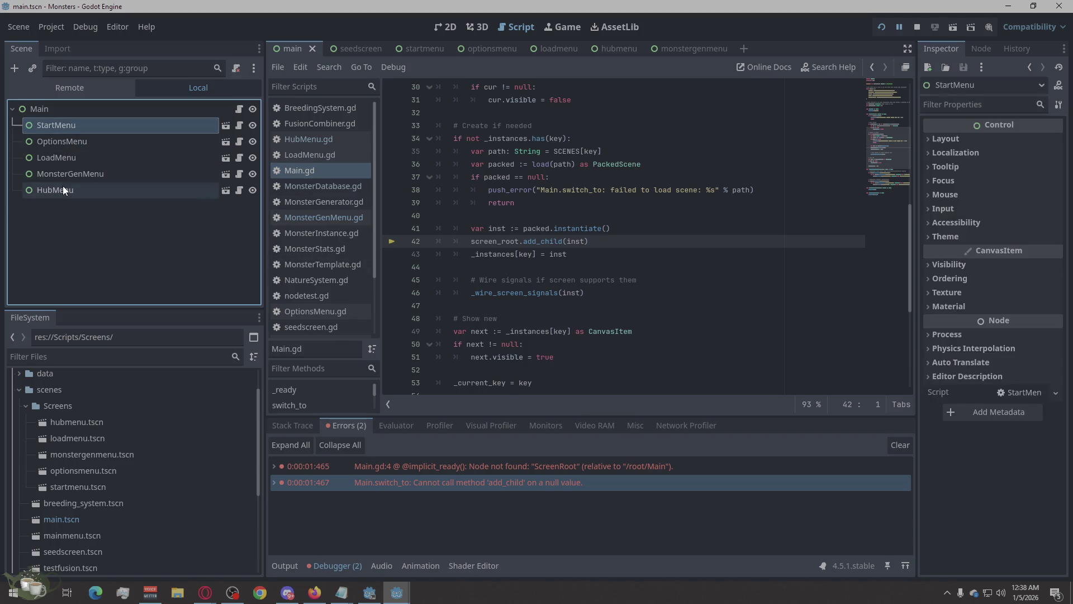
shift+click(64, 187)
right_click(83, 167)
click(114, 182)
- Add a Control child named ScreenRoot under Main and save the main scene
right_click(58, 109)
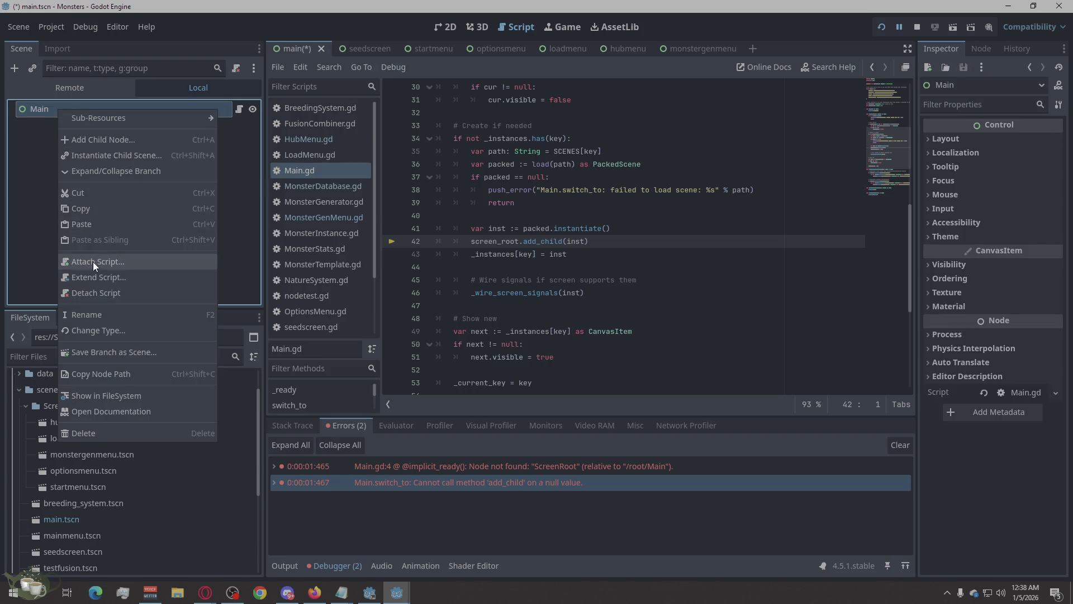
click(147, 137)
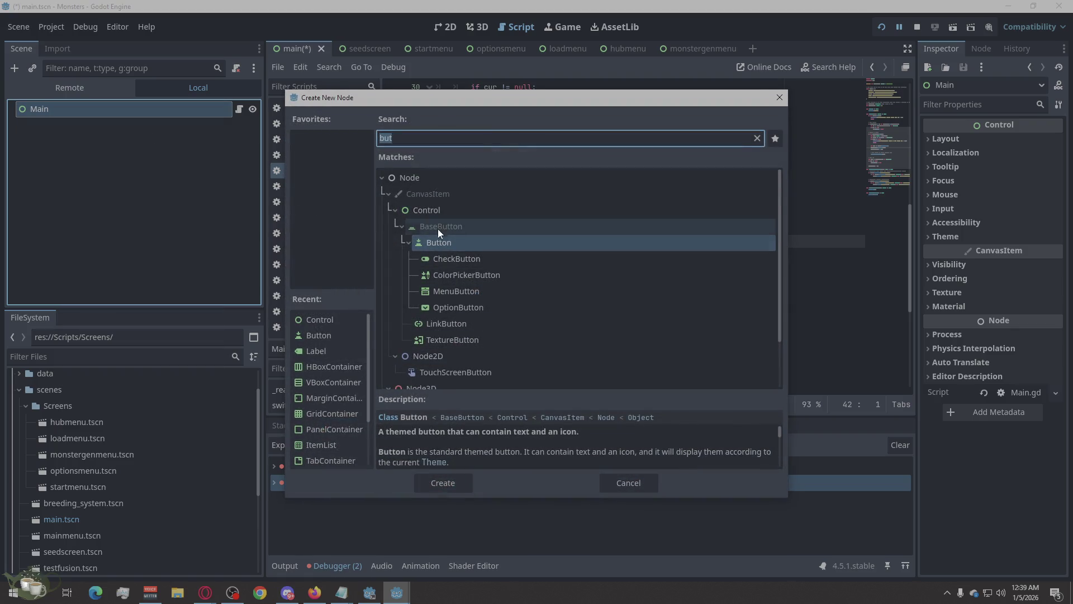
click(470, 210)
click(462, 486)
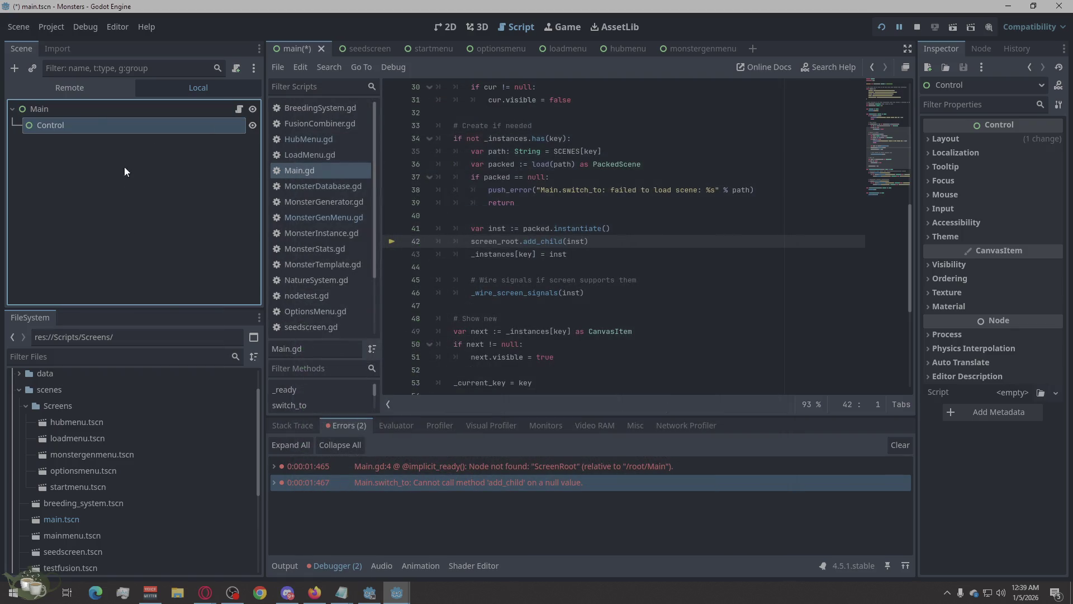
double_click(95, 124)
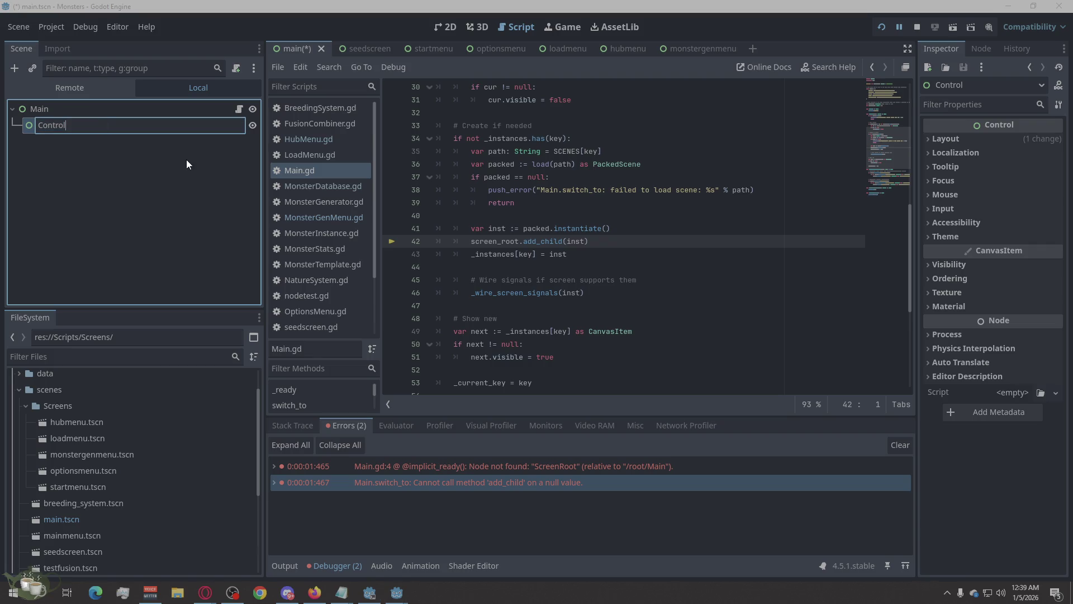
text(Screen)
text(Root)
key(Return)
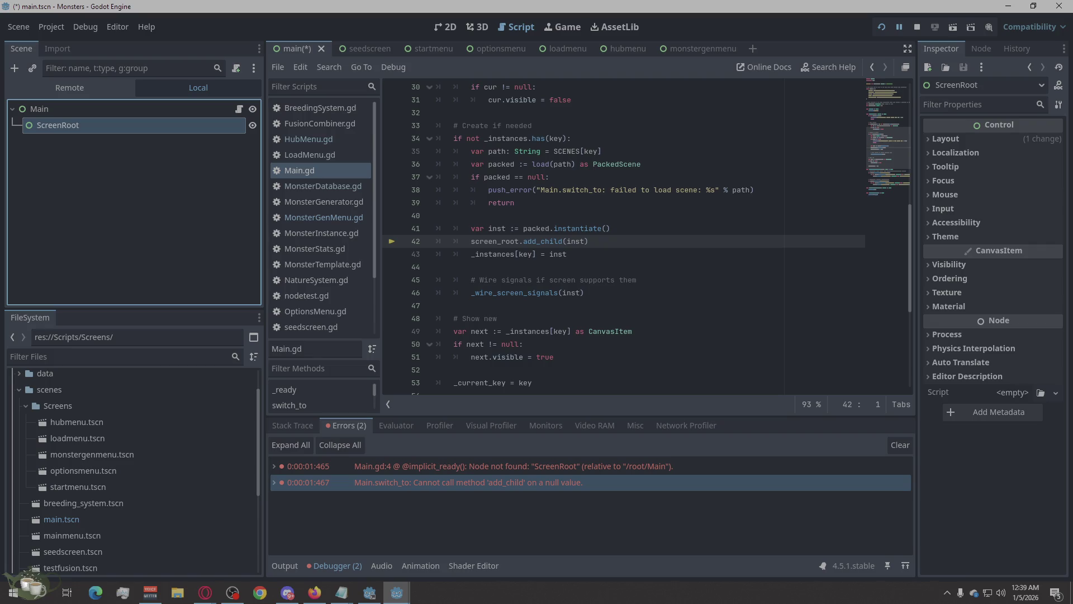
key(ctrl+s)
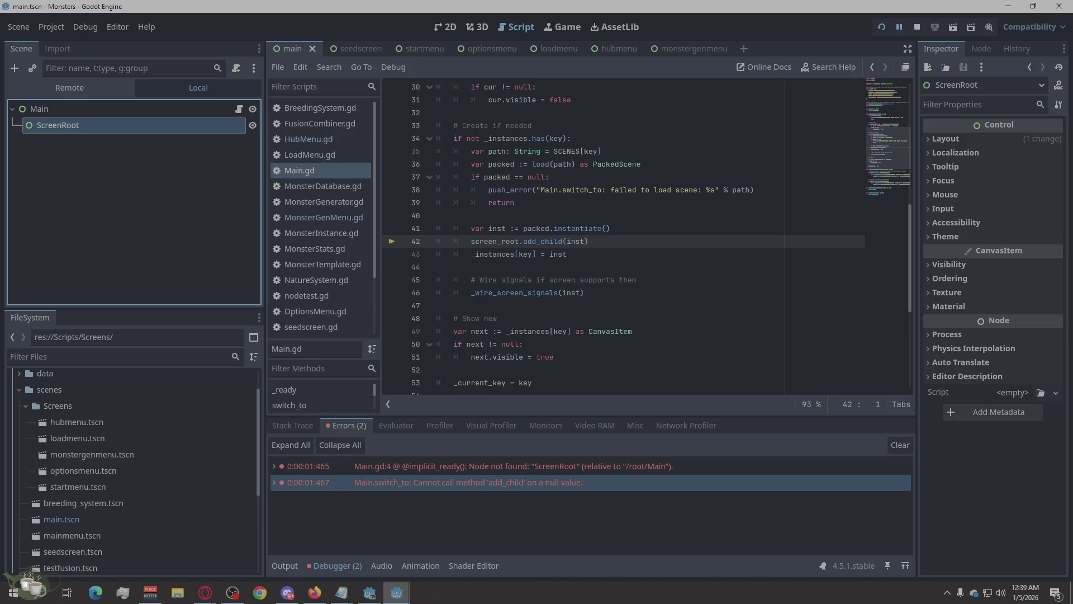
- Expand the add_child error's stack trace in the Debugger's Errors tab
click(205, 592)
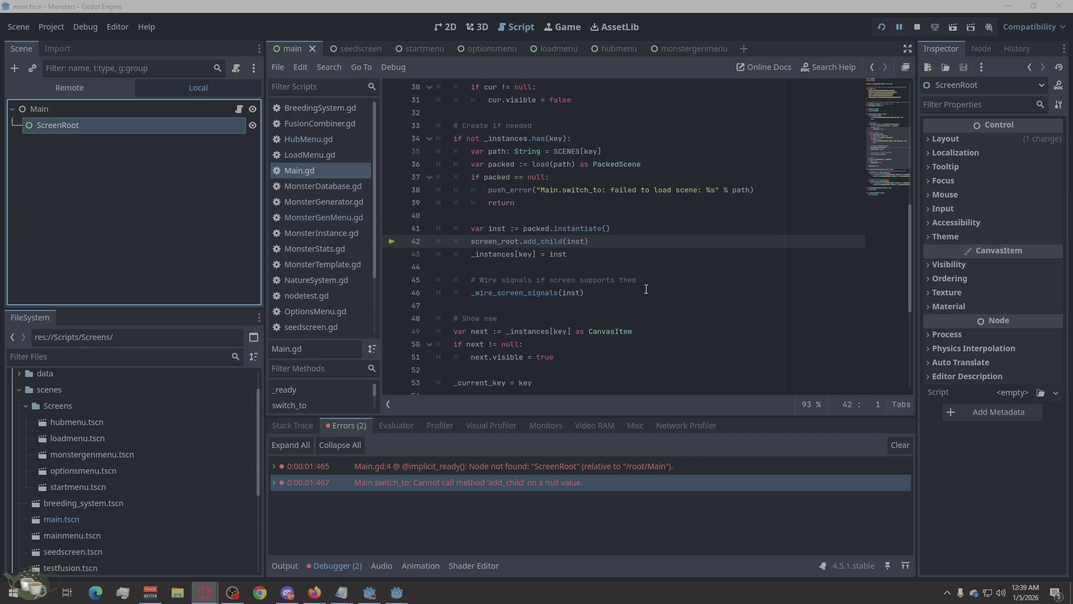
click(479, 466)
click(475, 481)
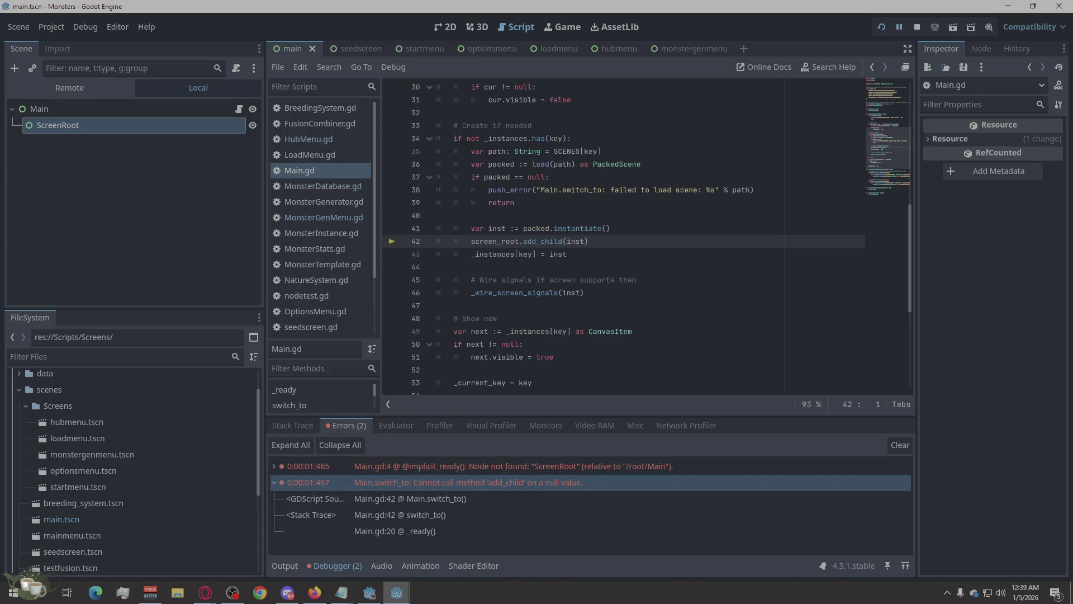
click(205, 592)
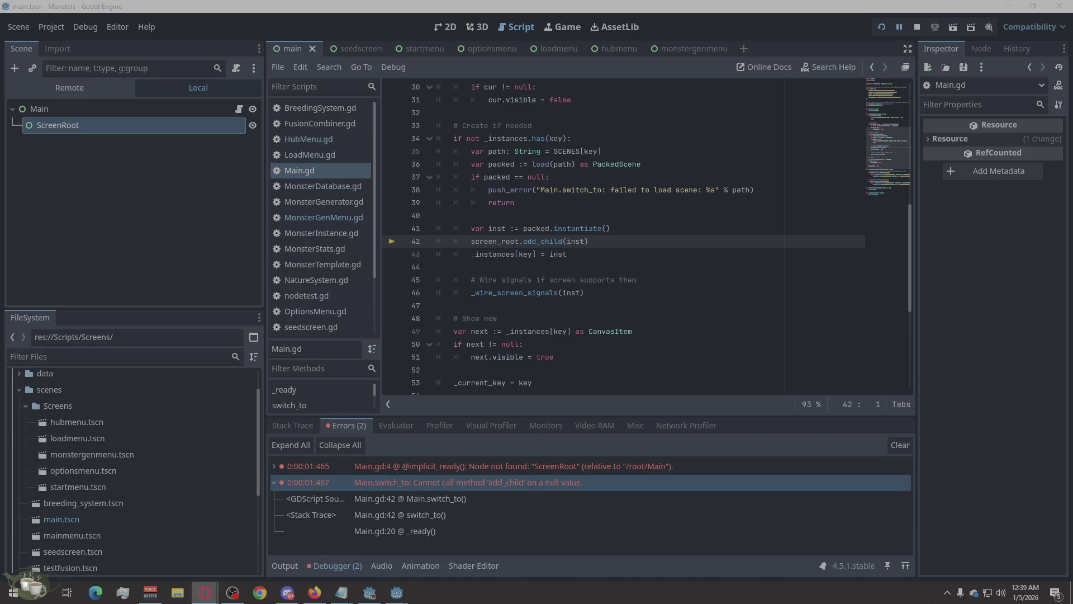
mouse_move(568, 240)
scroll(567, 241, up, 1)
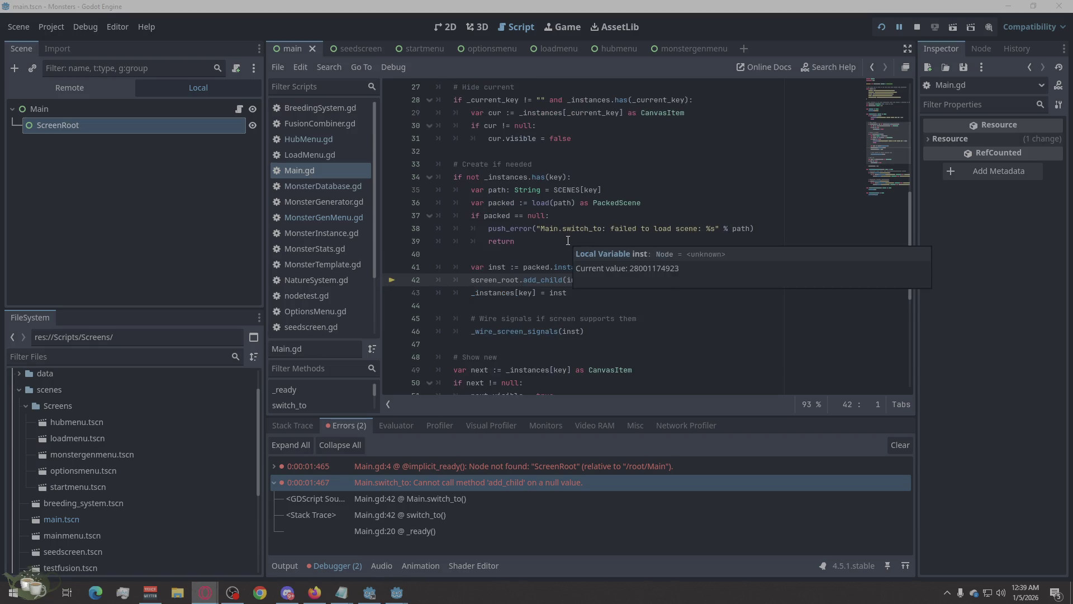
scroll(752, 301, down, 1)
scroll(752, 301, up, 2)
scroll(752, 300, up, 3)
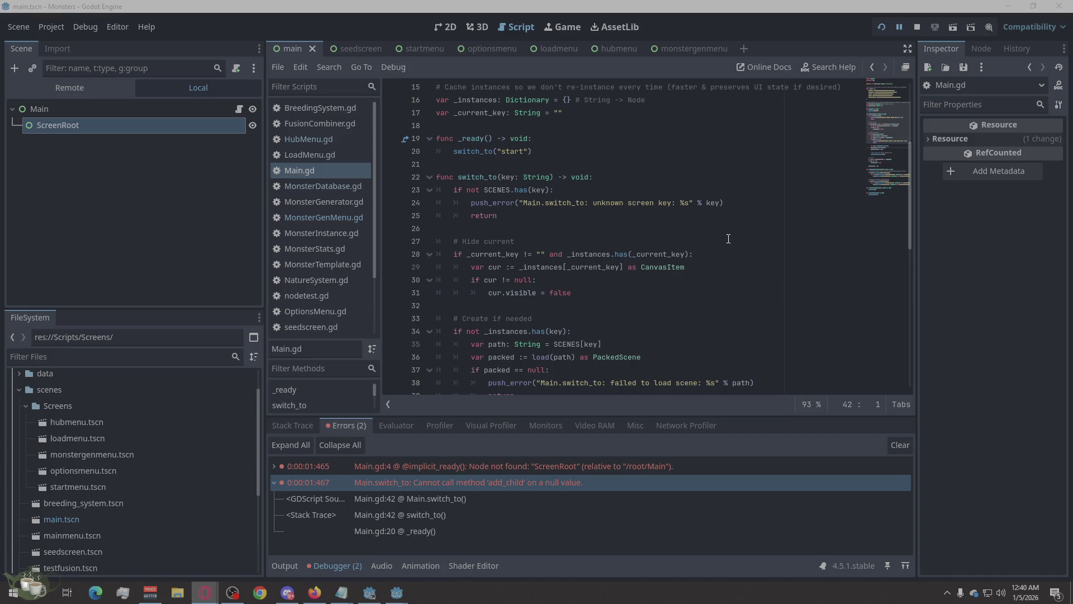
scroll(728, 238, down, 5)
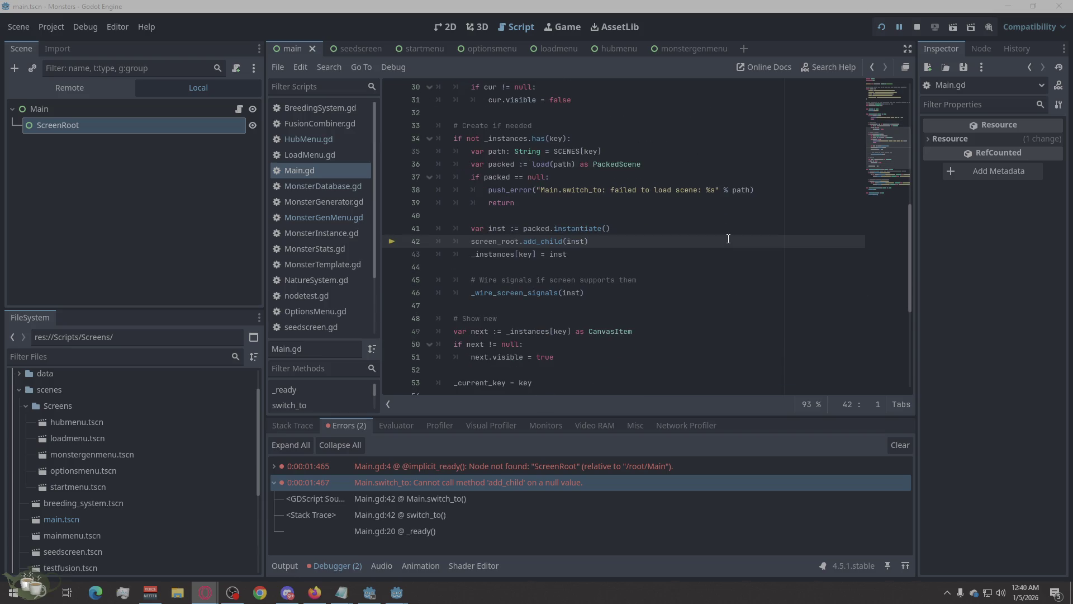
- Scroll Main.gd to the switch_to function around lines 37–42 and place the caret there
scroll(728, 238, down, 6)
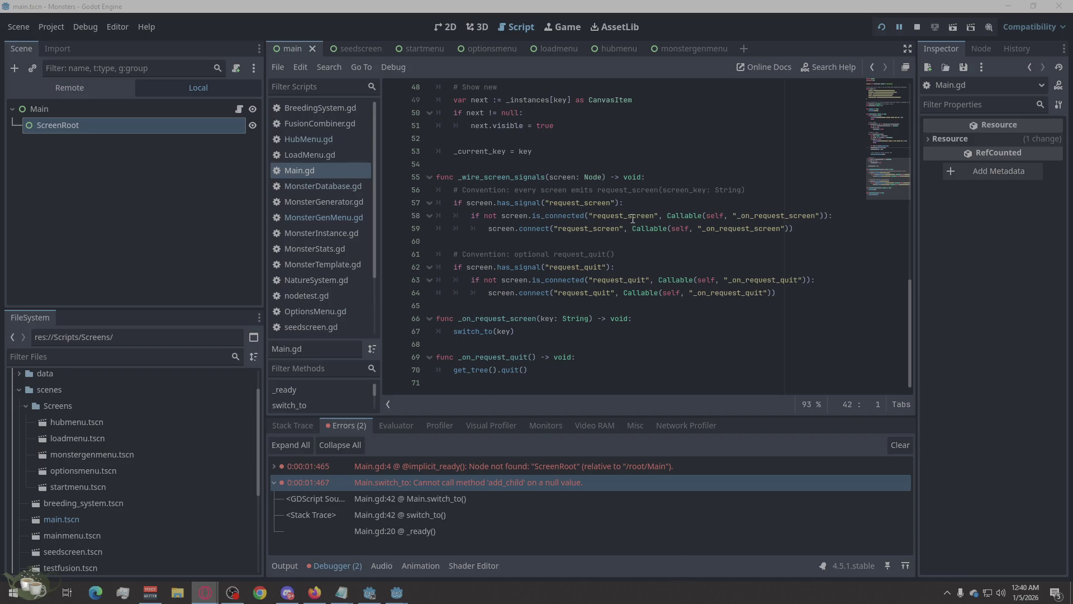
scroll(503, 258, up, 8)
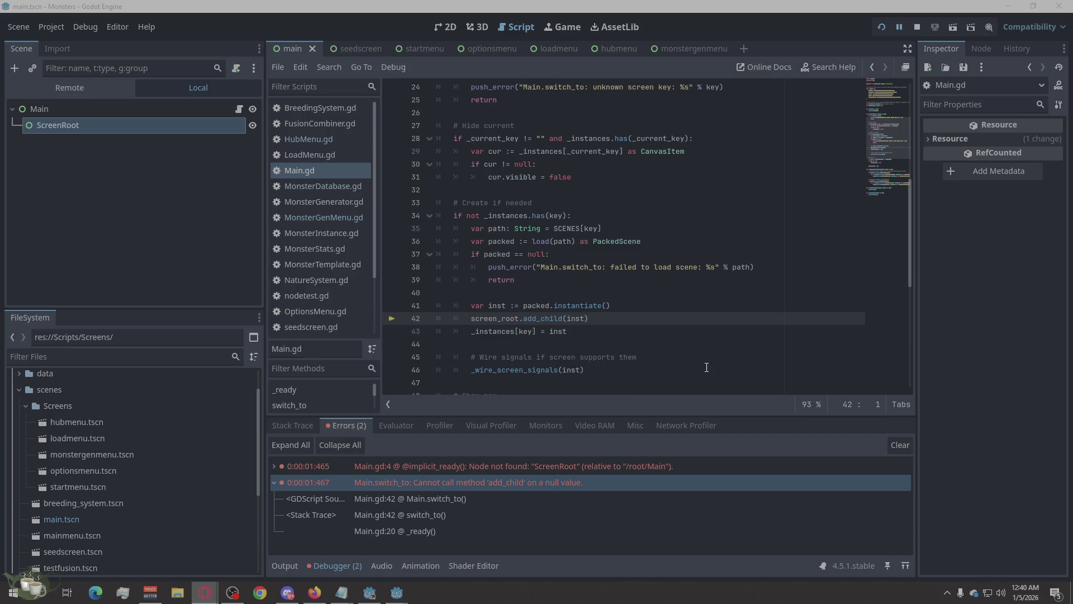
scroll(707, 367, up, 4)
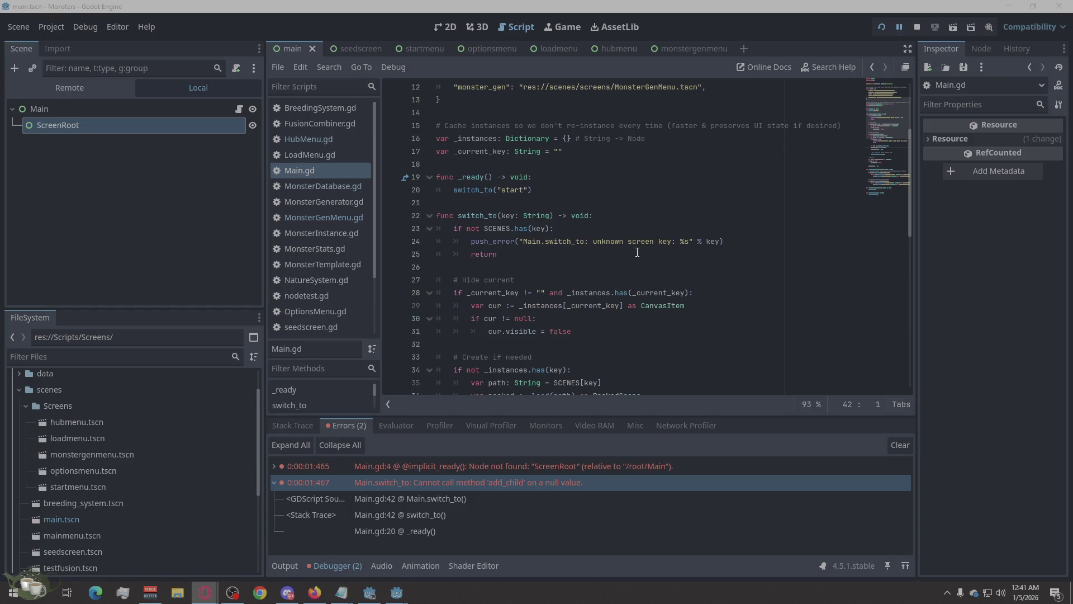
scroll(635, 251, down, 4)
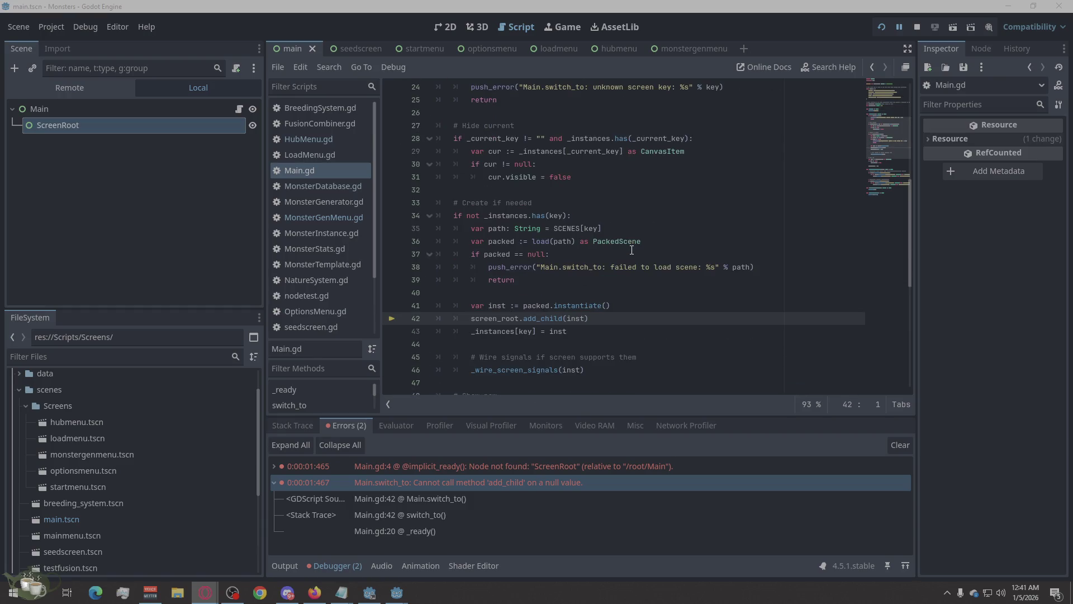
scroll(615, 268, down, 2)
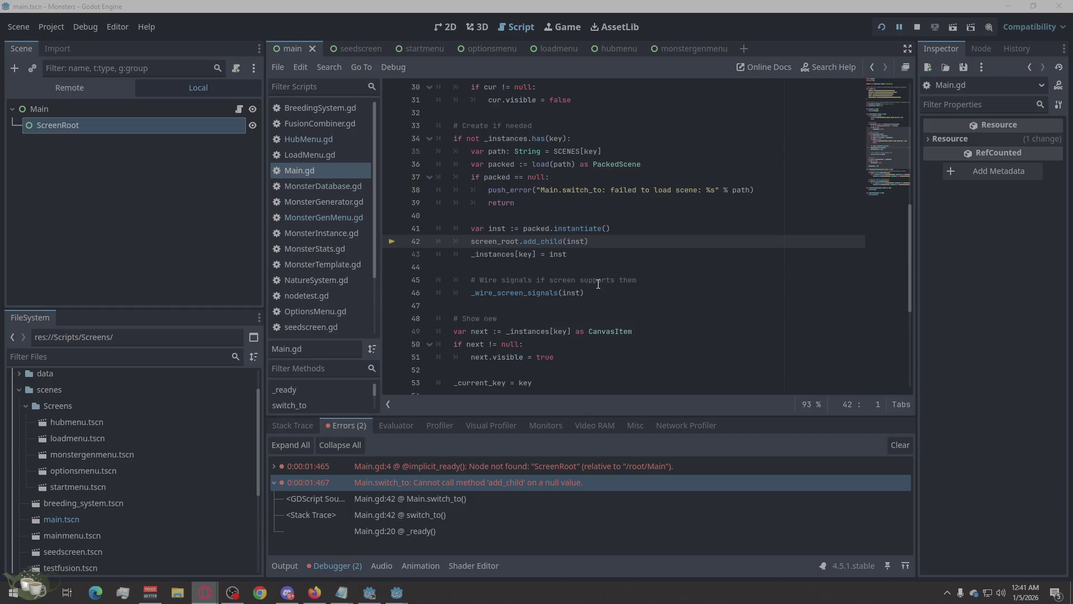
scroll(598, 284, up, 2)
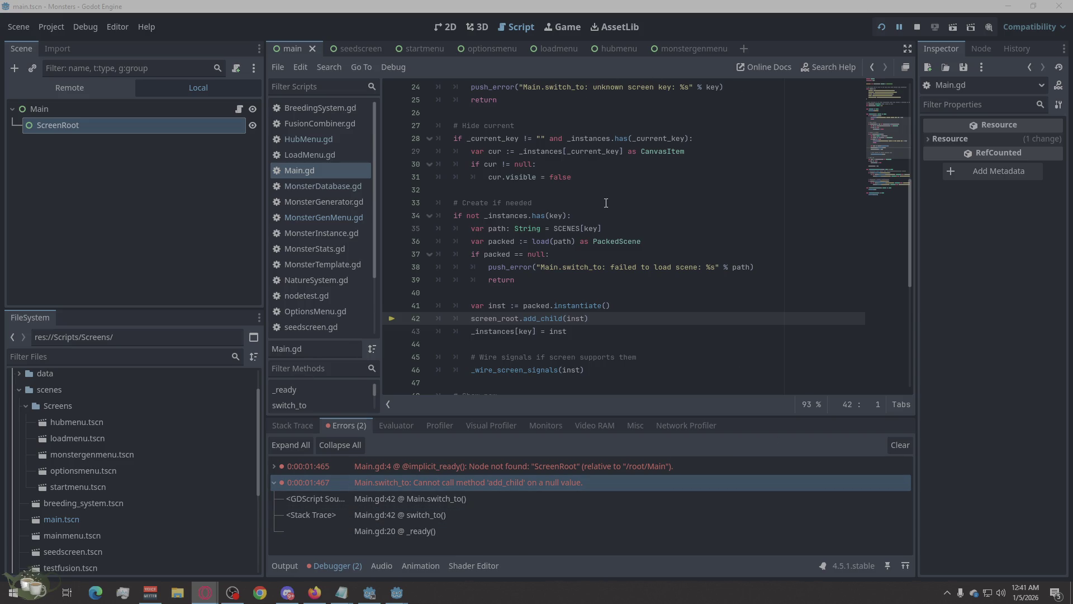
click(774, 254)
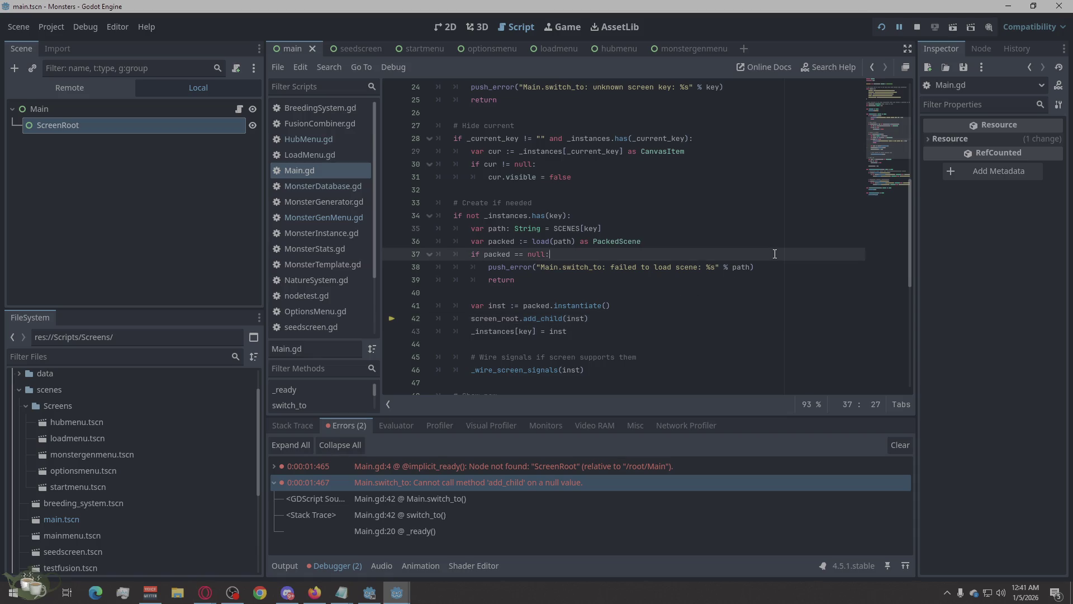
key(ctrl+f)
text(@onready)
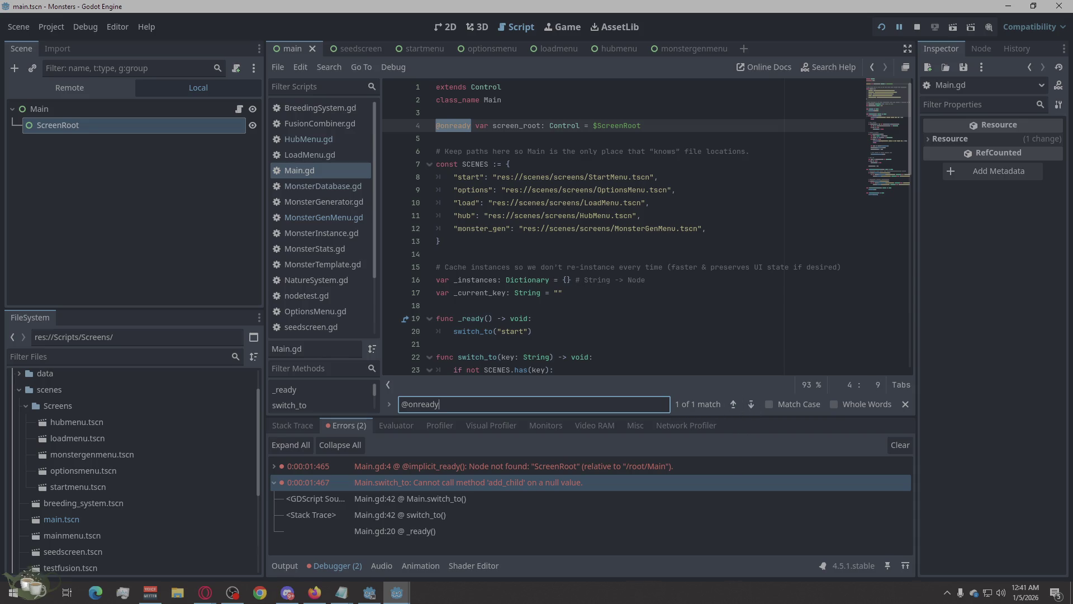
key(alt+Tab)
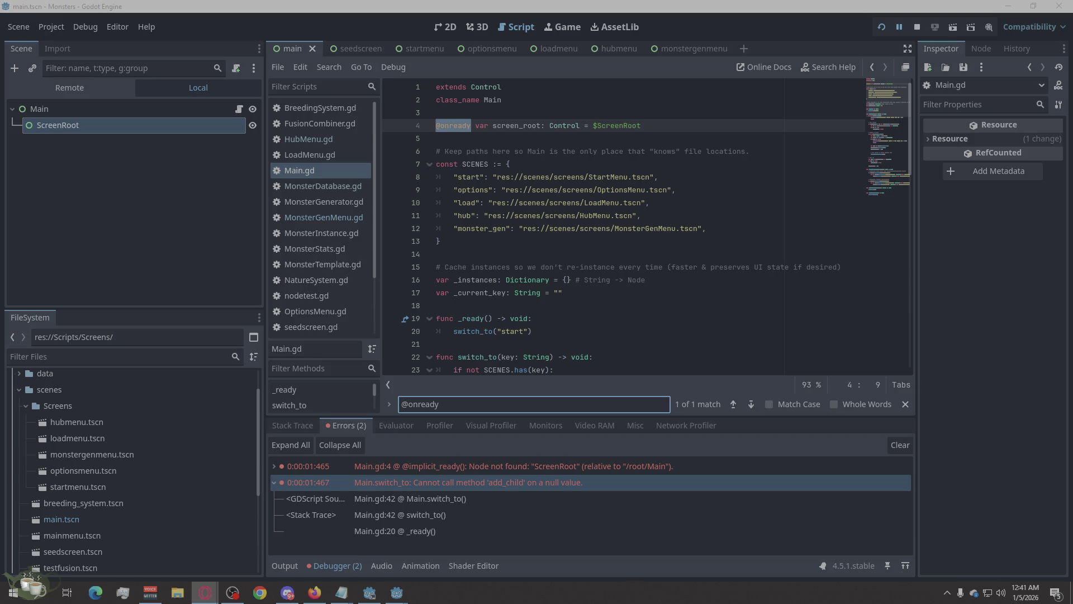
triple_click(665, 125)
text(@onready var screen_root: Control = get_node_or_null("ScreenRoot") as Control)
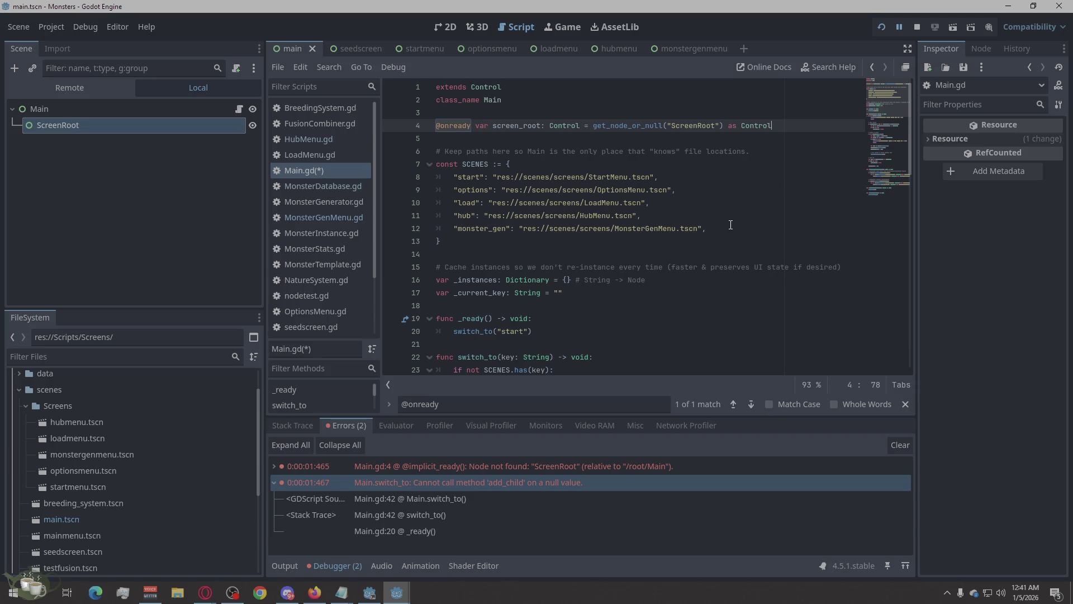
scroll(730, 224, down, 3)
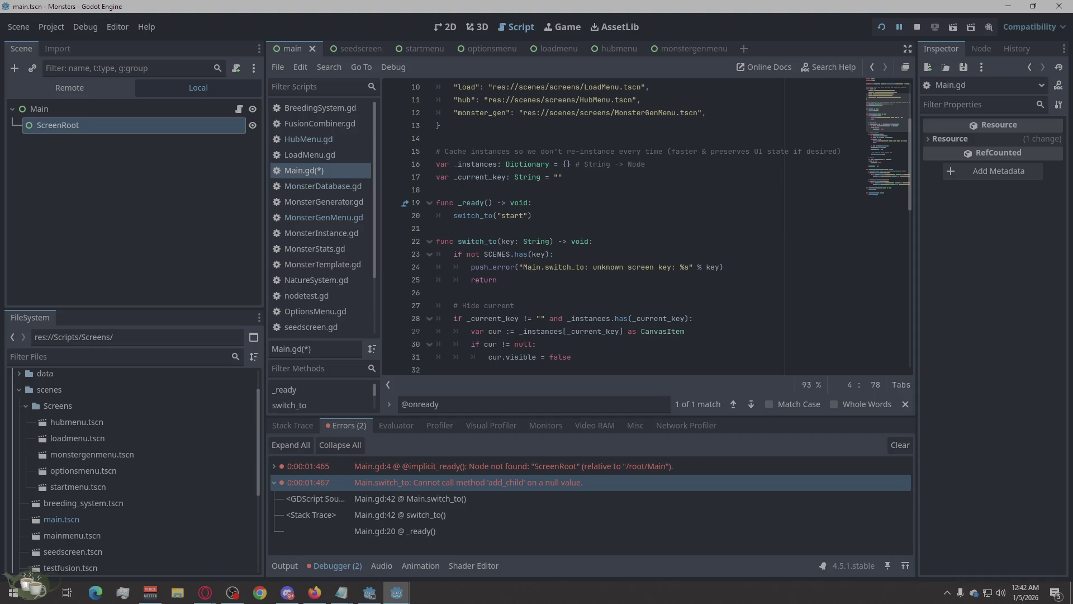
- Search for _ready() and select the _ready function on lines 19–20
click(205, 592)
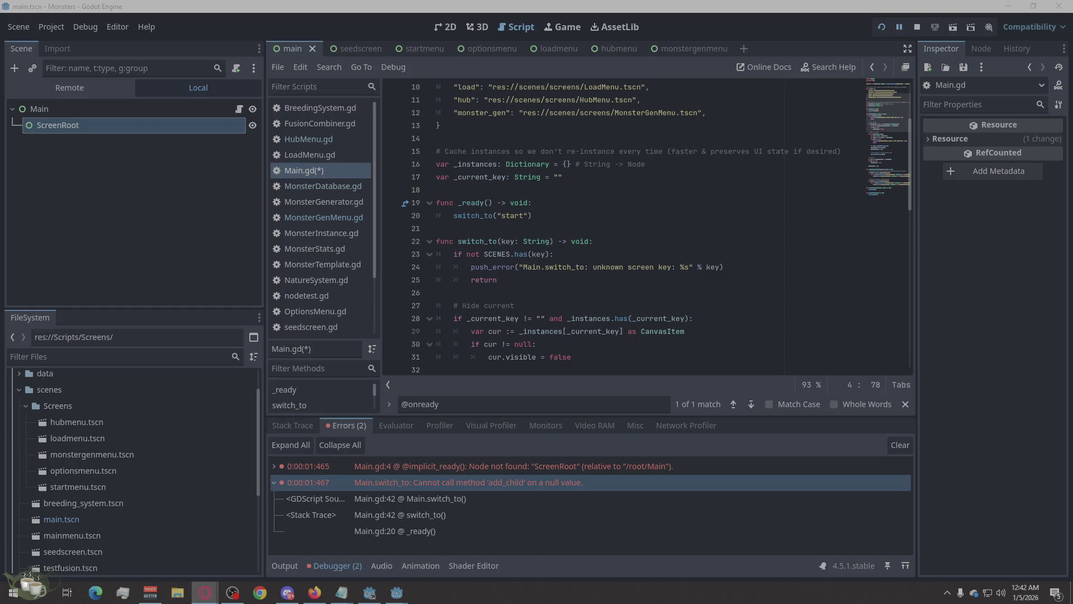
click(563, 405)
key(ctrl+a)
text(_ready())
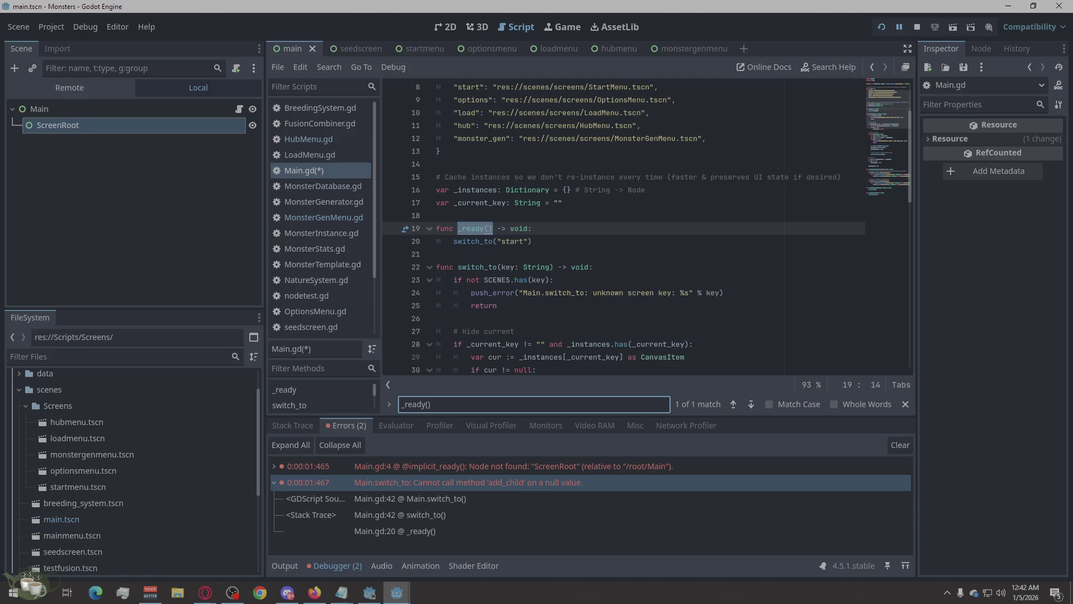
key(alt+Tab)
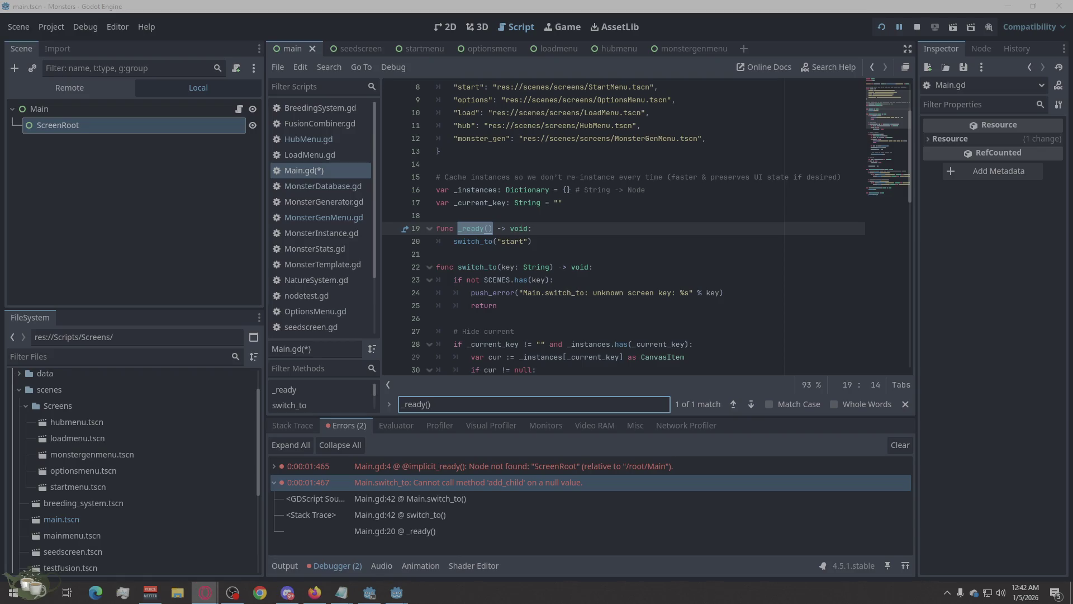
drag(535, 241, 432, 229)
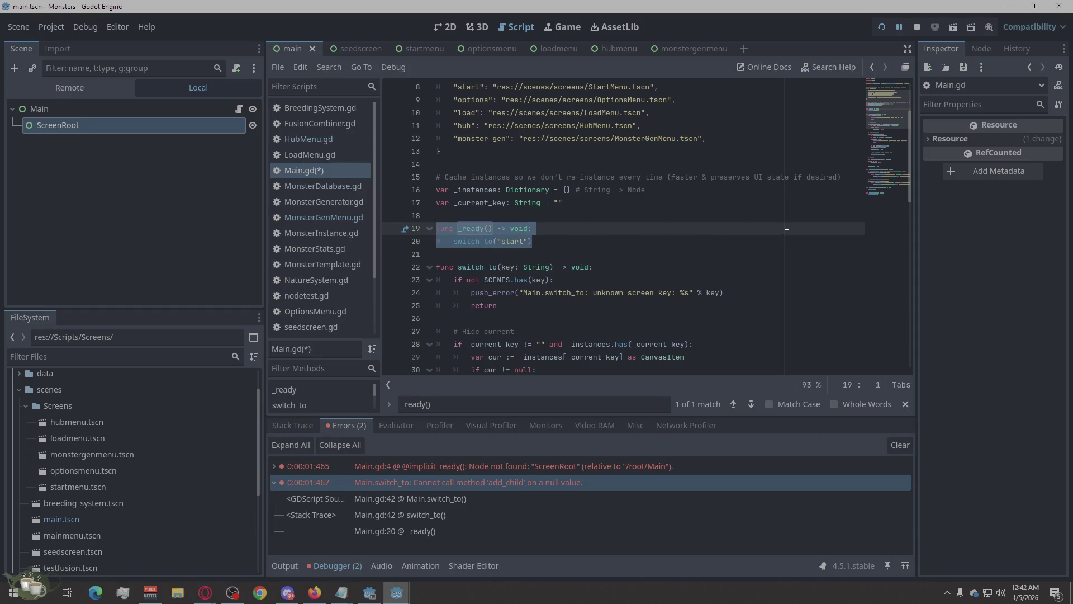
- Paste the screen_root null-check version of _ready and save Main.gd
key(ctrl+v)
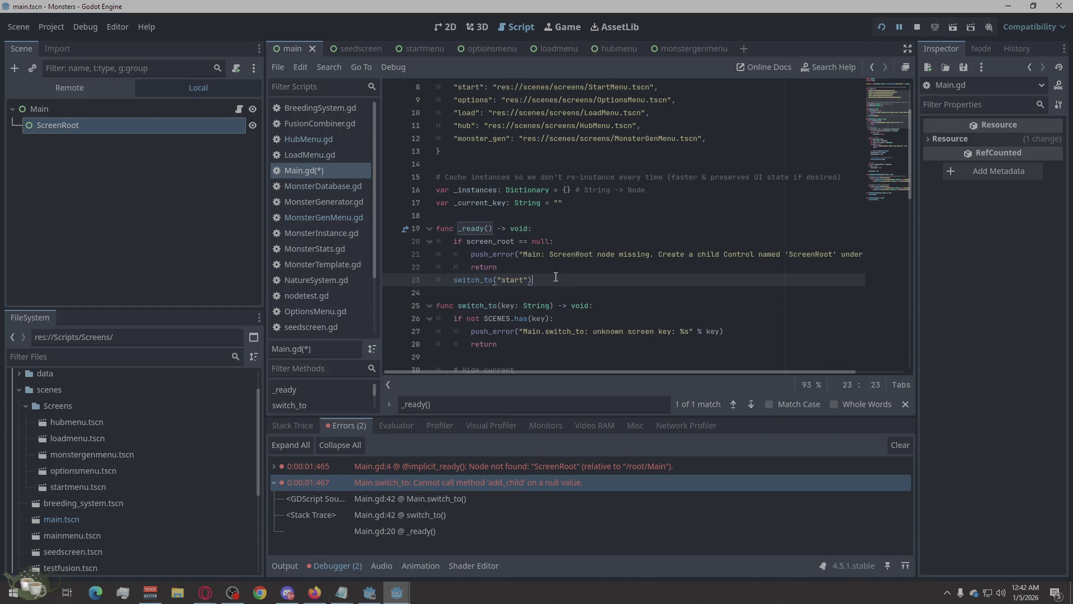
click(669, 250)
key(ctrl+s)
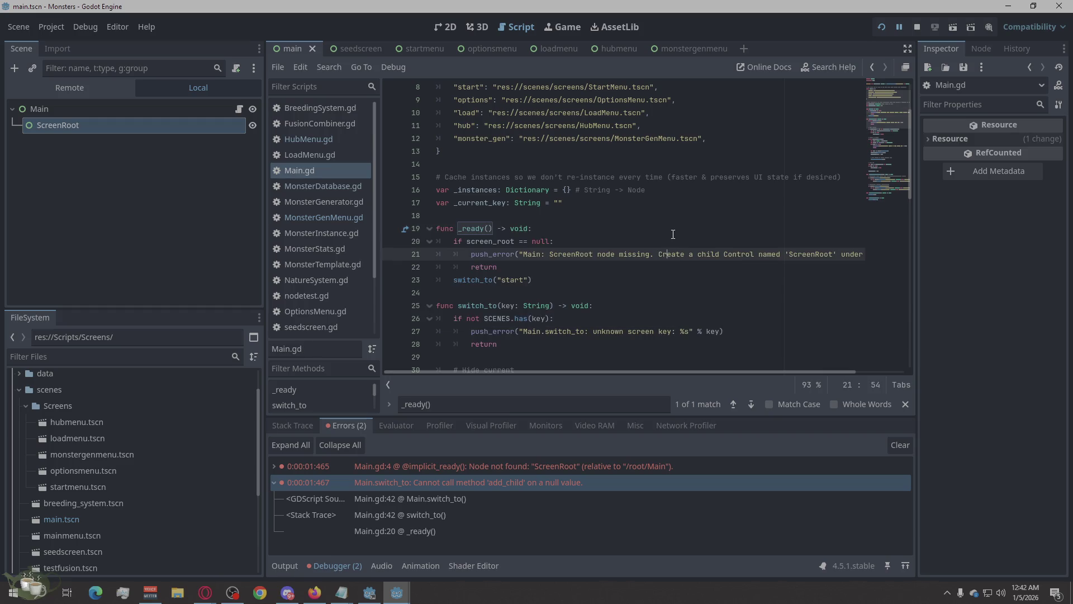
click(113, 181)
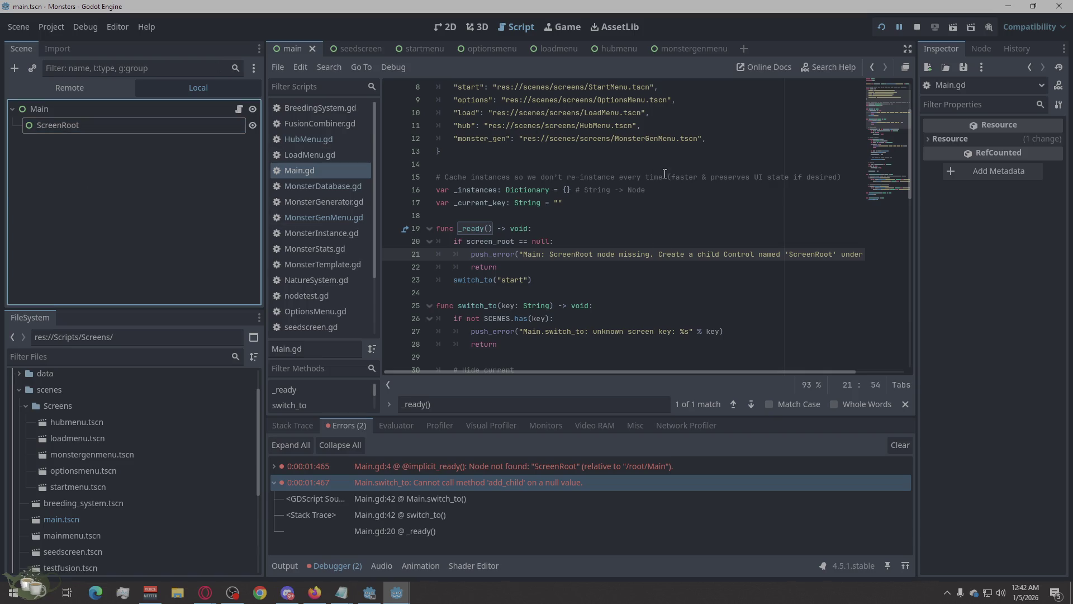
- Restart the game, toggle its $0 / F panel and settings labels, then stop it with F8
click(913, 25)
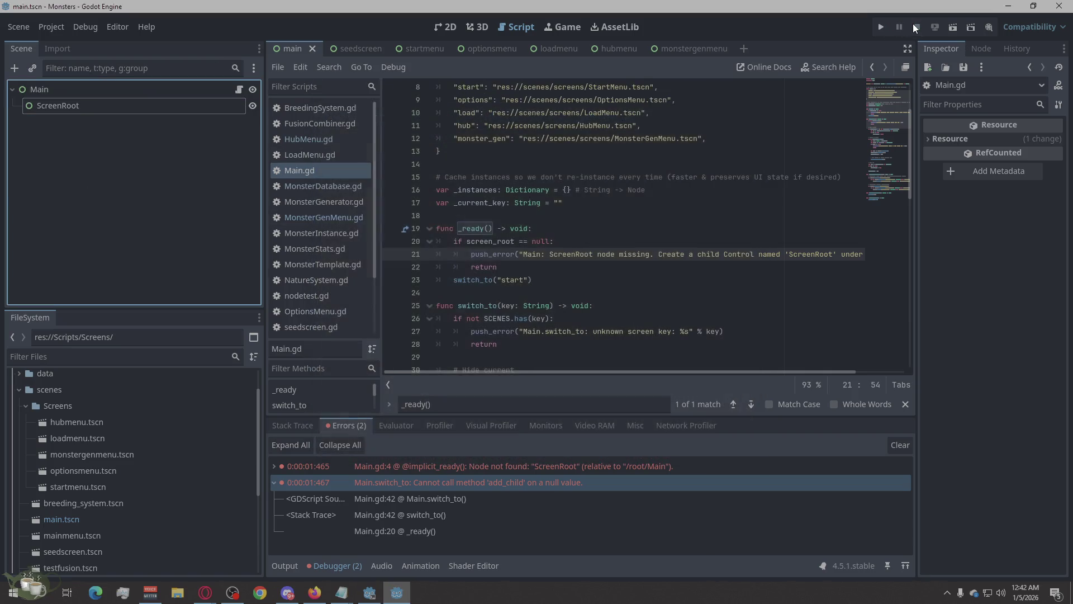
click(887, 27)
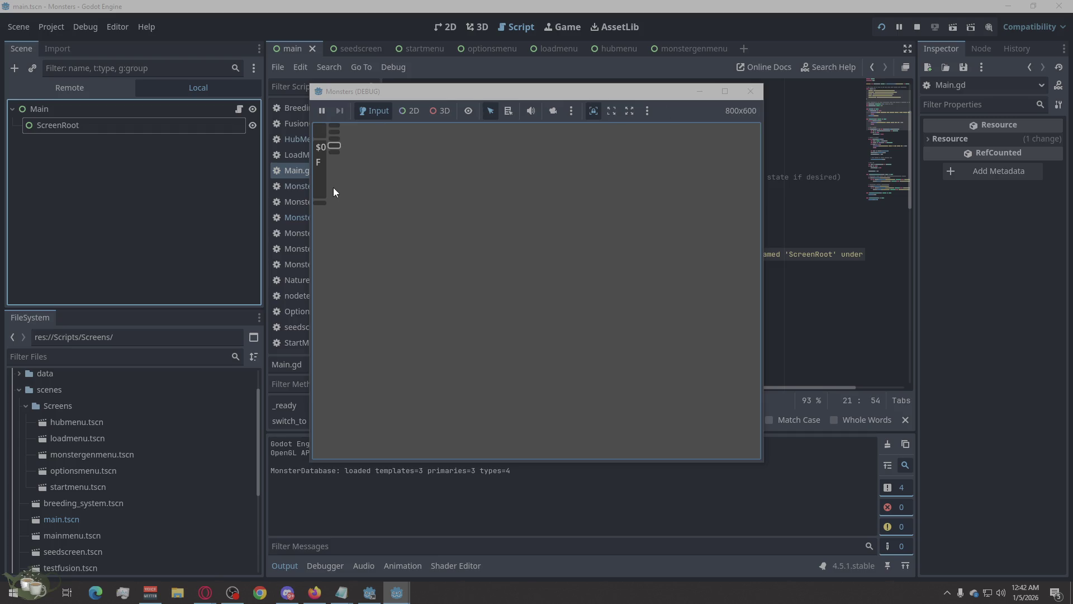
click(324, 202)
click(326, 152)
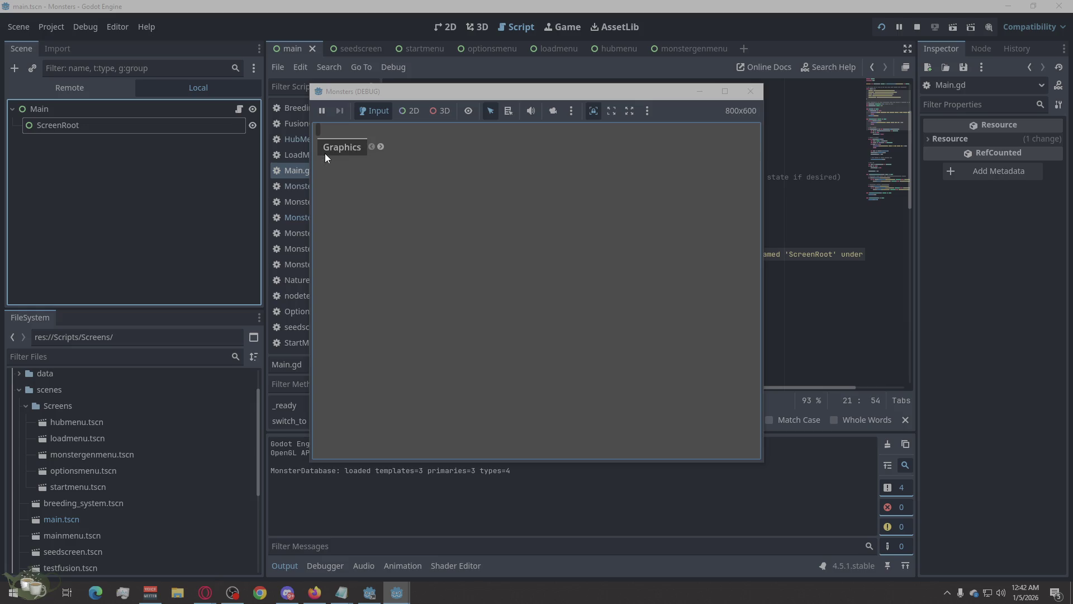
click(381, 145)
click(382, 146)
click(320, 141)
key(F8)
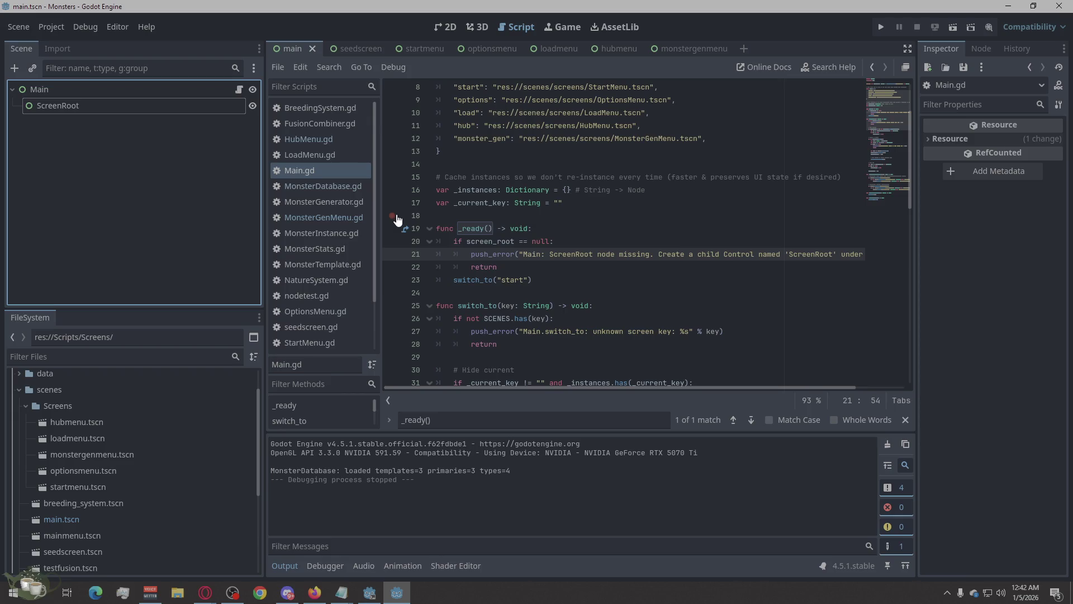
- Select the Main node to view its Control properties, then run the project again
click(79, 93)
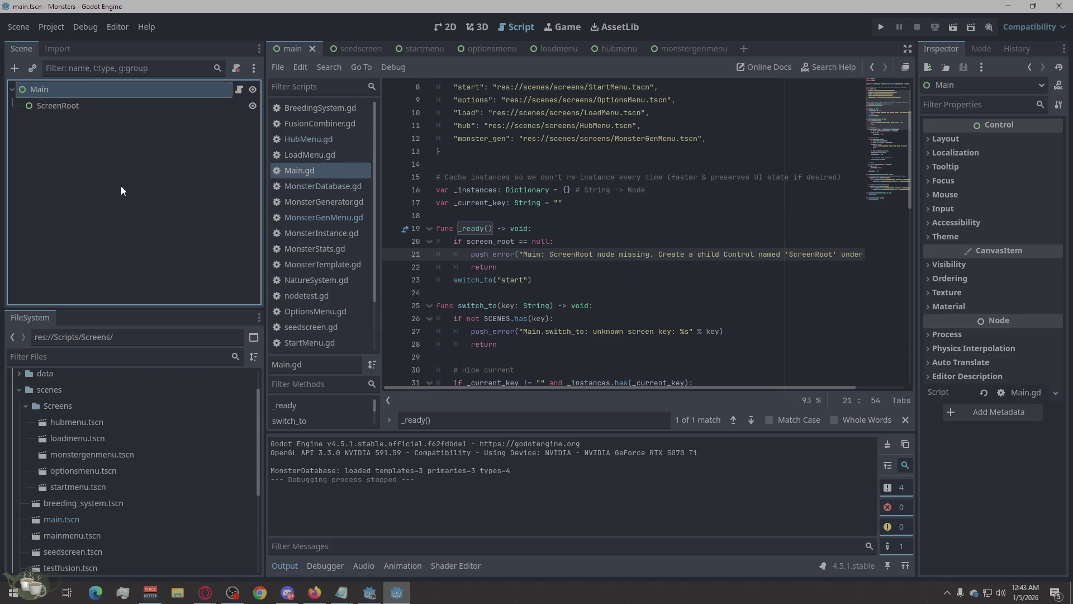
click(205, 592)
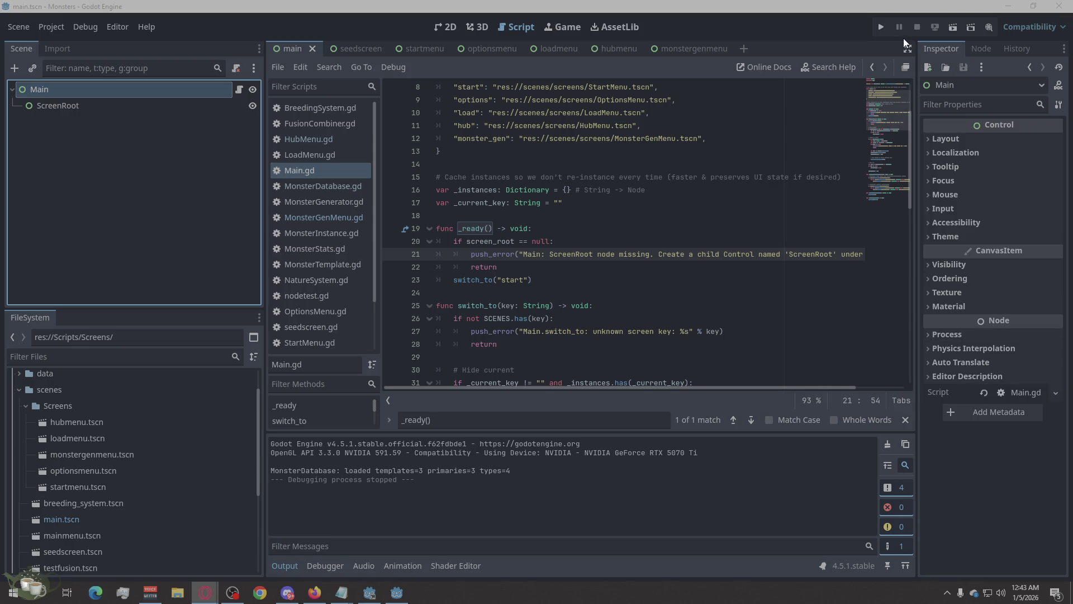
click(880, 28)
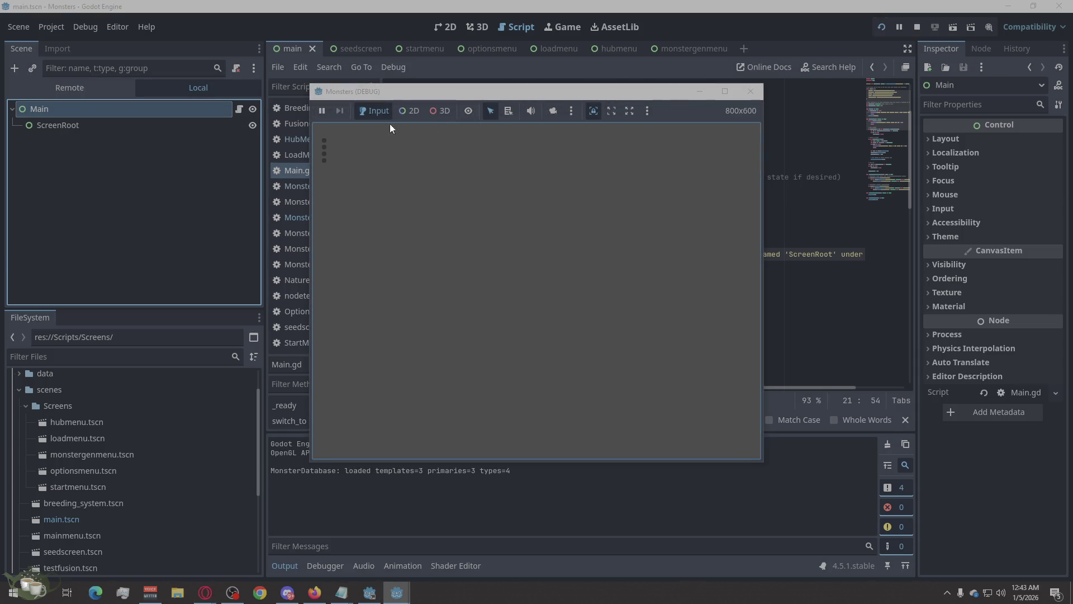
- Move the game window right and repeatedly collapse and expand its $0 / F panel
drag(489, 92, 578, 85)
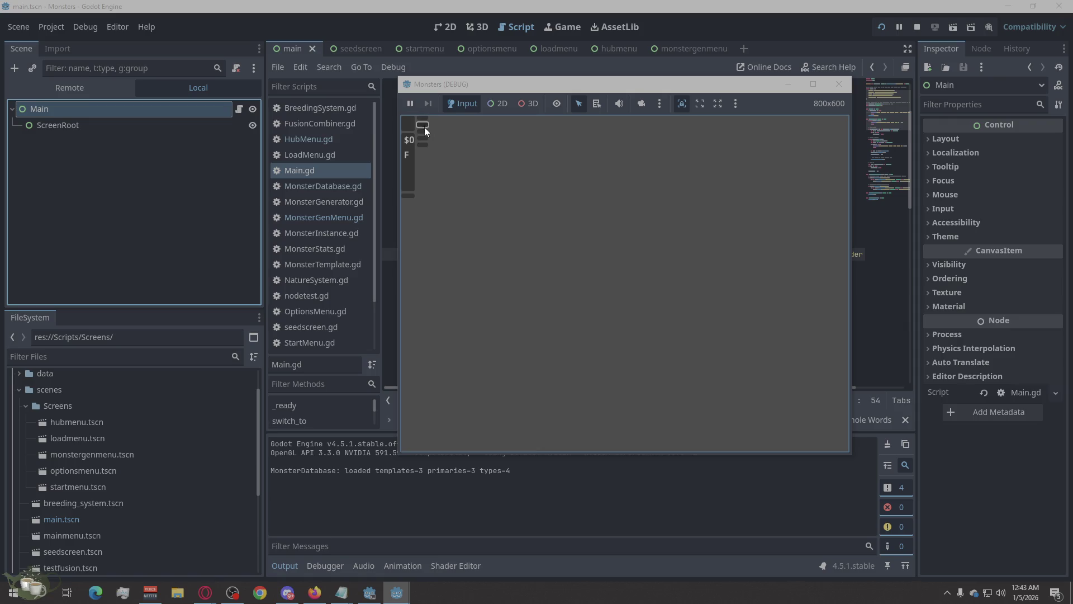
click(425, 144)
click(407, 128)
click(422, 145)
click(408, 123)
click(422, 143)
click(407, 121)
click(420, 146)
click(406, 120)
click(407, 196)
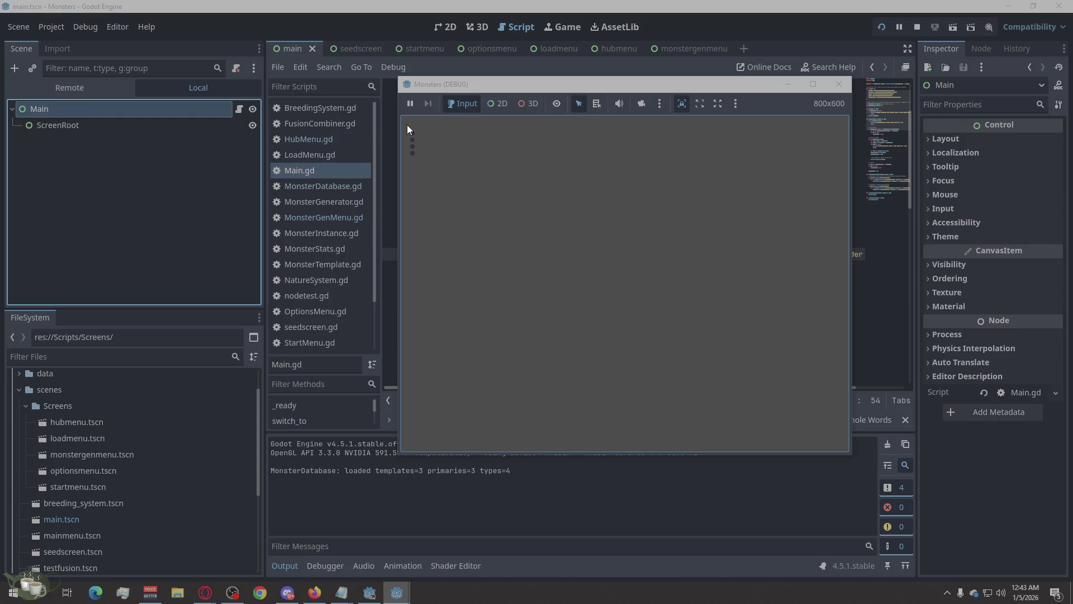
- Cycle the settings label back through Audio to Graphics, then stop the game with F8
click(467, 140)
click(467, 140)
click(458, 141)
click(458, 140)
key(F8)
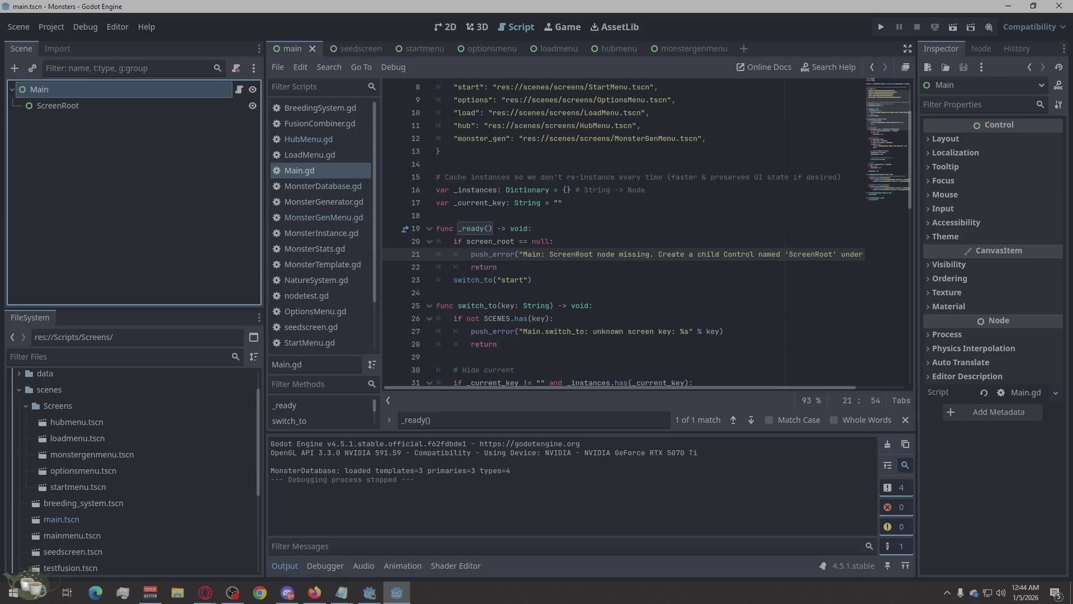
- Review the LoadMenu scene's VBox with HeaderRow, SaveList and LoadSelected
click(205, 592)
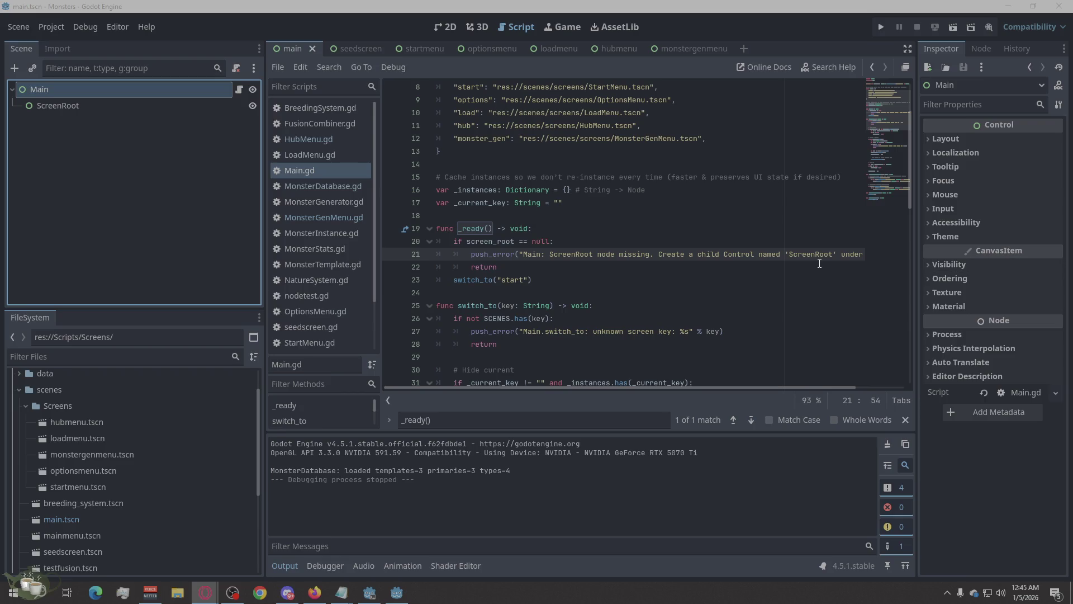
scroll(803, 236, down, 5)
scroll(803, 236, down, 10)
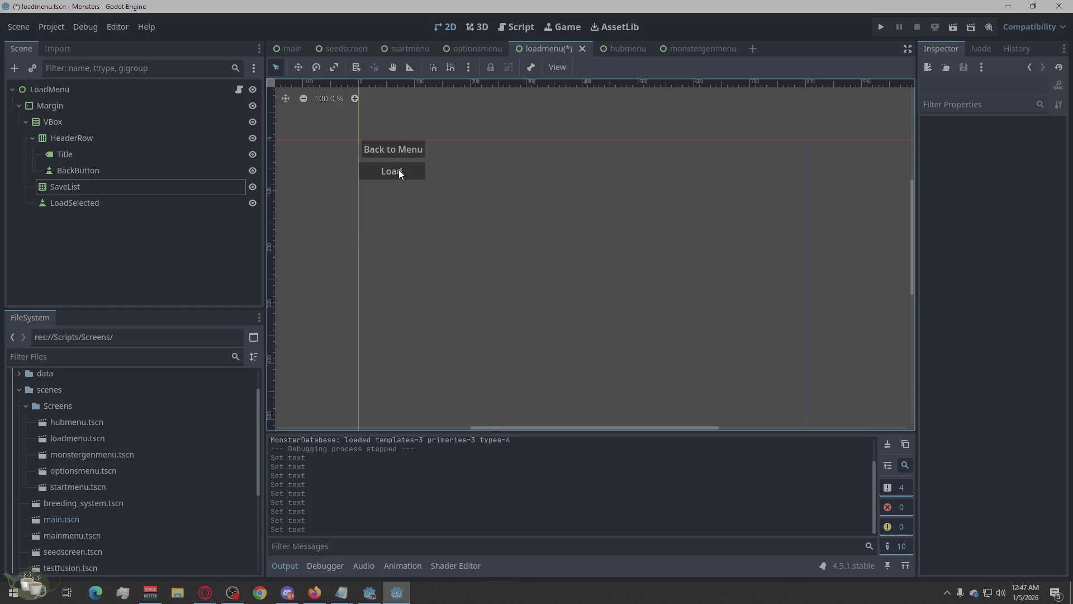
- Save the loadmenu scene and bring up the hubmenu scene's buttons
key(ctrl+s)
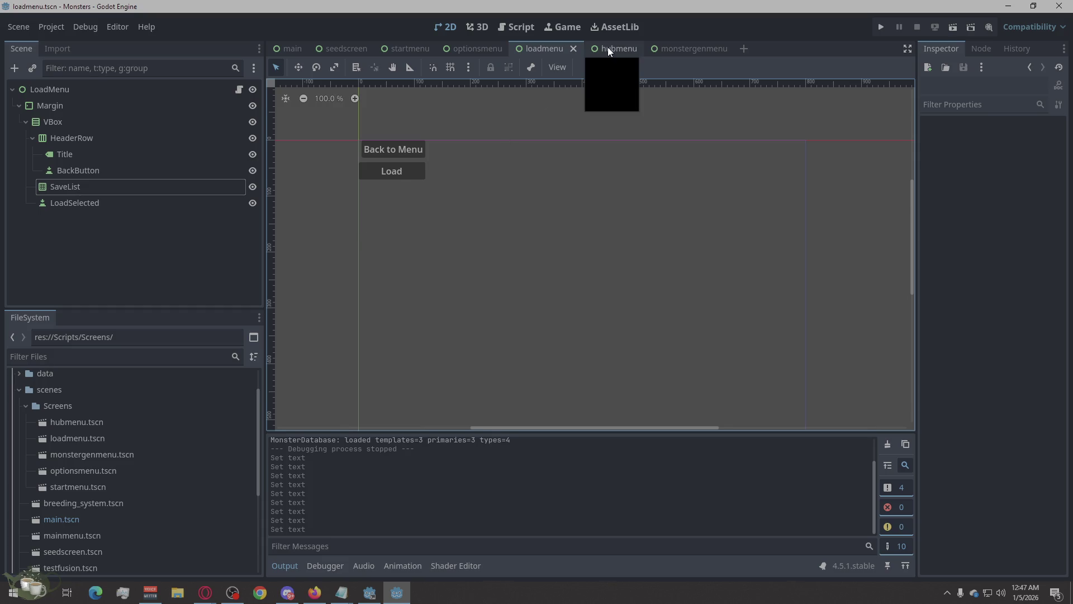
click(608, 47)
scroll(432, 212, down, 5)
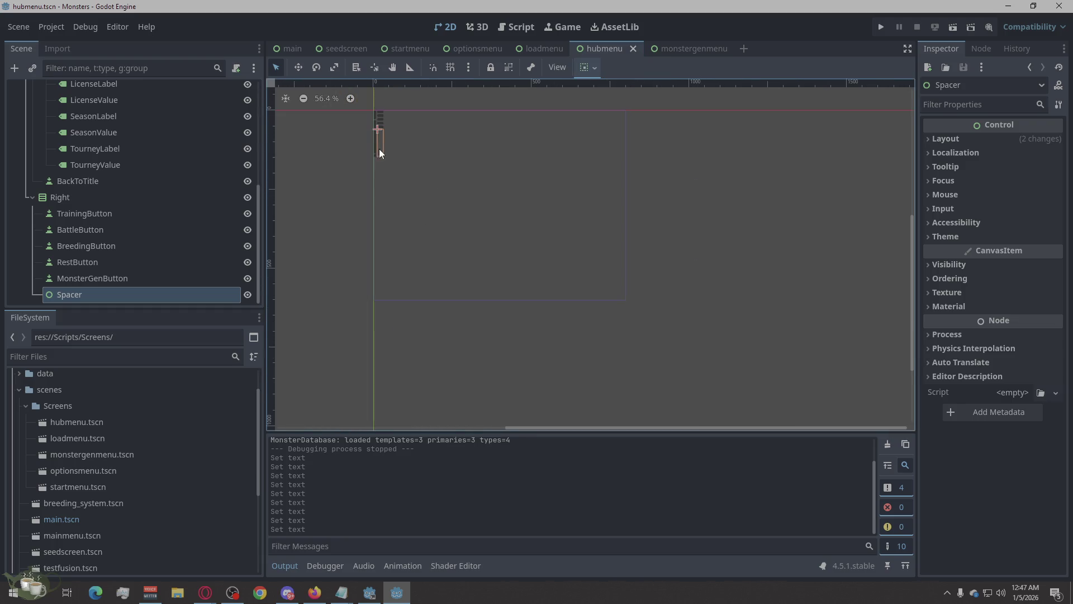
scroll(367, 177, up, 7)
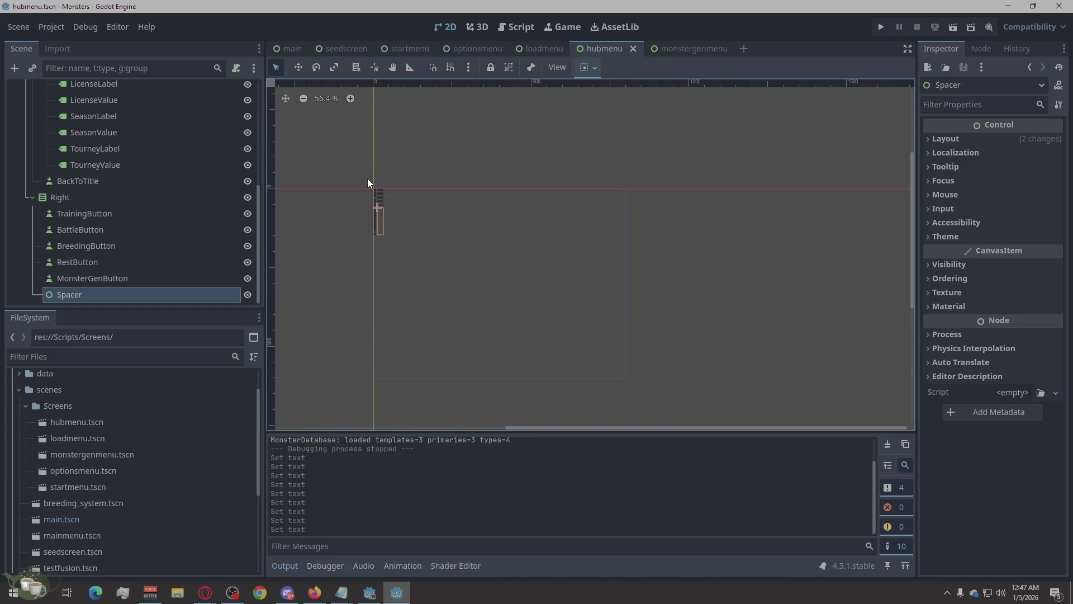
scroll(475, 243, down, 8)
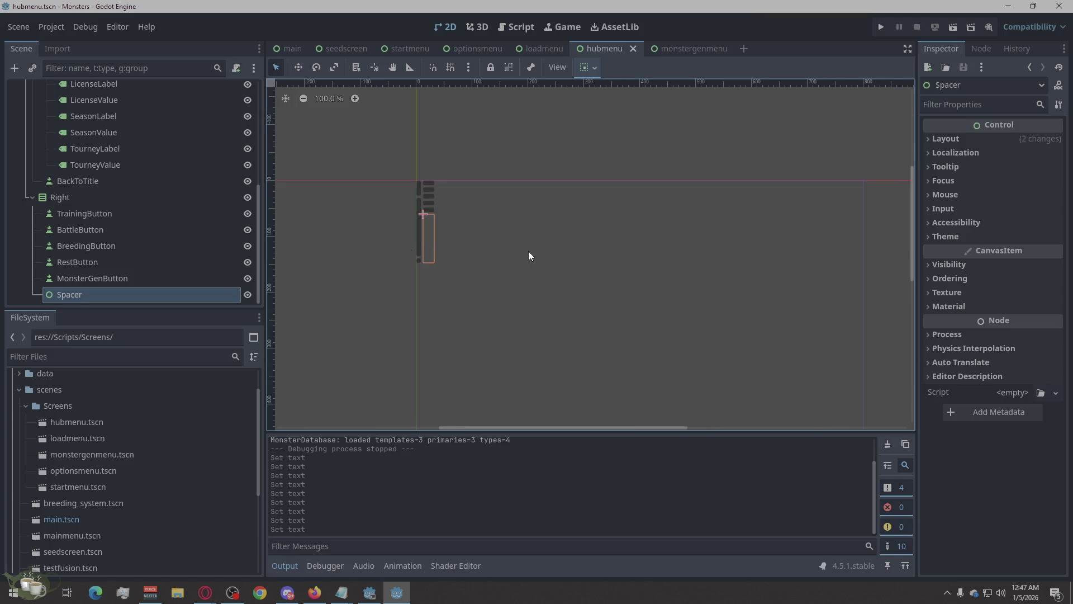
scroll(638, 311, up, 4)
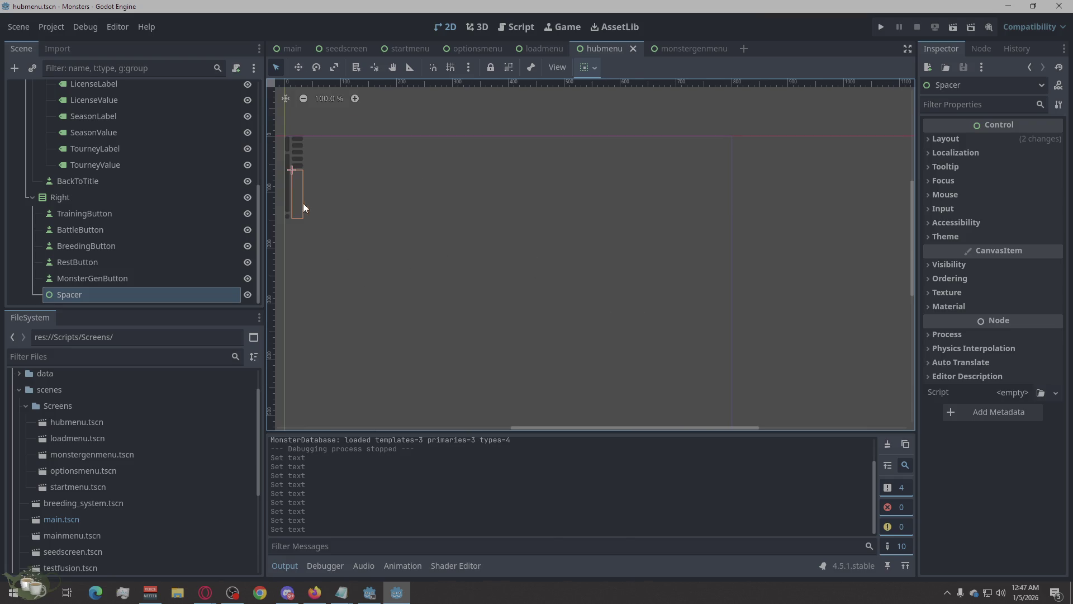
drag(305, 205, 345, 237)
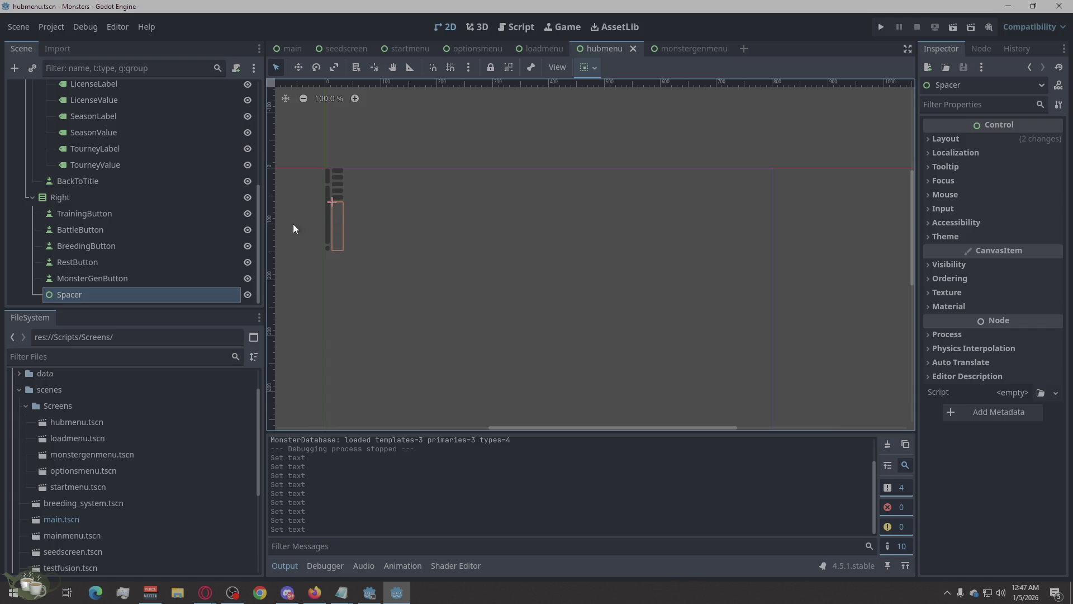
scroll(348, 253, up, 4)
scroll(384, 328, down, 4)
scroll(371, 250, up, 4)
- Label TrainingButton 'Training' and BattleButton 'Battle'
click(125, 219)
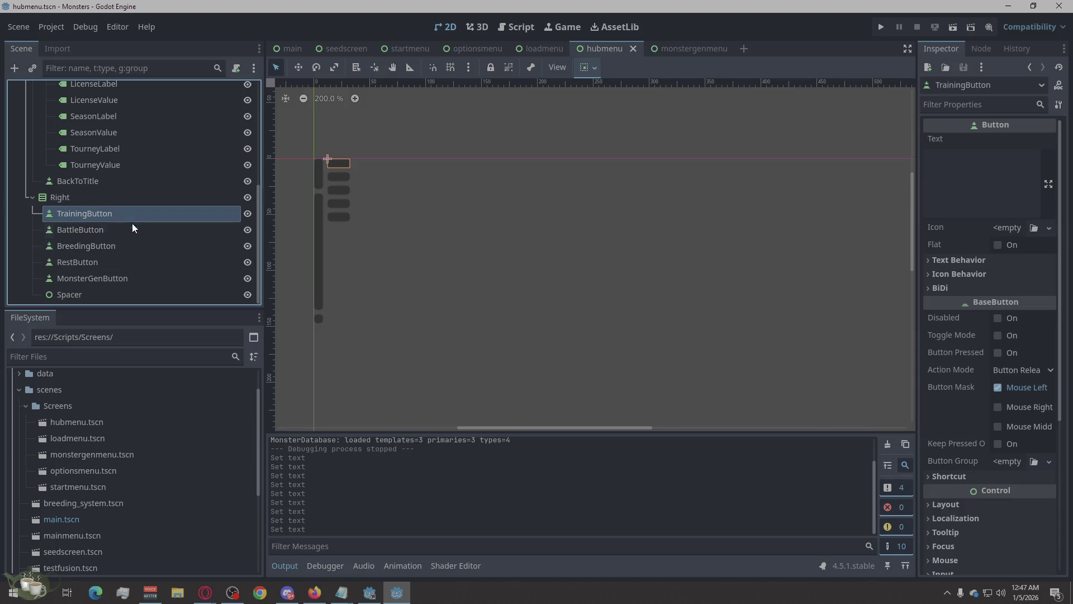
click(950, 174)
text(Tra)
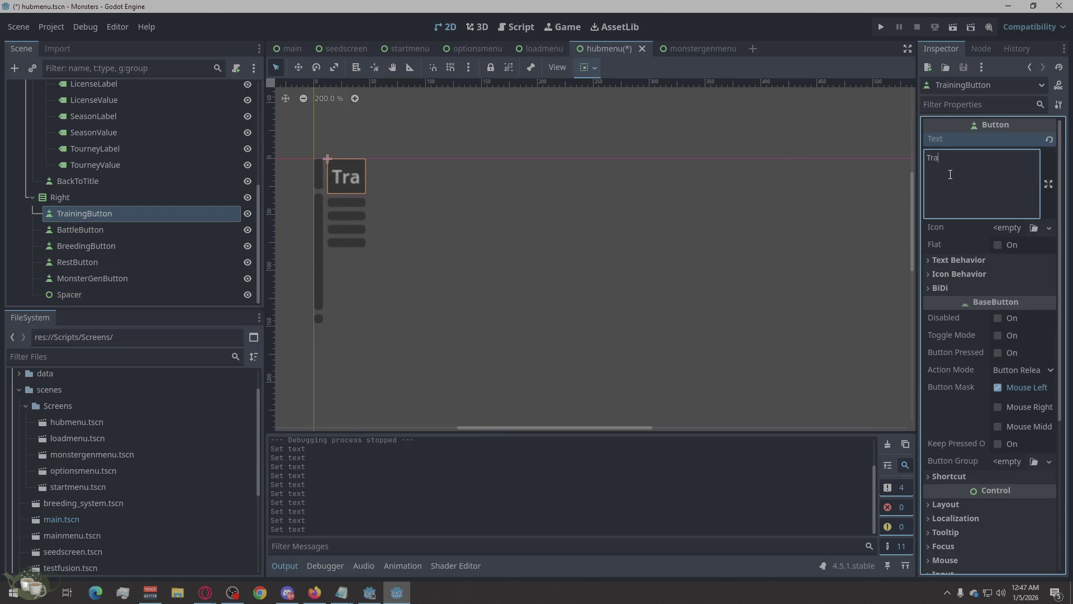
text(ining)
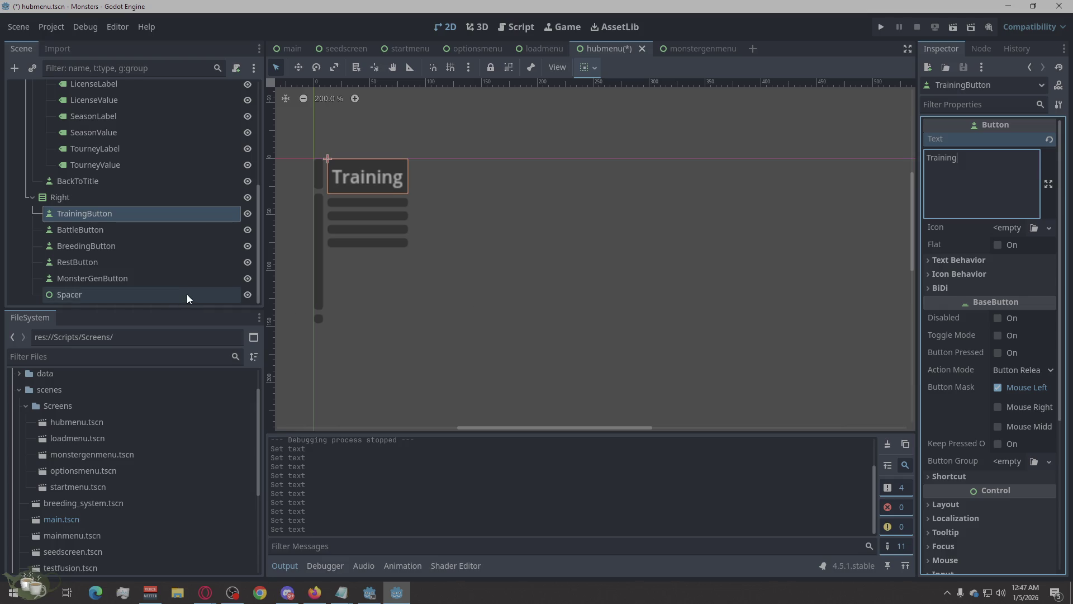
click(120, 230)
click(994, 160)
text(Battle)
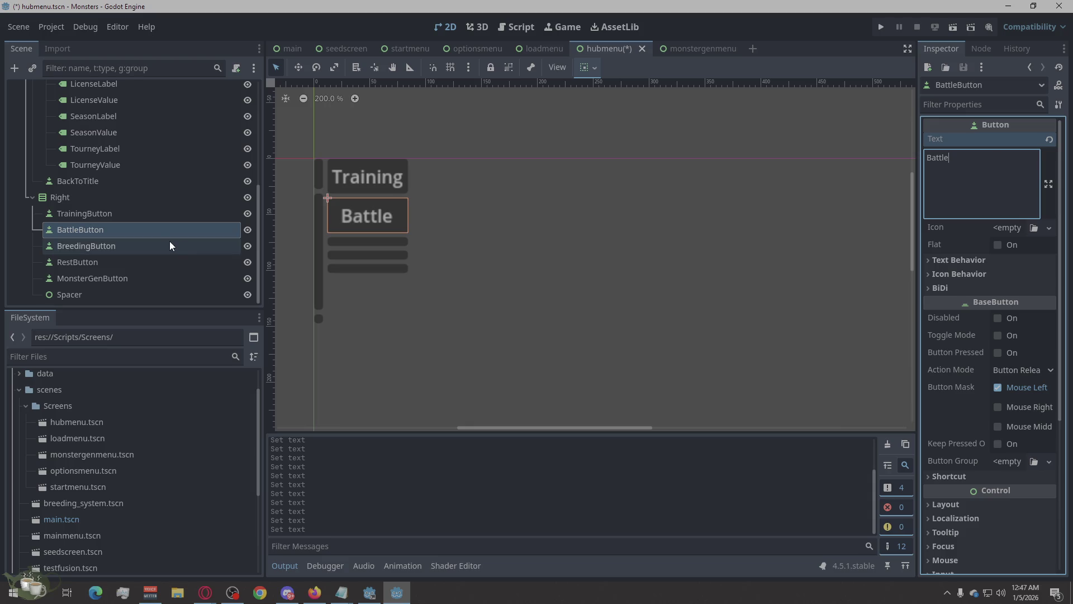
- Label BreedingButton 'Breeding', RestButton 'Rest' and MonsterGenButton 'Monster Shrine'
click(169, 245)
click(975, 188)
text(Breeding)
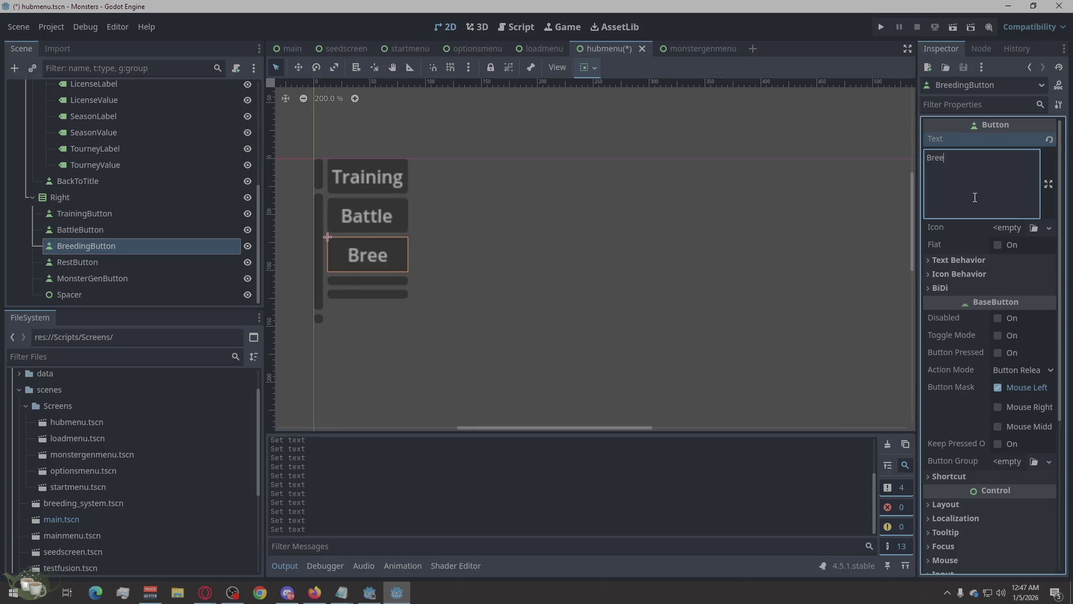
click(172, 262)
click(1002, 199)
text(Rest)
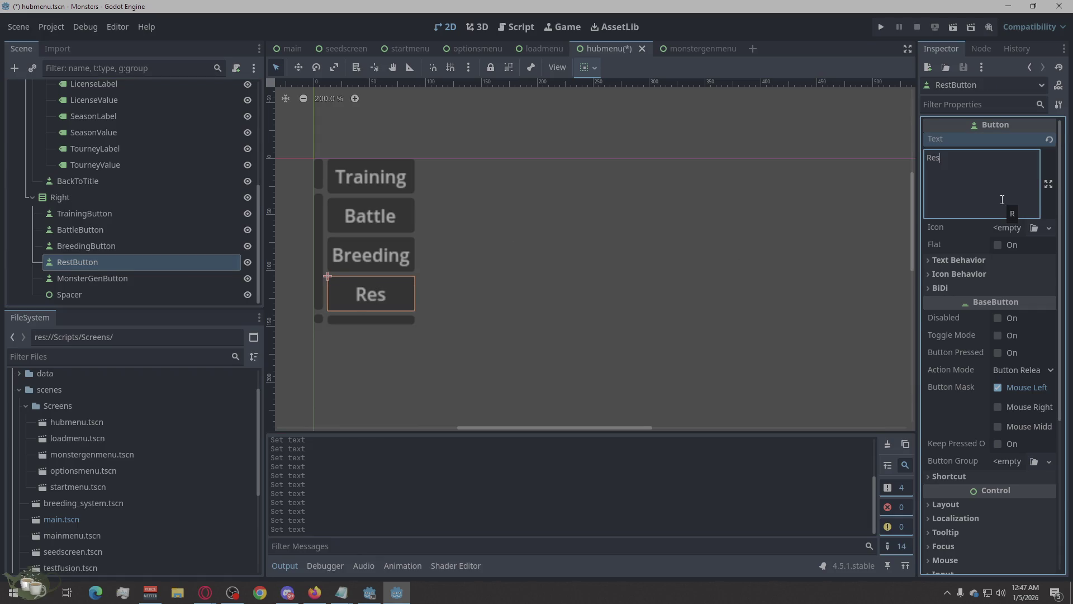
click(29, 279)
click(1008, 183)
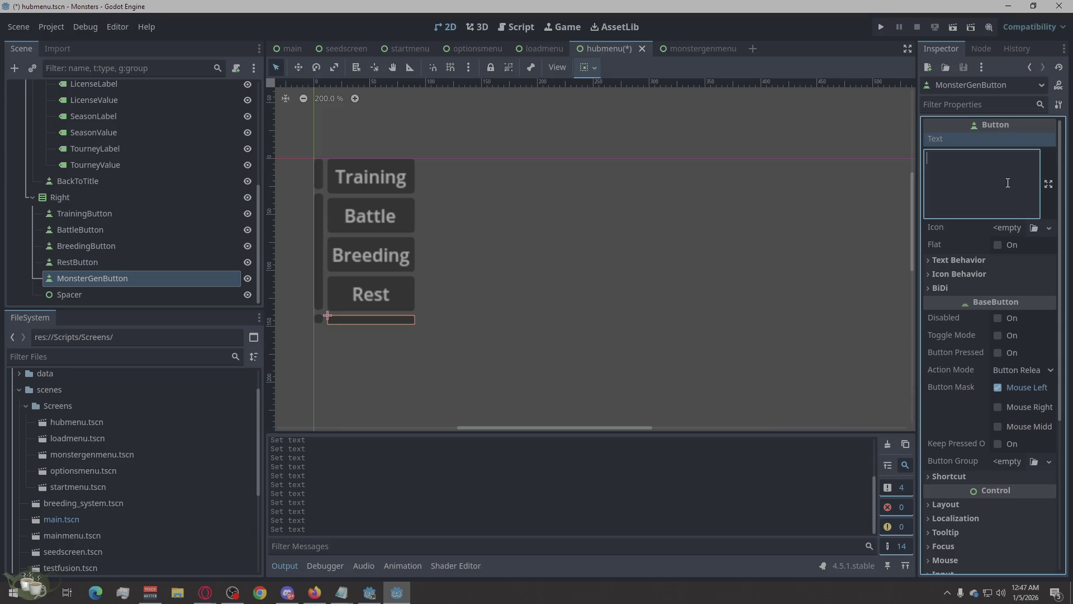
text(Monster Sh)
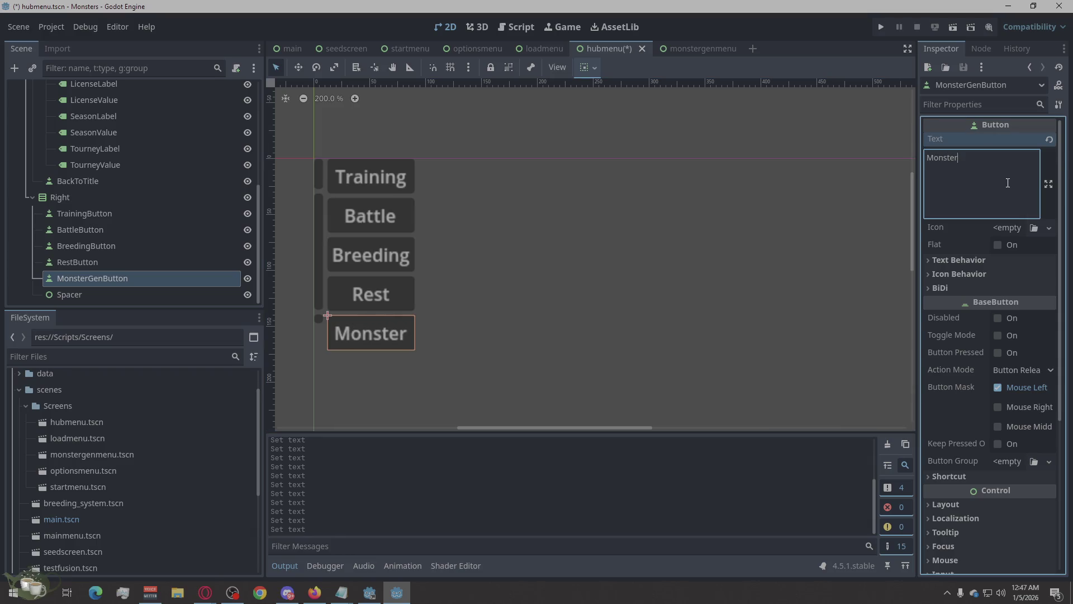
text(rine)
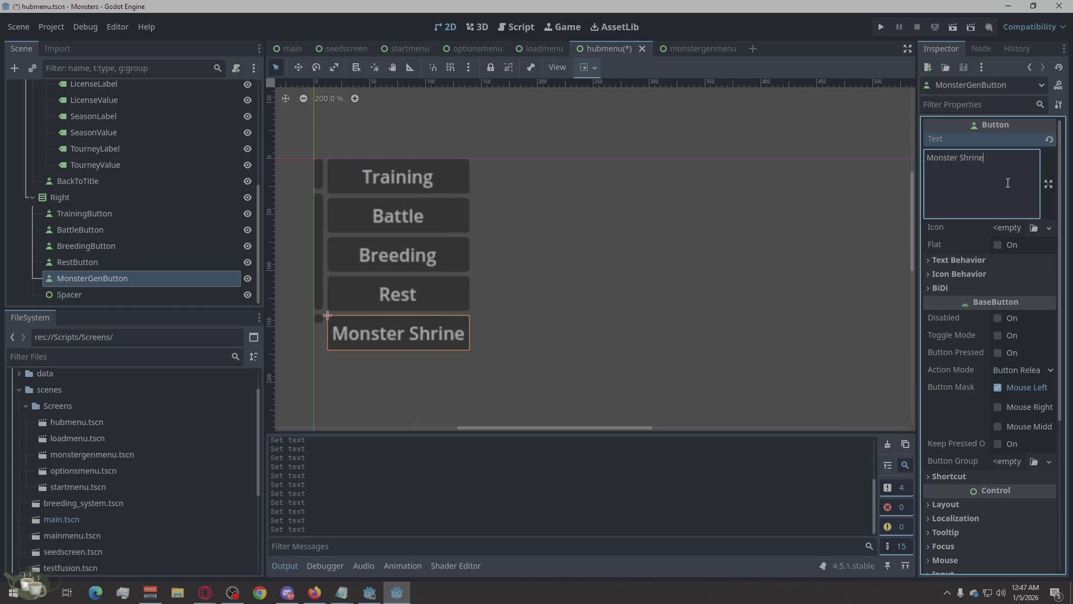
click(602, 276)
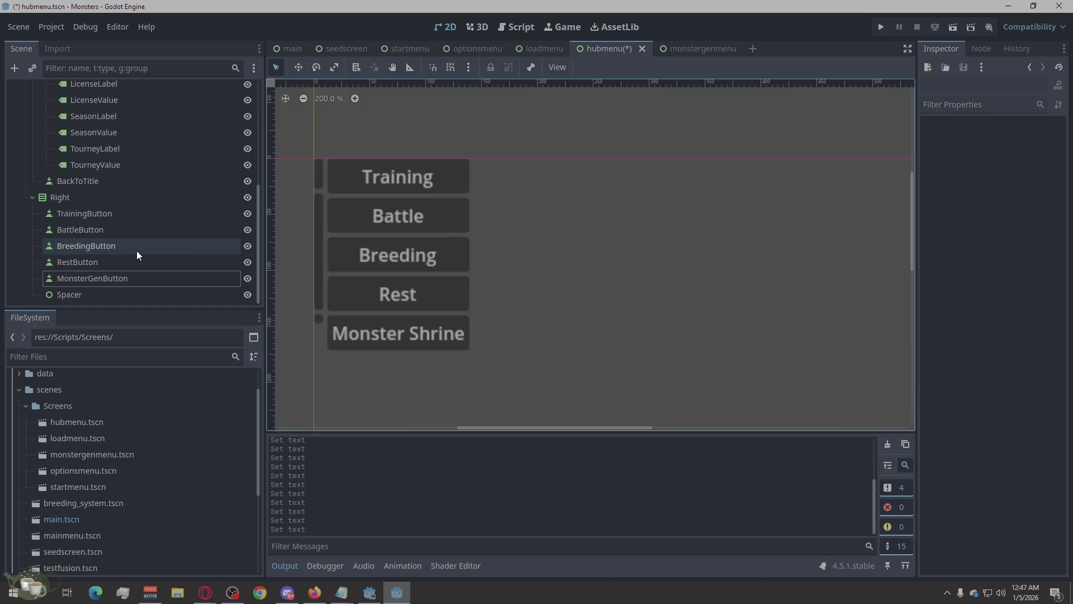
- Set the RosterTitle label's text to 'Roster'
scroll(118, 162, up, 3)
scroll(130, 111, up, 1)
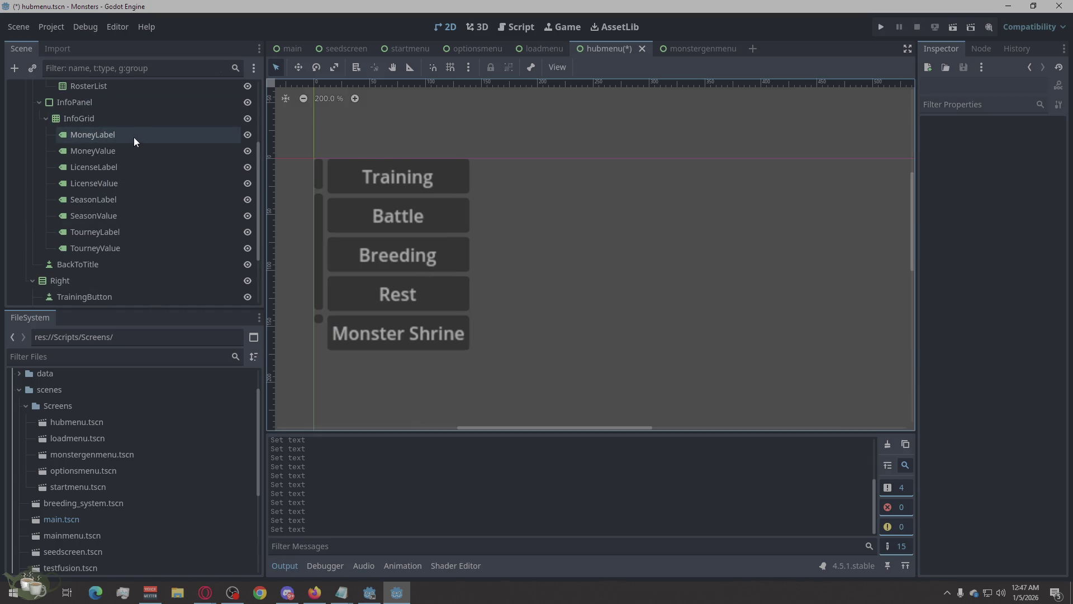
click(133, 136)
click(130, 151)
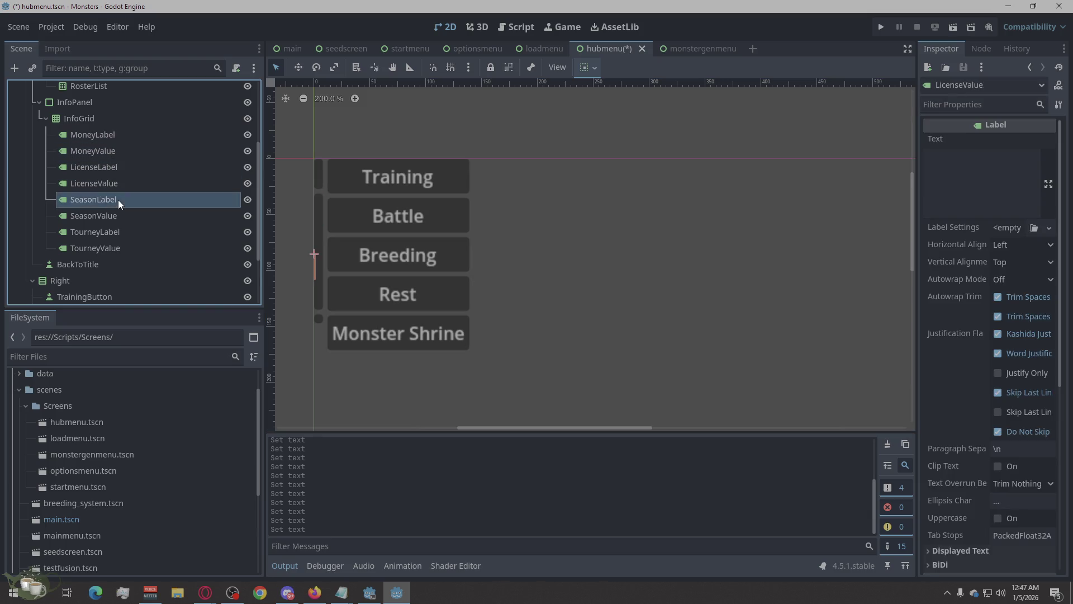
click(112, 231)
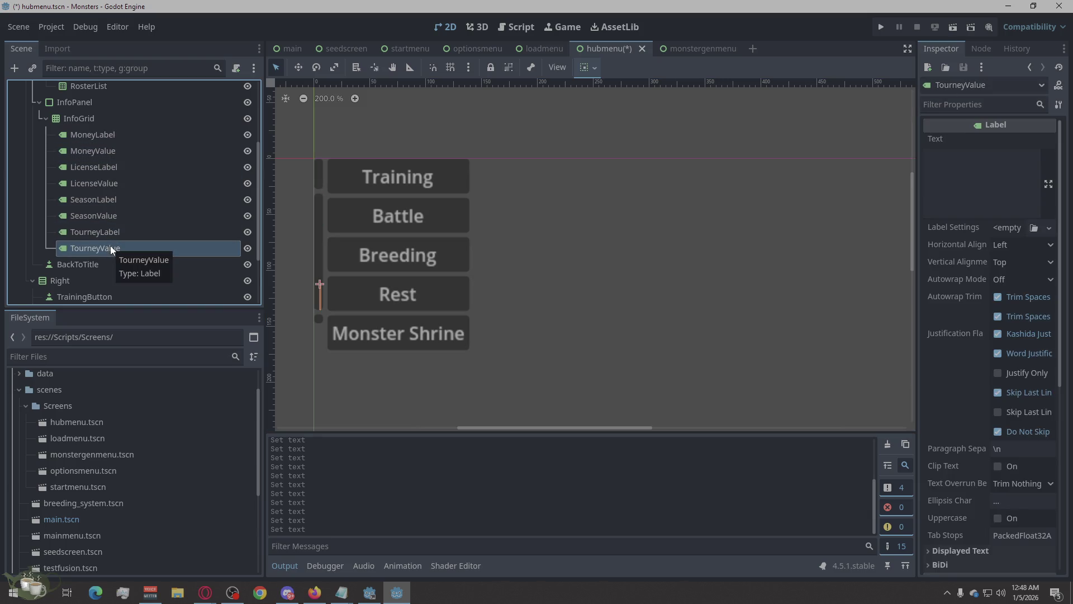
click(108, 133)
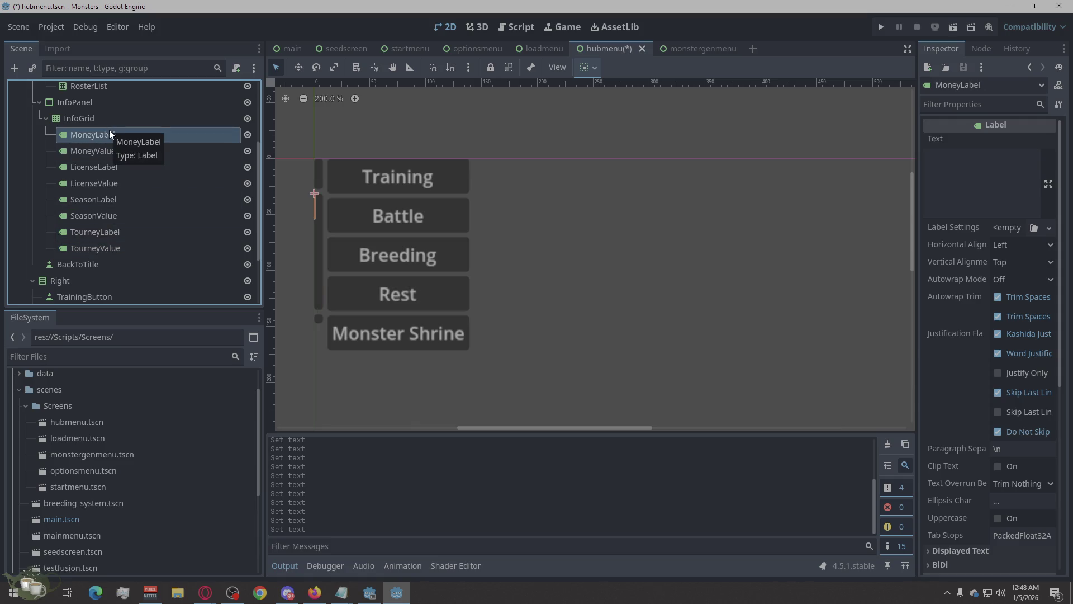
click(957, 176)
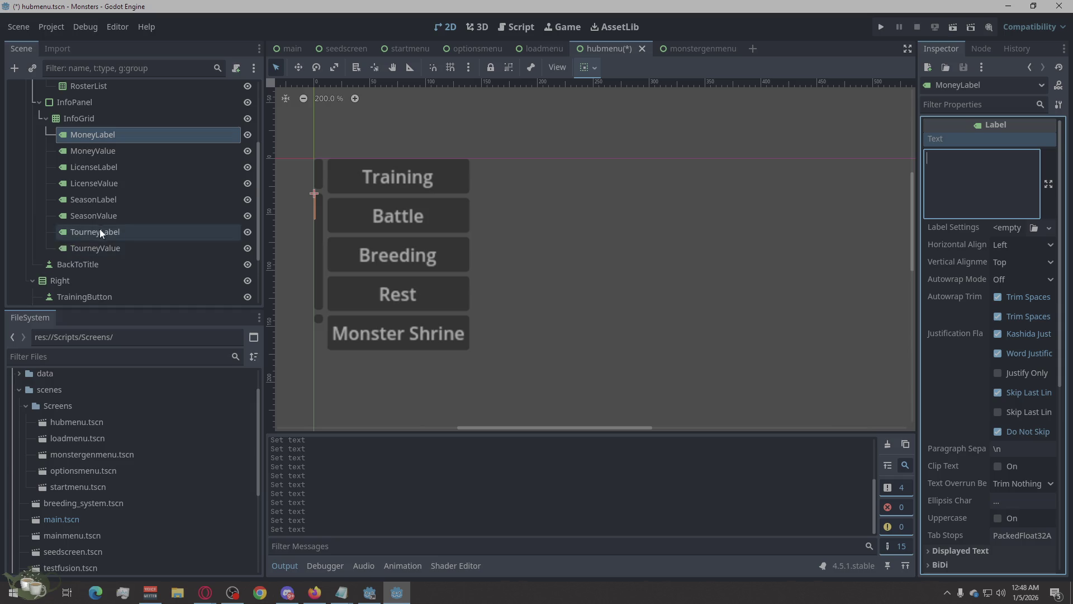
scroll(100, 228, down, 3)
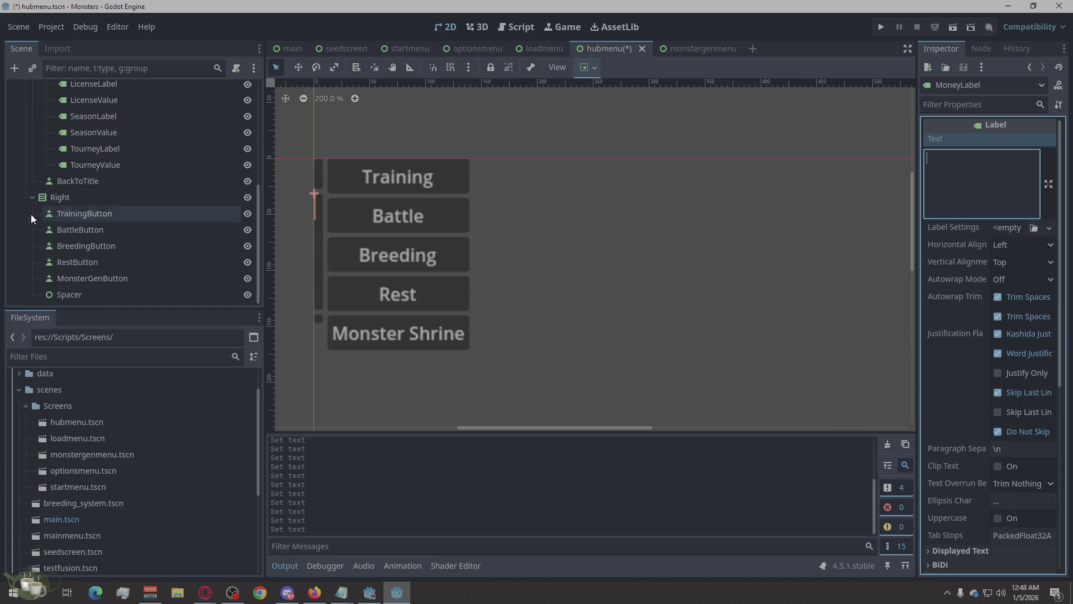
scroll(60, 209, up, 4)
scroll(157, 191, up, 3)
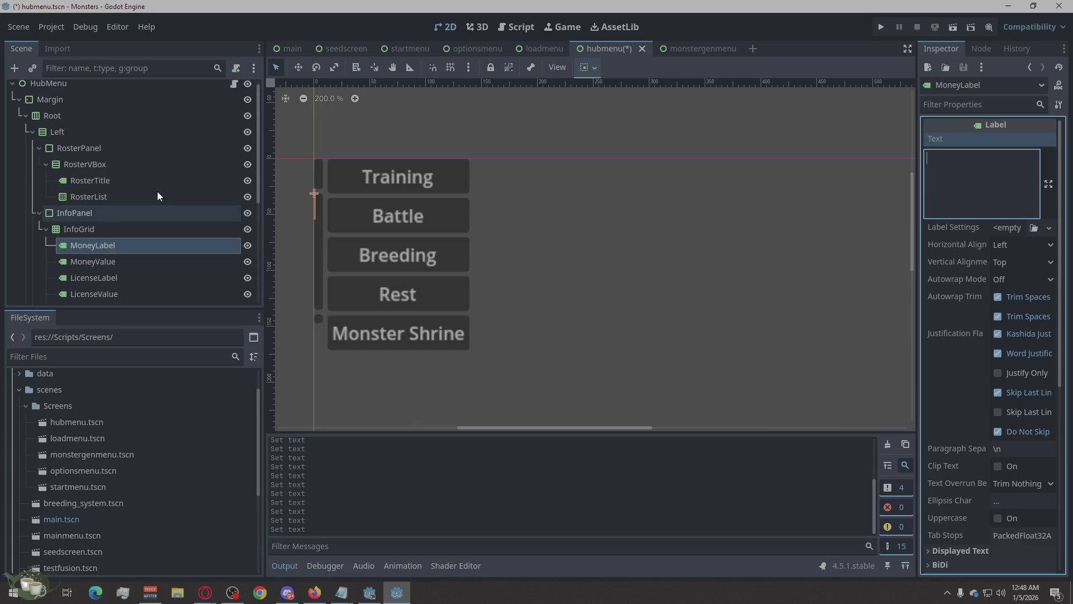
click(145, 187)
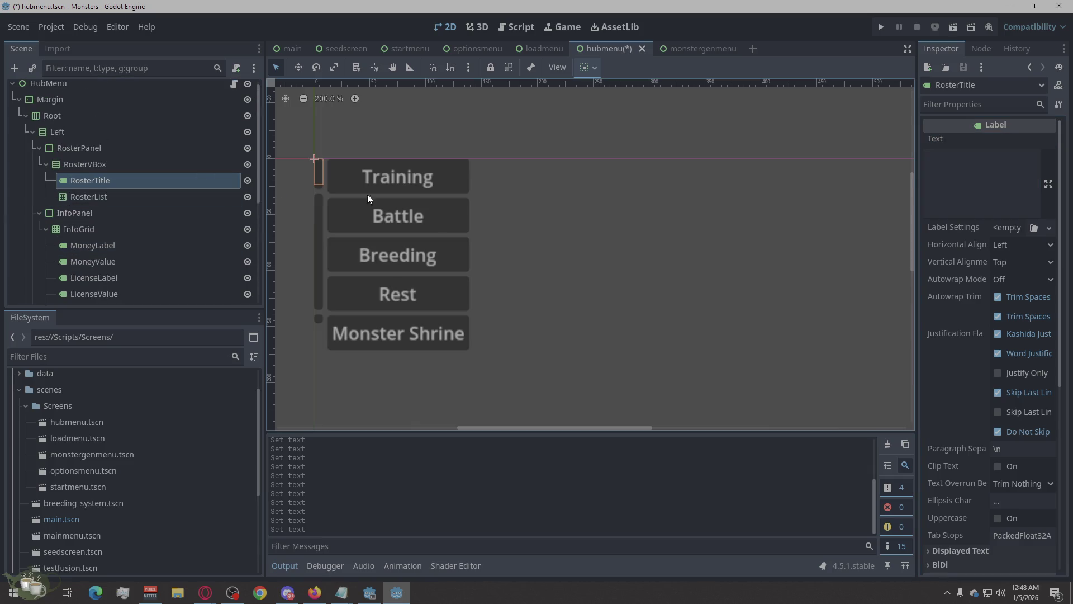
click(985, 162)
text(Roster)
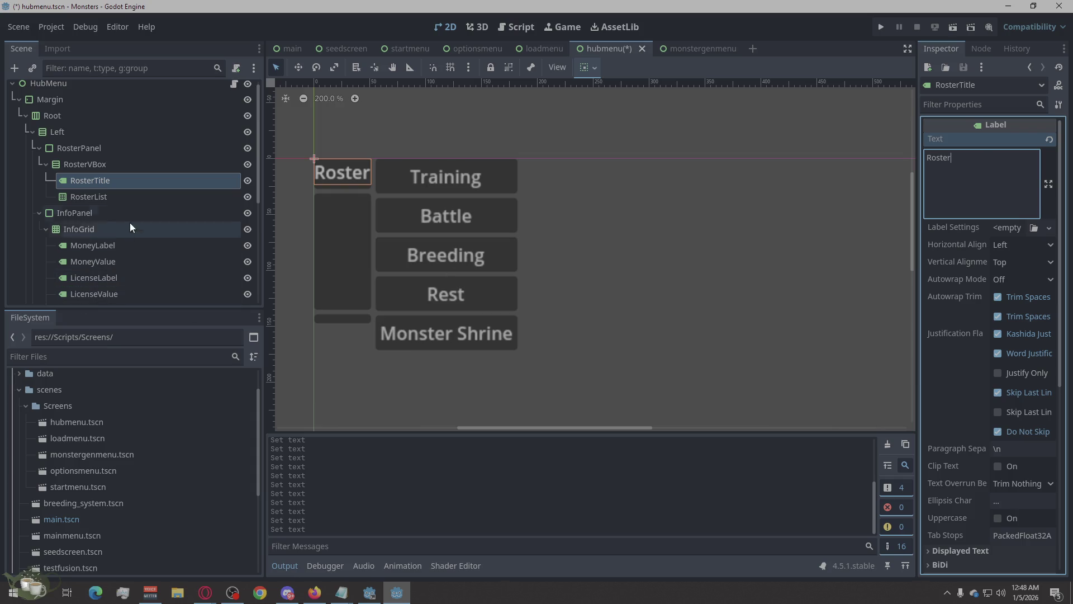
- Set the MoneyLabel's text to 'Money'
click(121, 249)
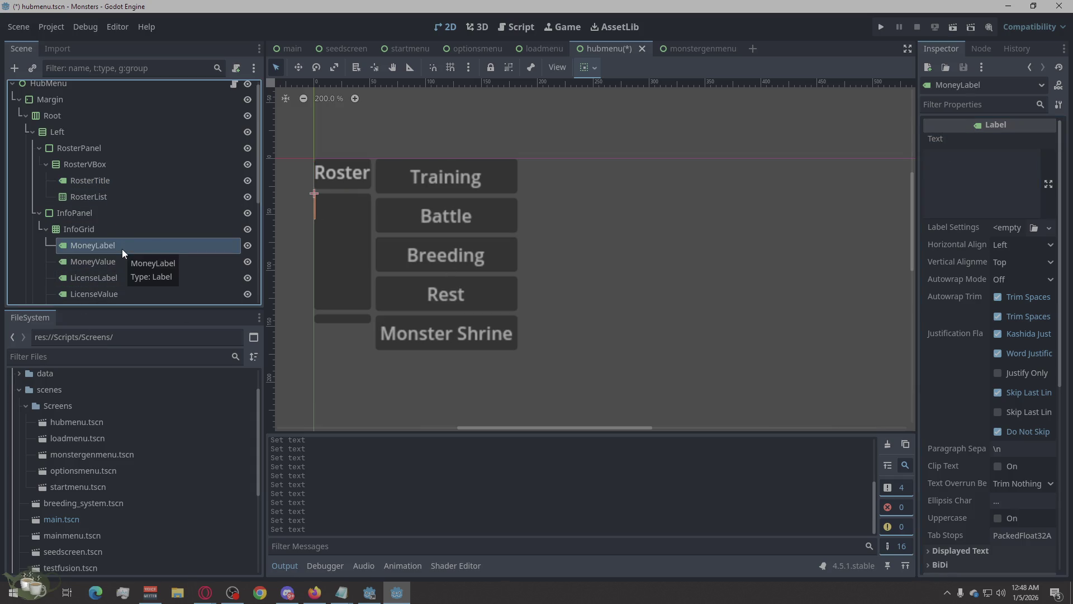
scroll(122, 246, down, 3)
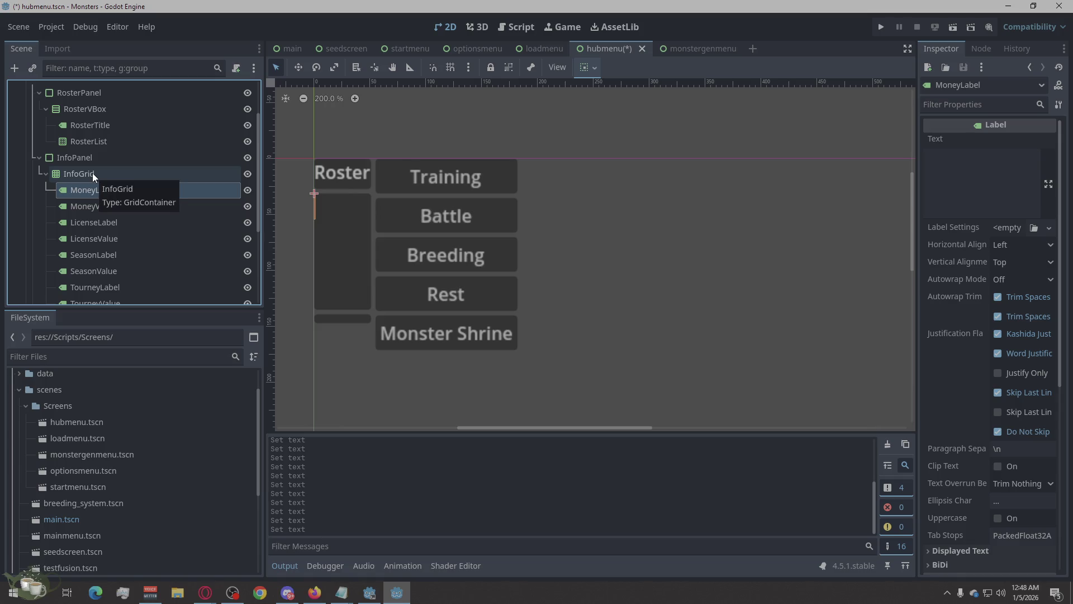
scroll(515, 299, down, 5)
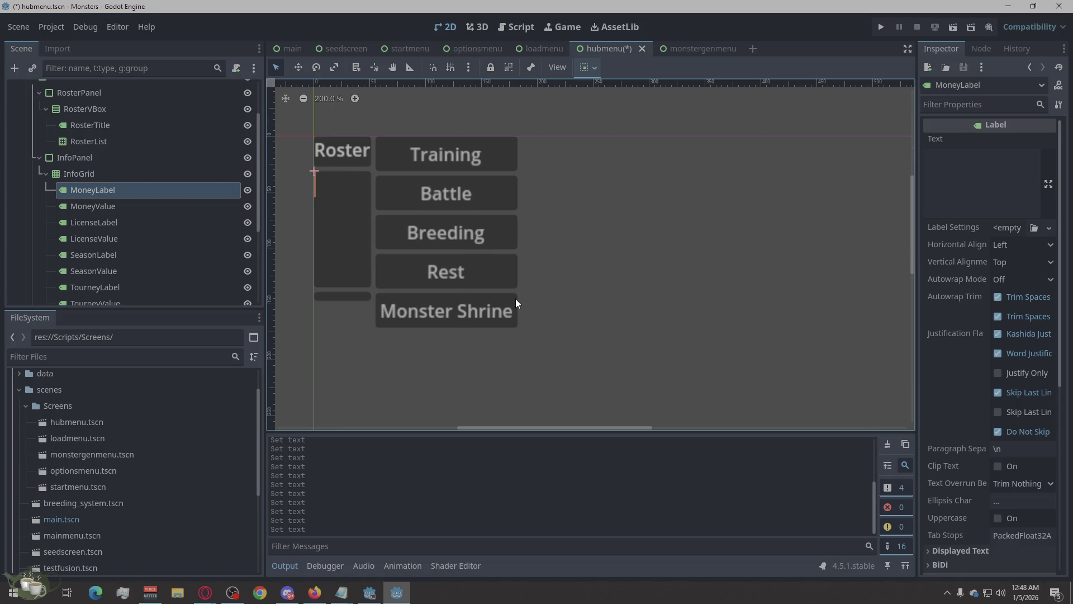
scroll(393, 282, up, 2)
scroll(454, 264, up, 2)
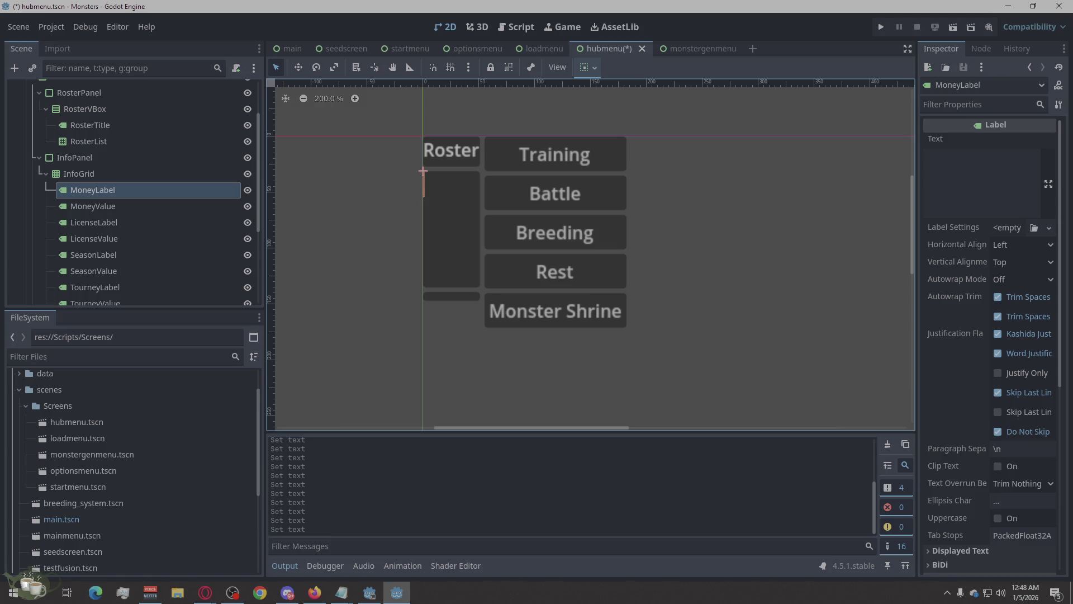
key(alt+Tab)
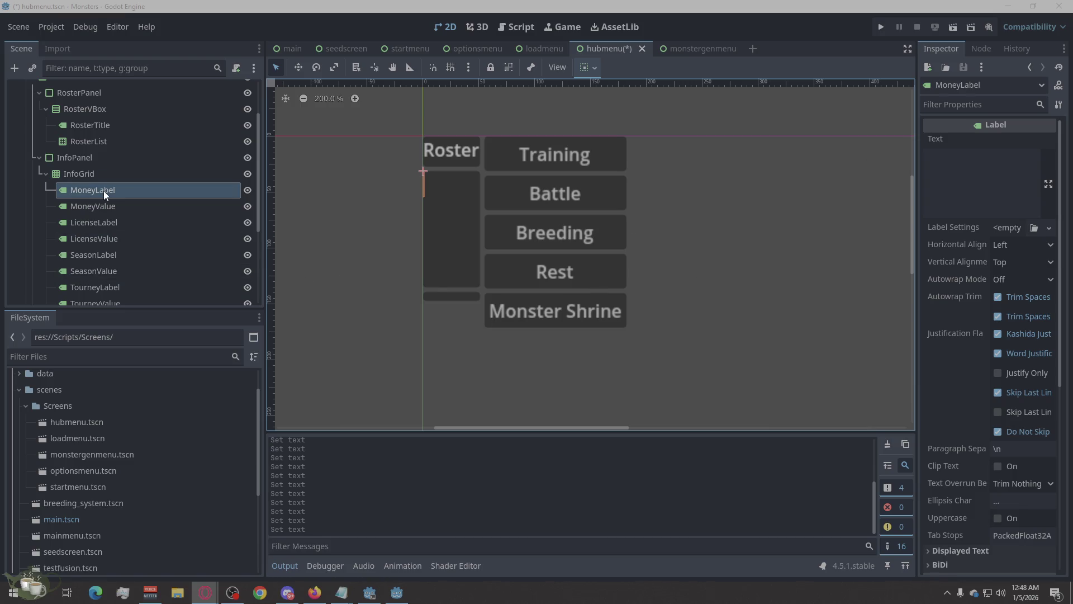
click(944, 188)
text(Monet)
key(BackSpace)
text(y)
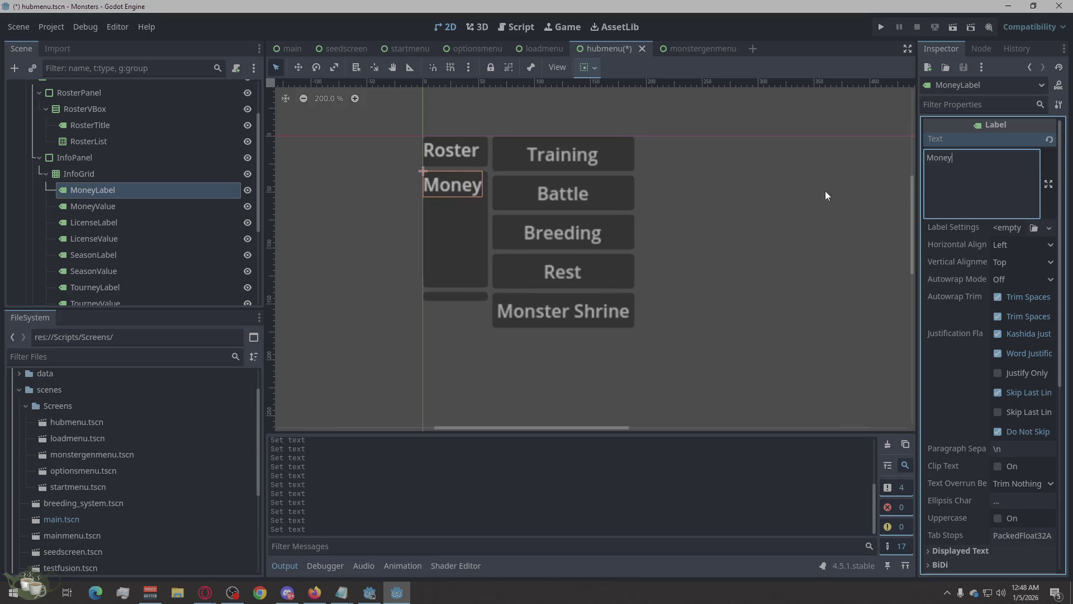
- Set the LicenseLabel's text to 'License'
click(132, 222)
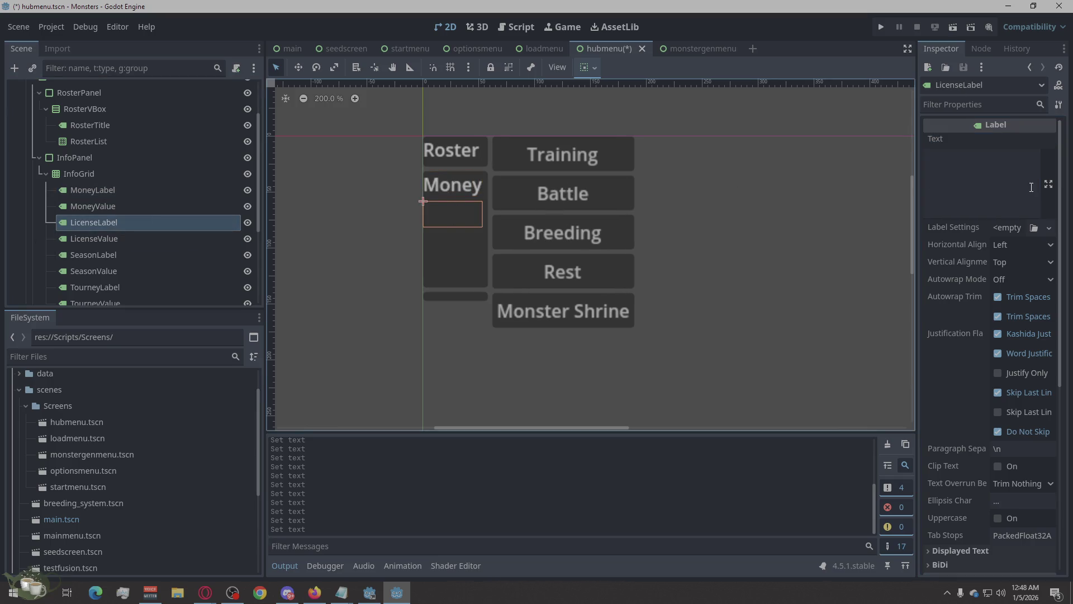
click(942, 208)
text(Licen)
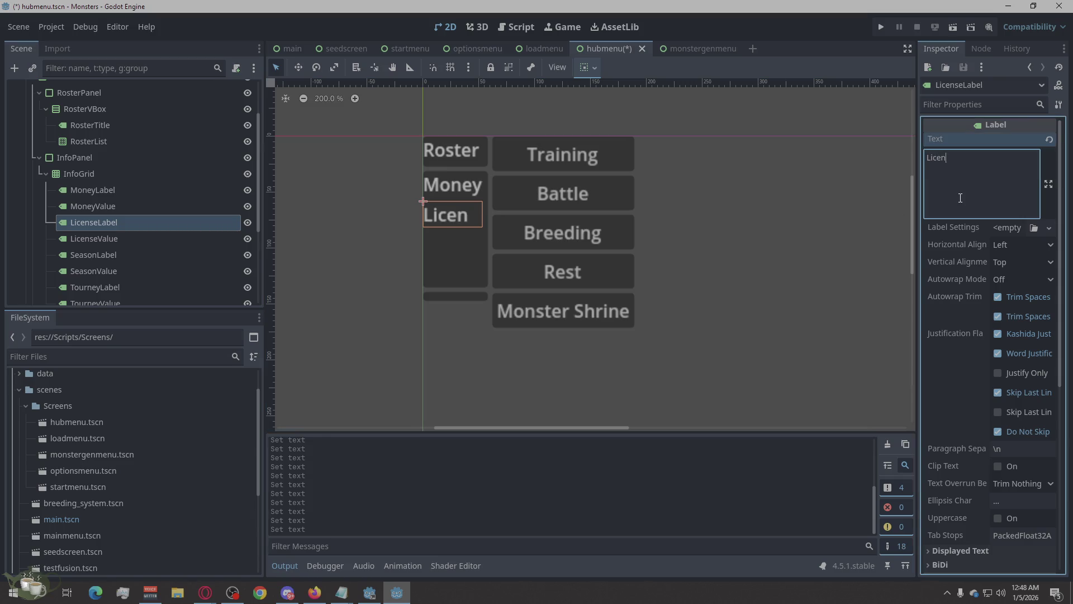
key(BackSpace)
key(BackSpace)
key(BackSpace)
text(sence)
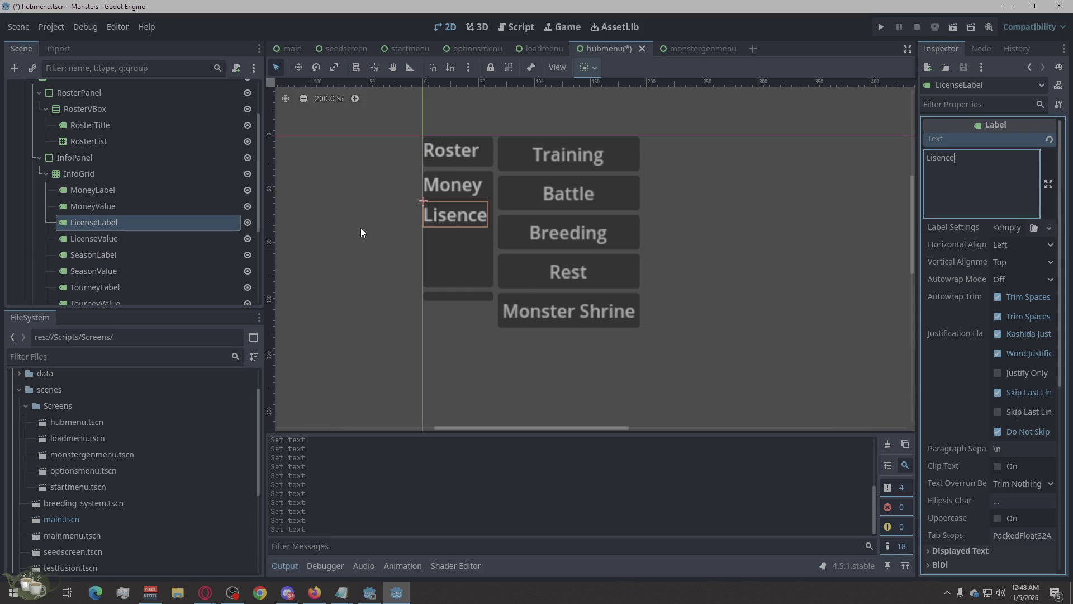
key(BackSpace)
key(BackSpace)
key(BackSpace)
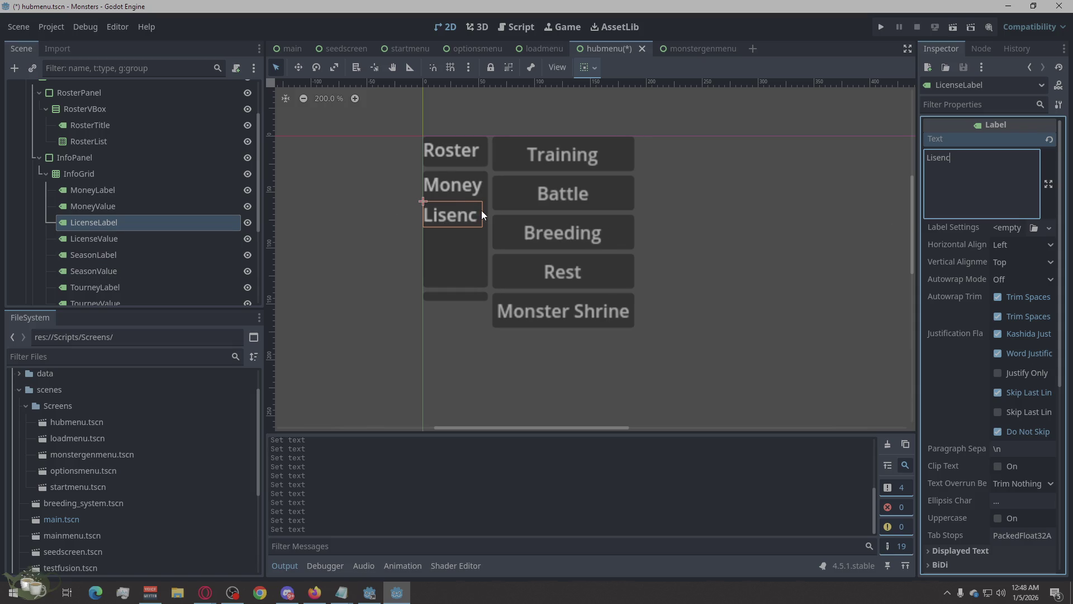
text(cense)
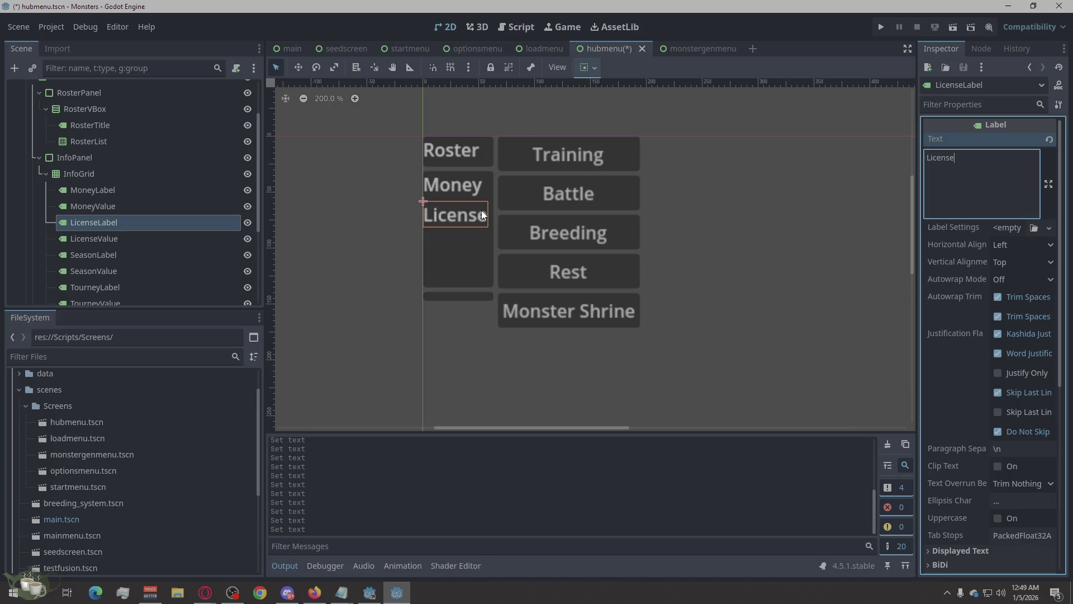
- Set the SeasonLabel's text to 'Season'
click(146, 254)
click(997, 168)
text(Seaon)
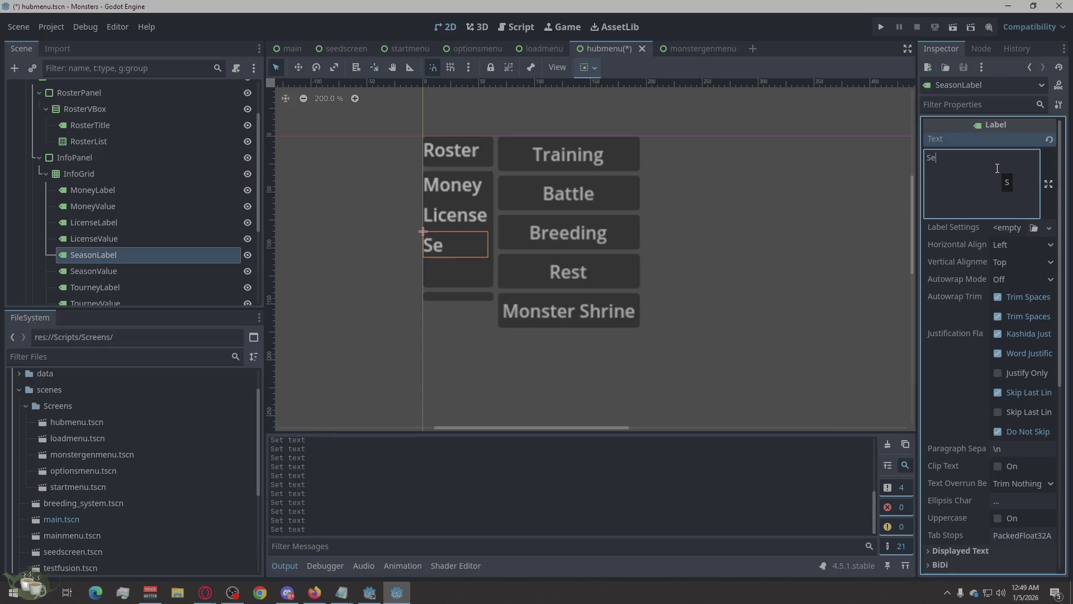
key(BackSpace)
text(sona)
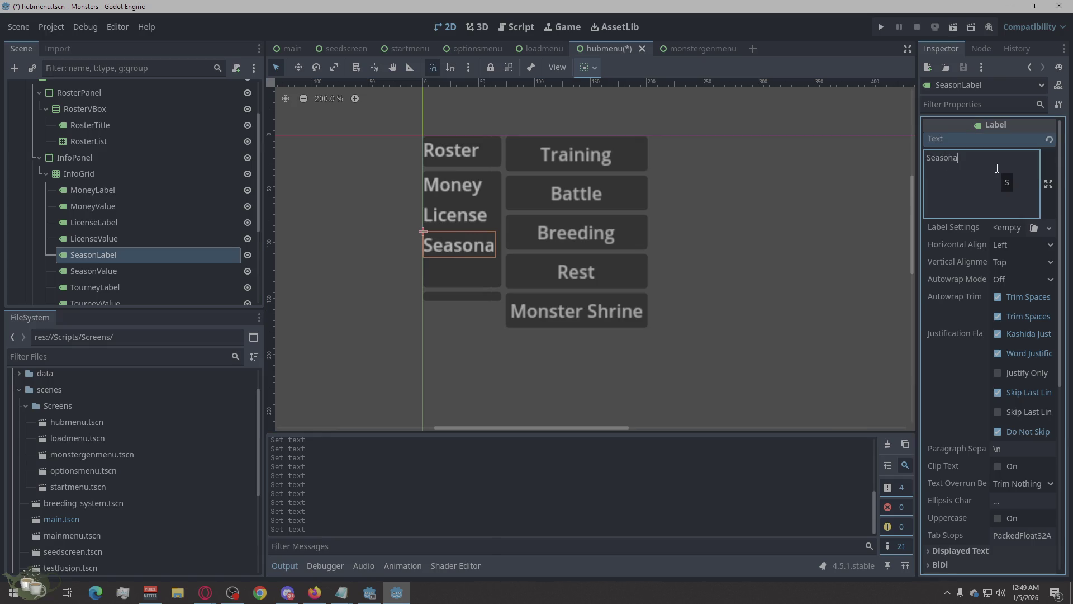
key(BackSpace)
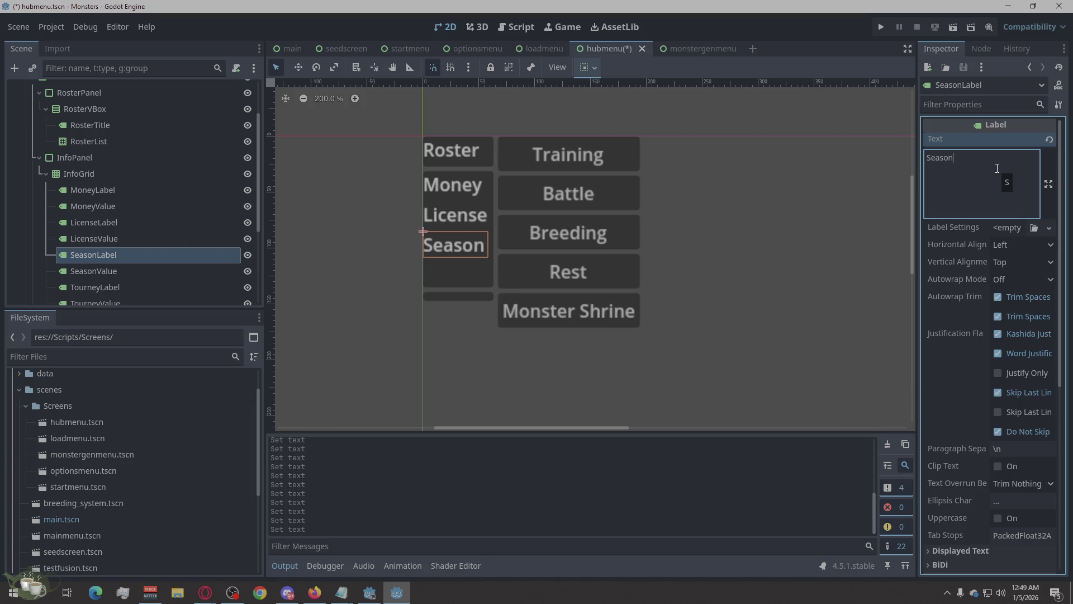
- Set the TourneyLabel's text to 'Tourney'
click(138, 285)
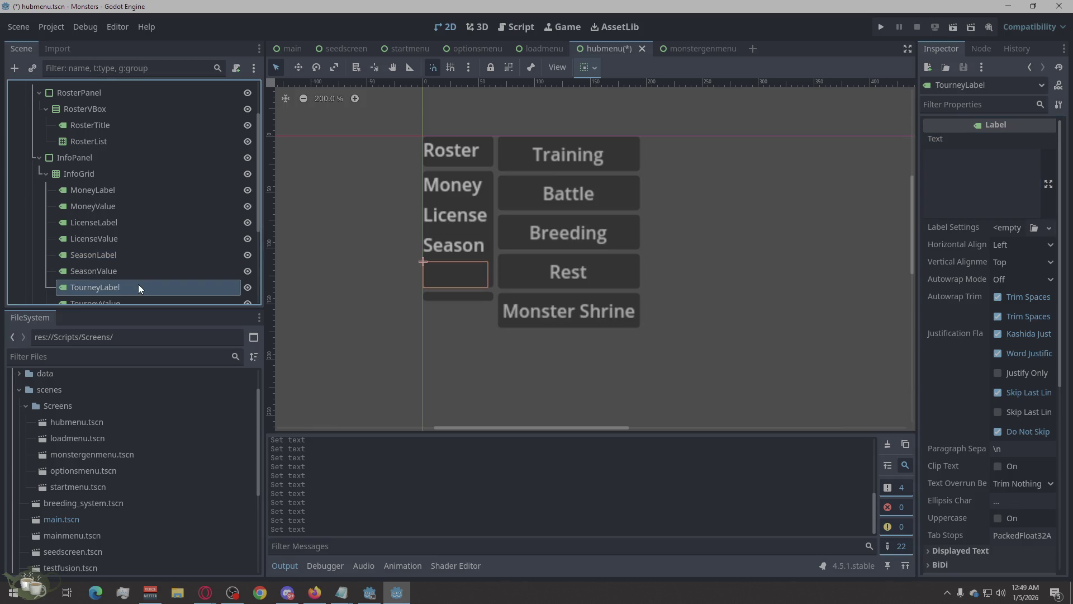
scroll(143, 229, down, 1)
click(976, 179)
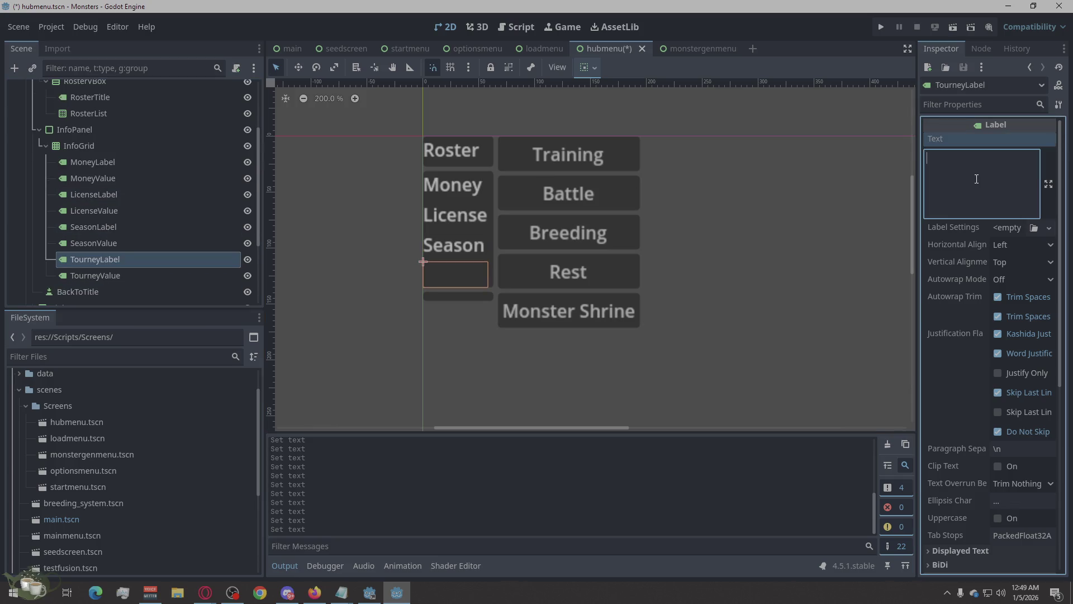
text(Tourney)
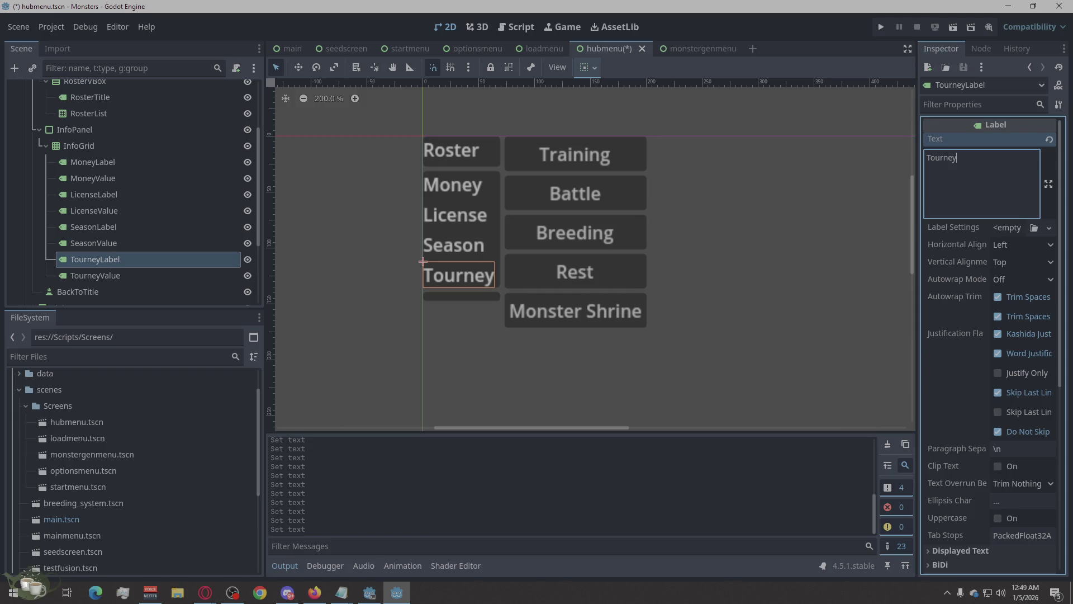
key(alt+Tab)
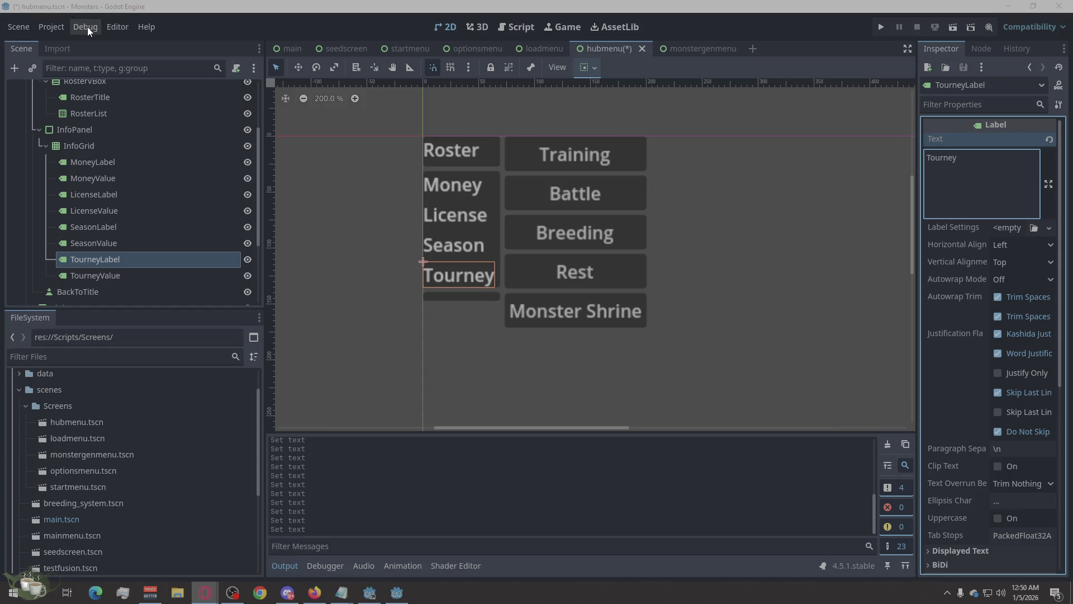
- Inspect the HubMenu root's Layout settings, then switch to the startmenu scene
key(alt+Tab)
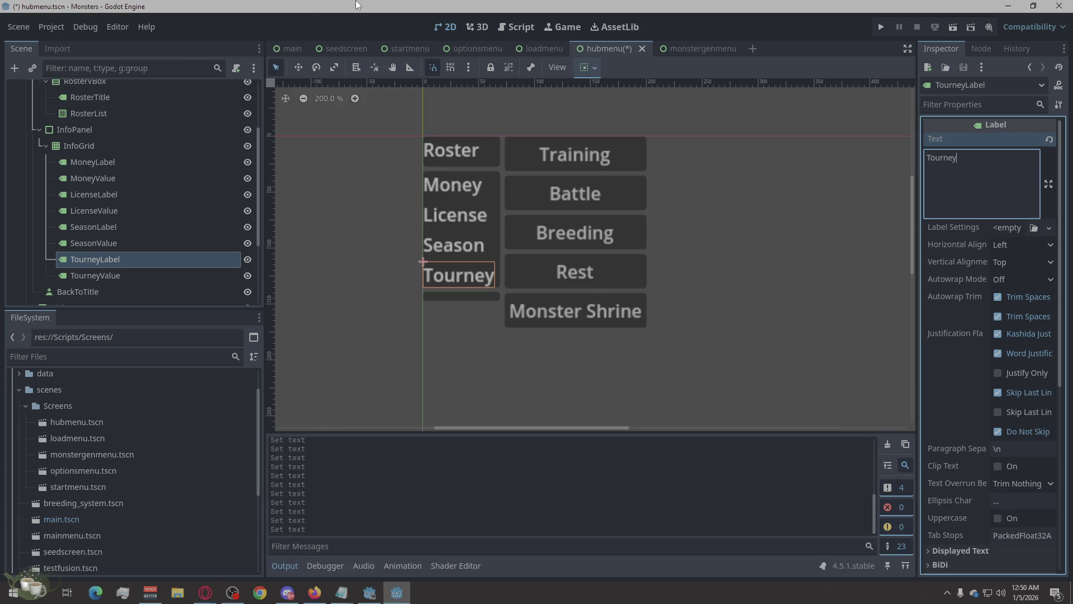
scroll(96, 209, up, 3)
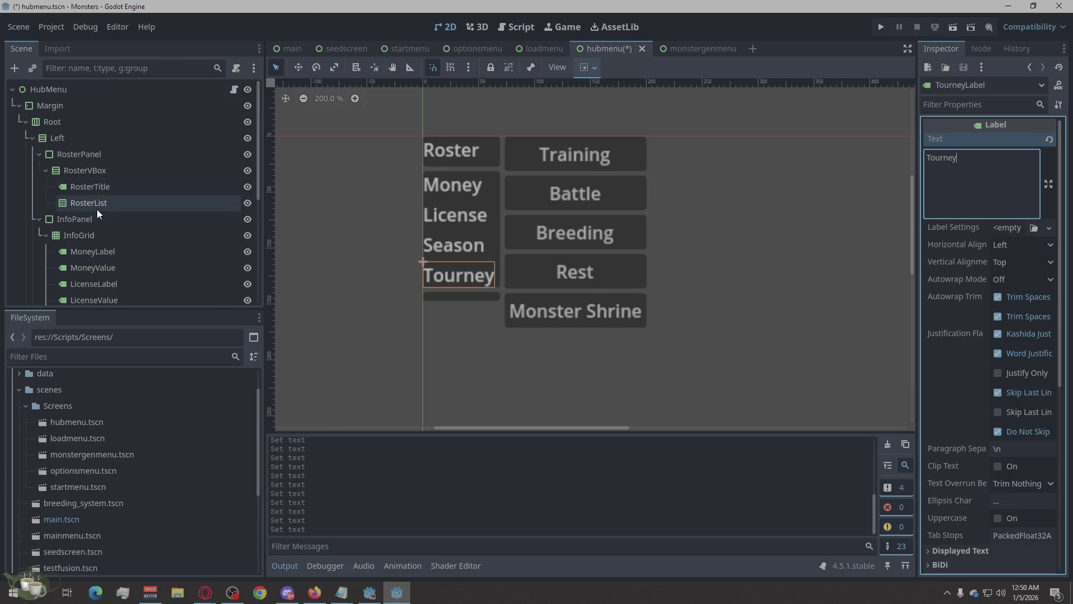
click(86, 88)
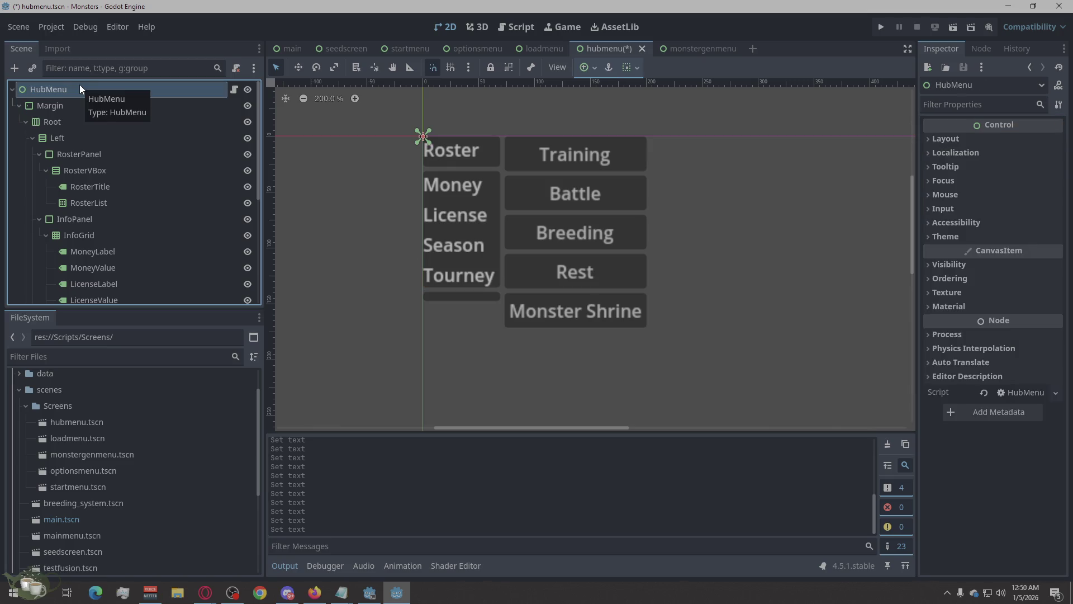
click(957, 139)
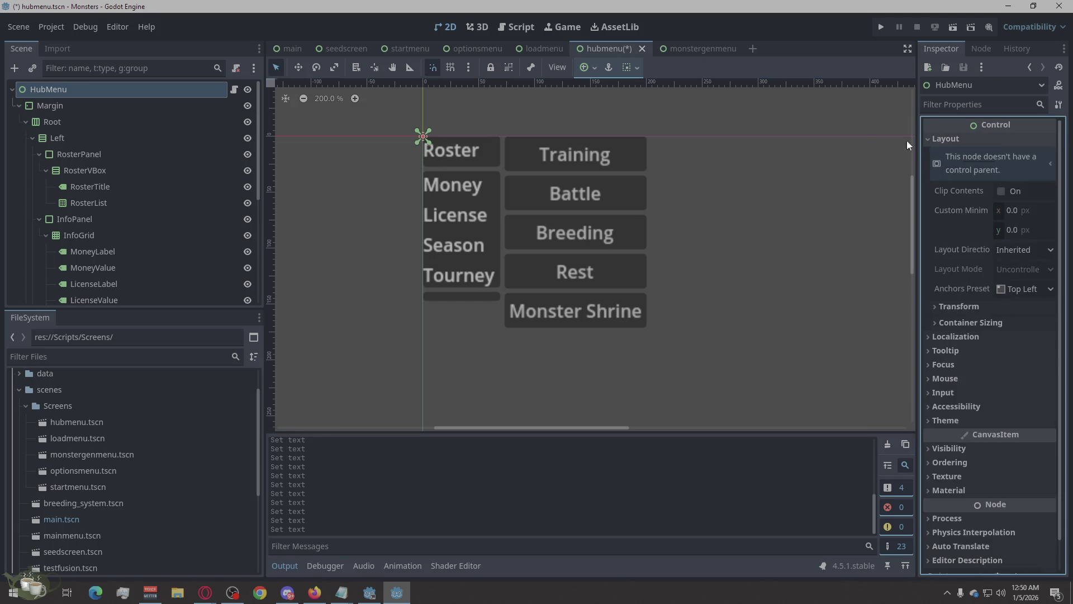
click(408, 53)
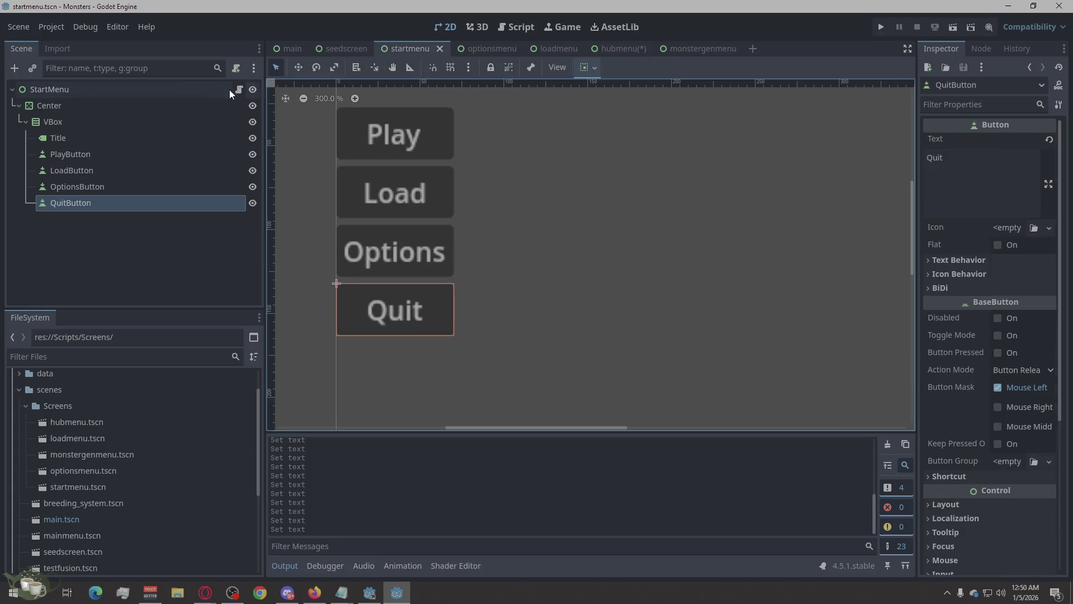
- Set the StartMenu root's Anchors Preset to Full Rect, keeping layout direction Inherited
click(110, 92)
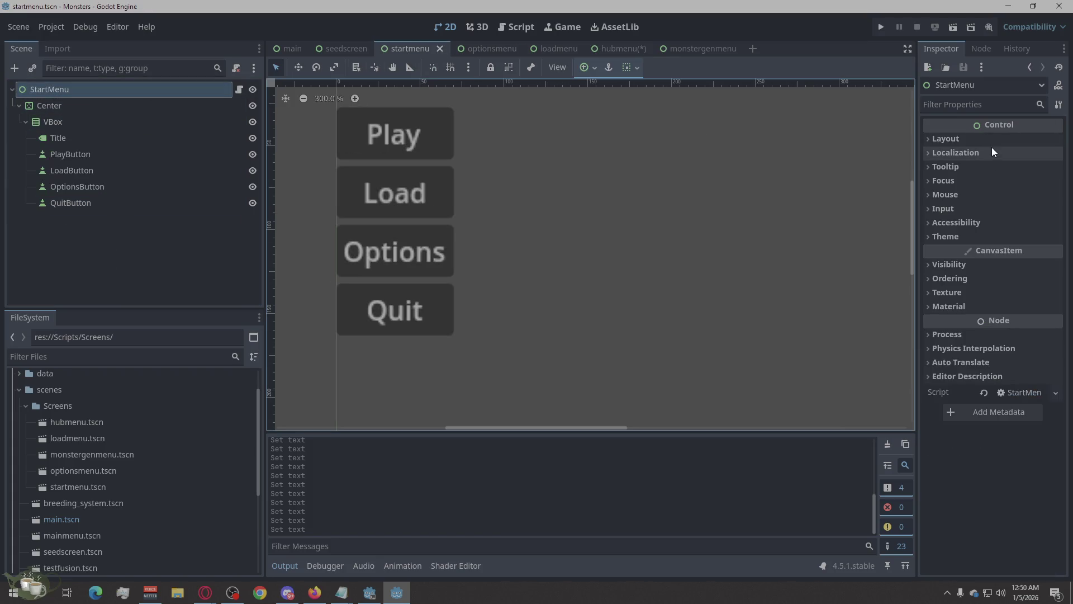
click(985, 139)
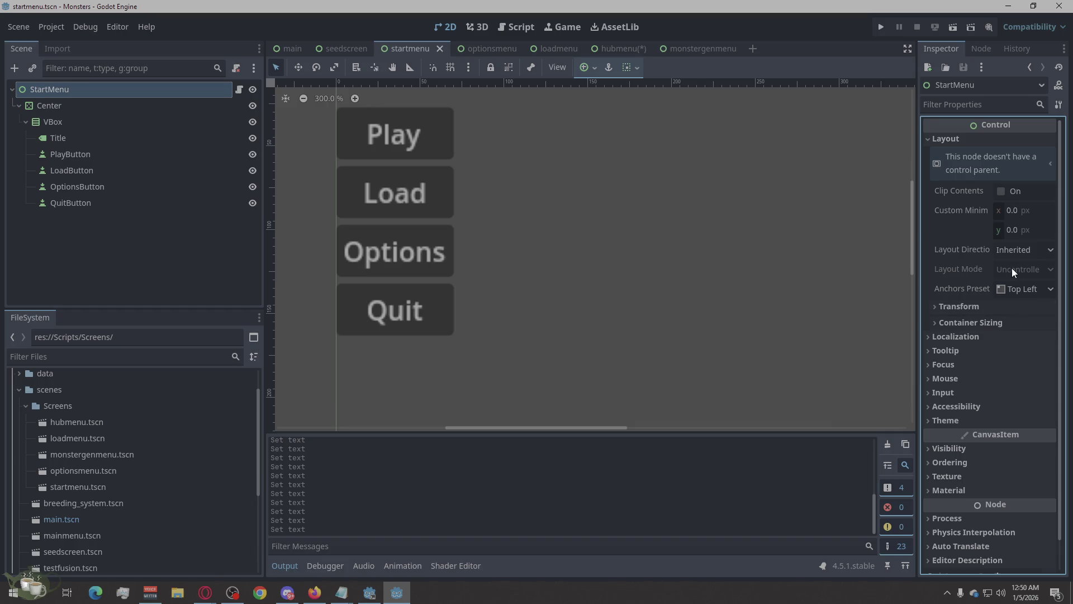
click(1026, 252)
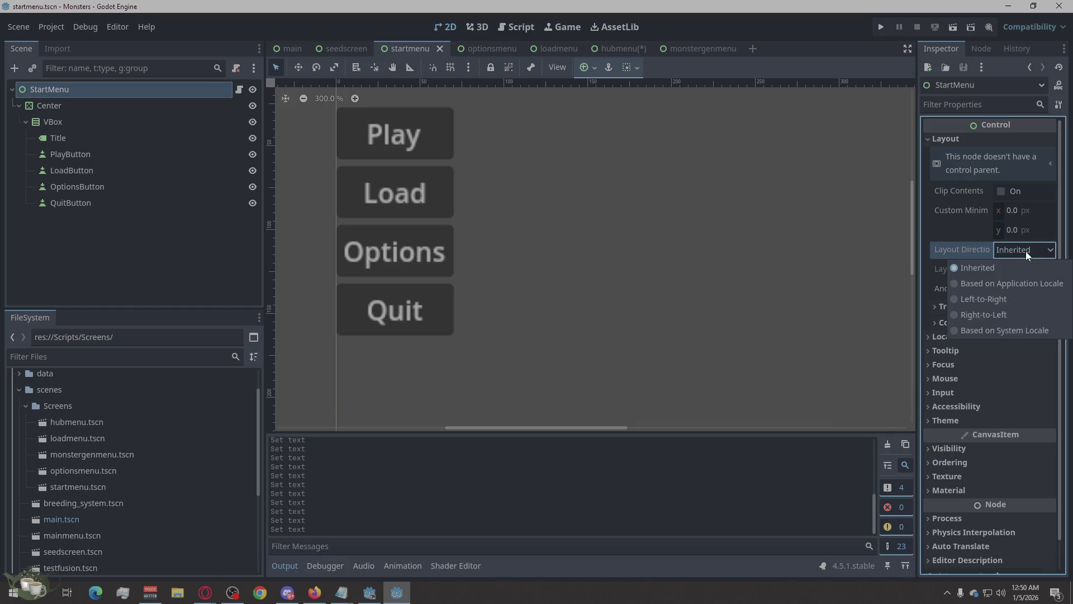
click(1025, 250)
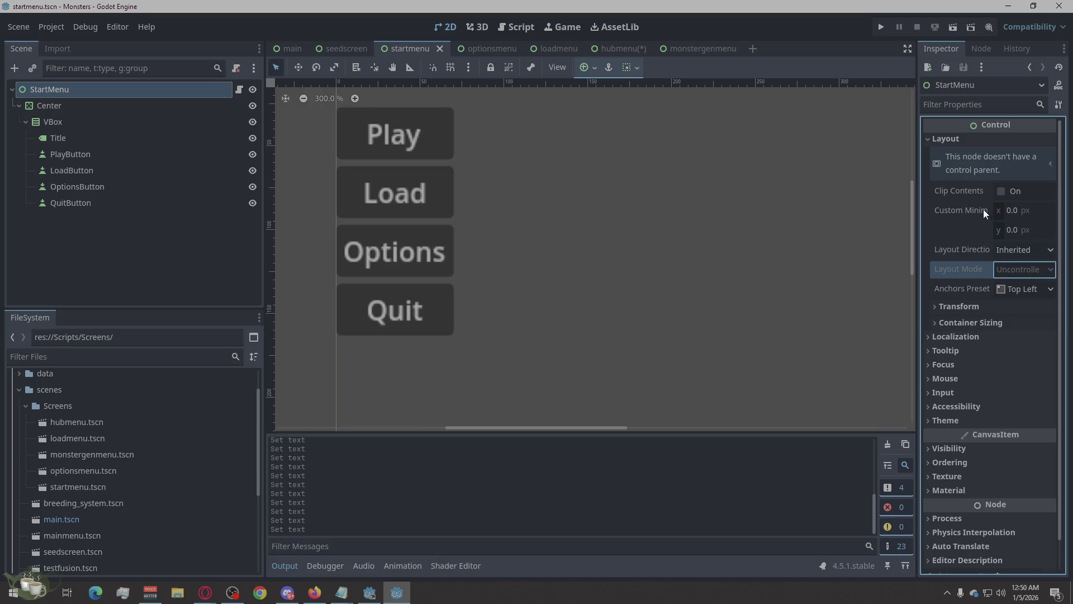
click(1015, 288)
click(1028, 318)
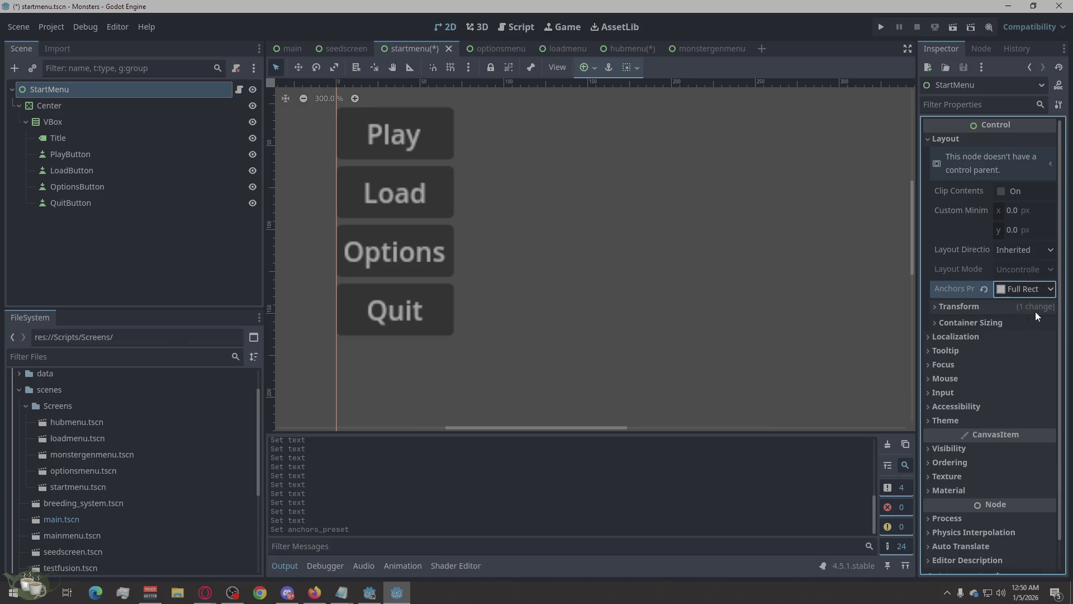
- Zoom the canvas in and out to check StartMenu spans the window
scroll(501, 247, down, 2)
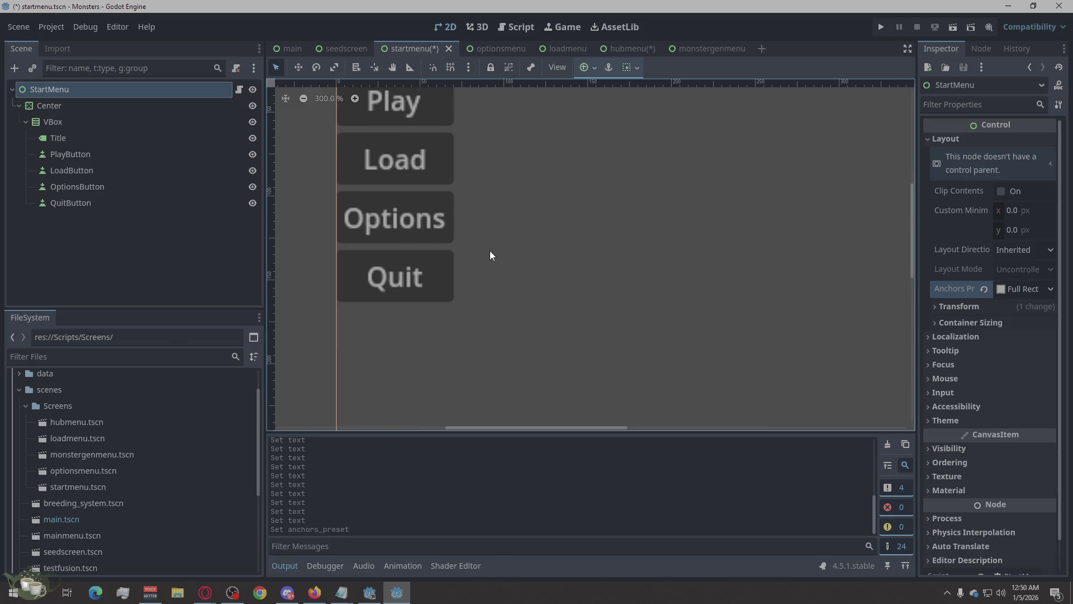
scroll(491, 251, down, 6)
scroll(536, 285, up, 1)
scroll(491, 319, up, 2)
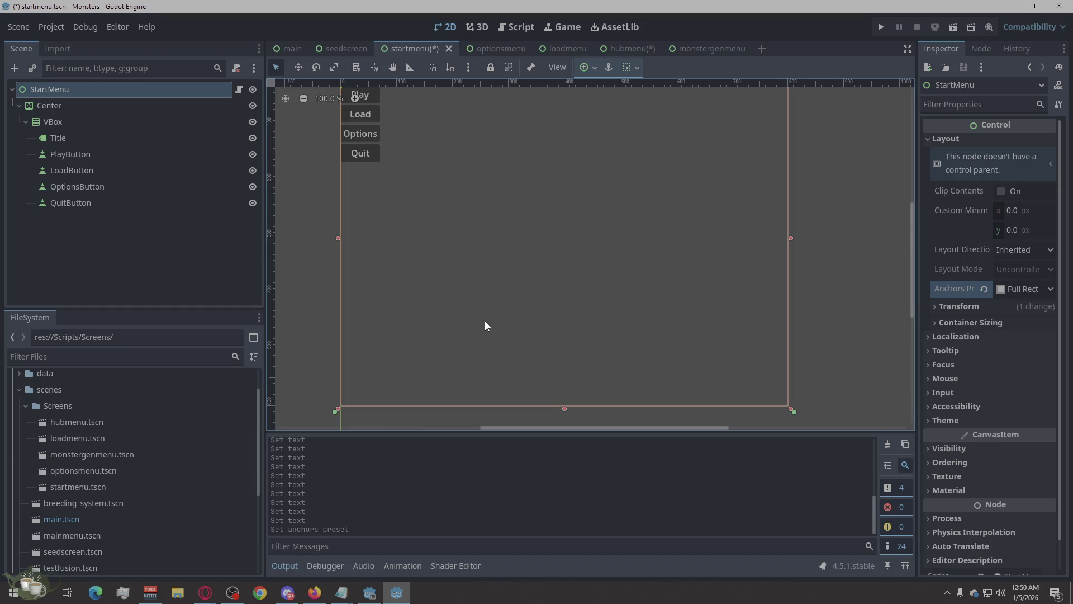
scroll(503, 301, down, 2)
scroll(492, 274, up, 2)
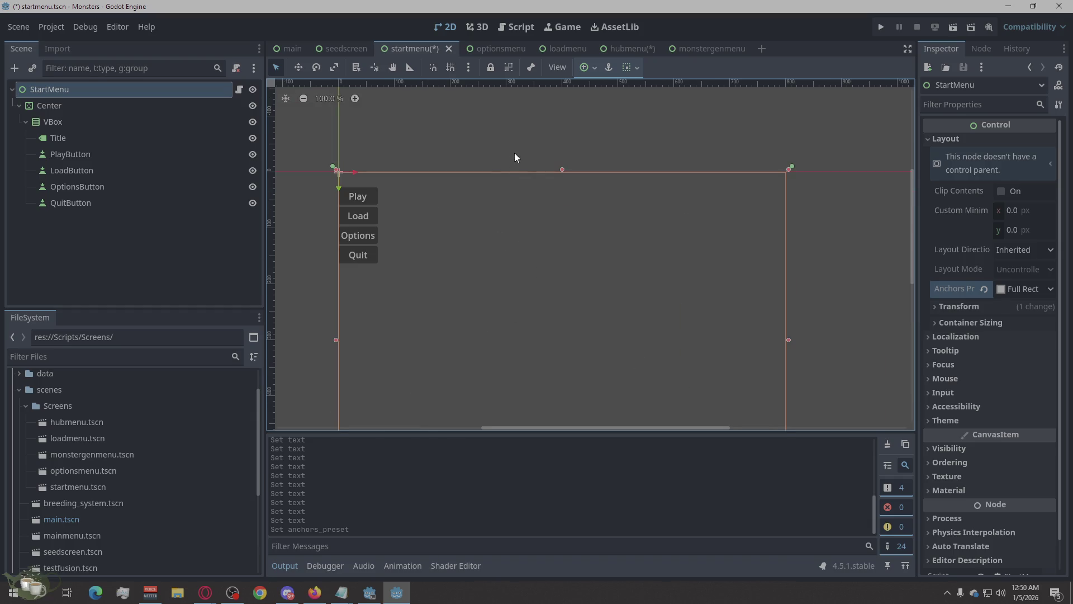
scroll(520, 217, down, 2)
scroll(531, 257, up, 2)
scroll(538, 290, down, 2)
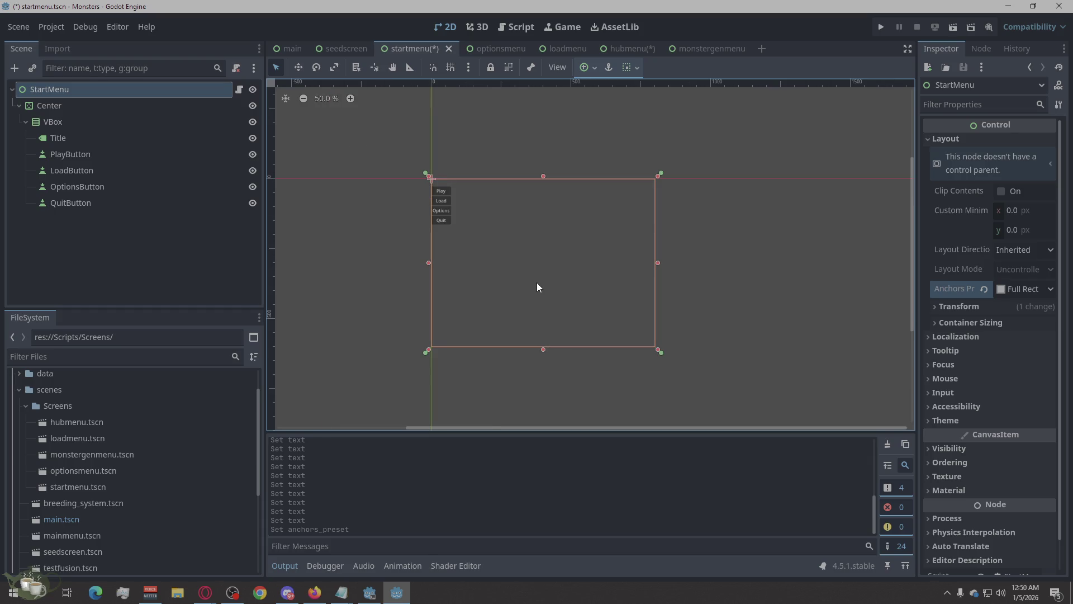
click(759, 278)
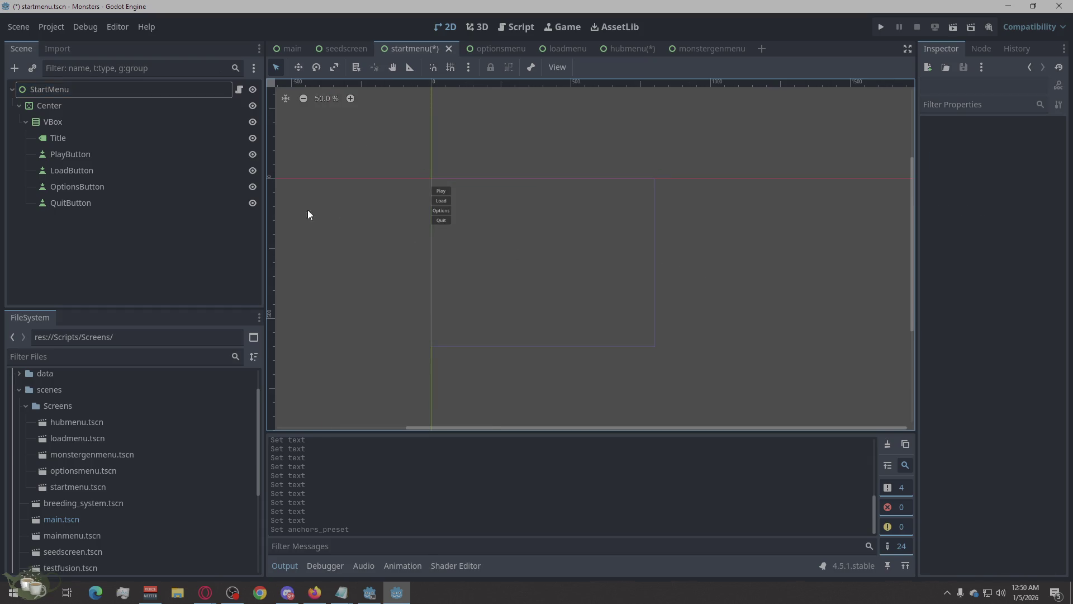
click(87, 90)
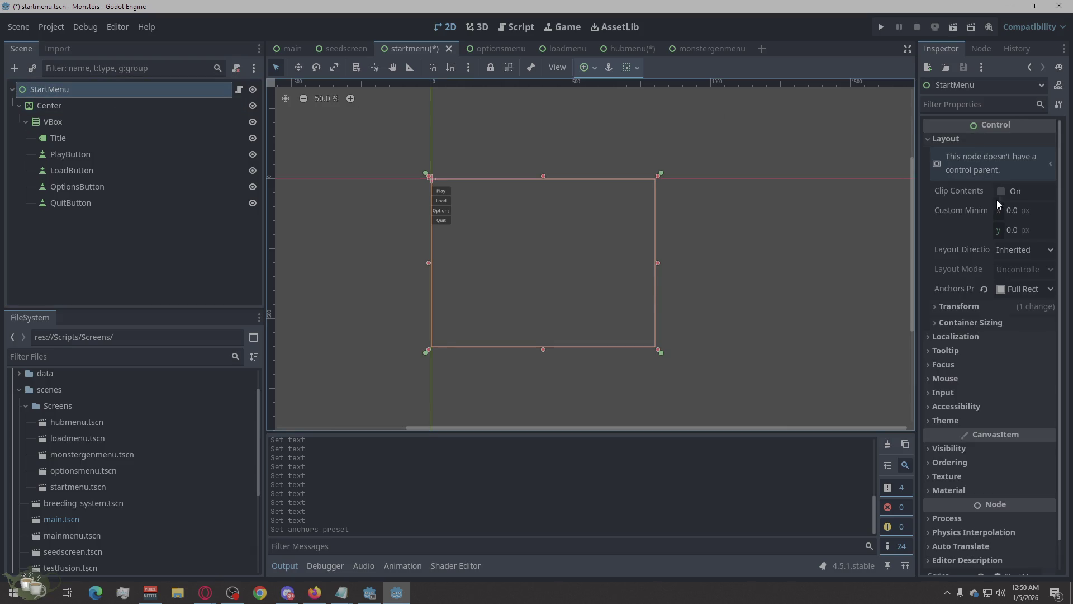
click(108, 122)
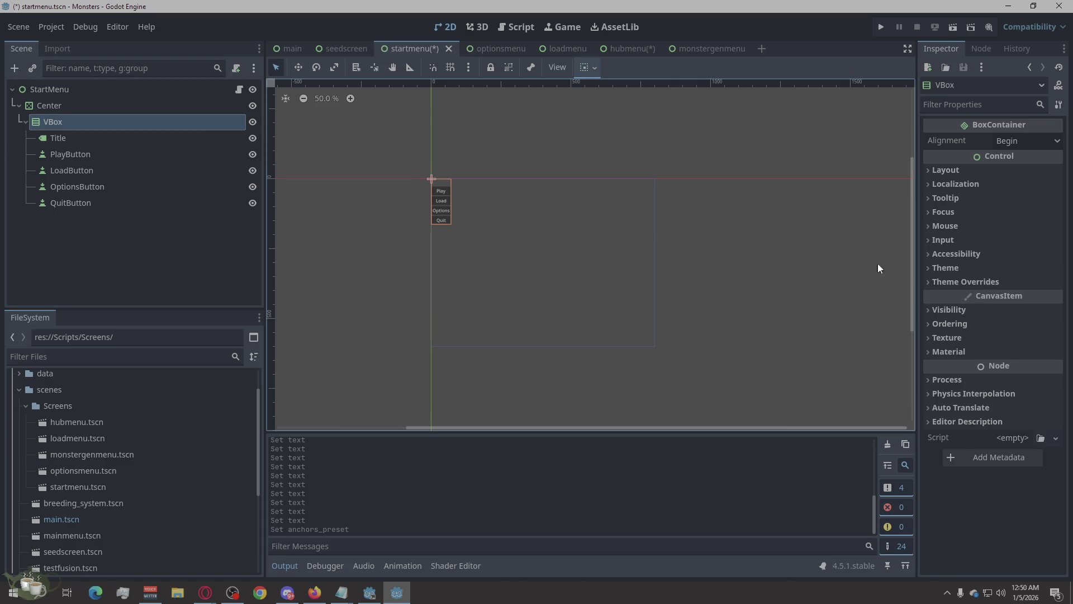
click(947, 171)
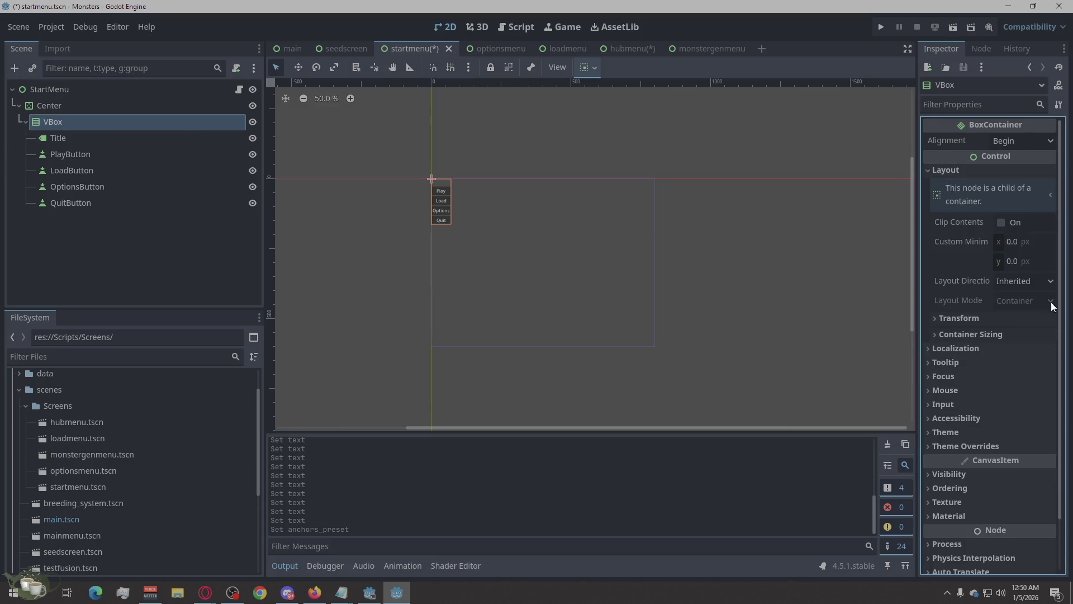
click(1040, 282)
click(1039, 283)
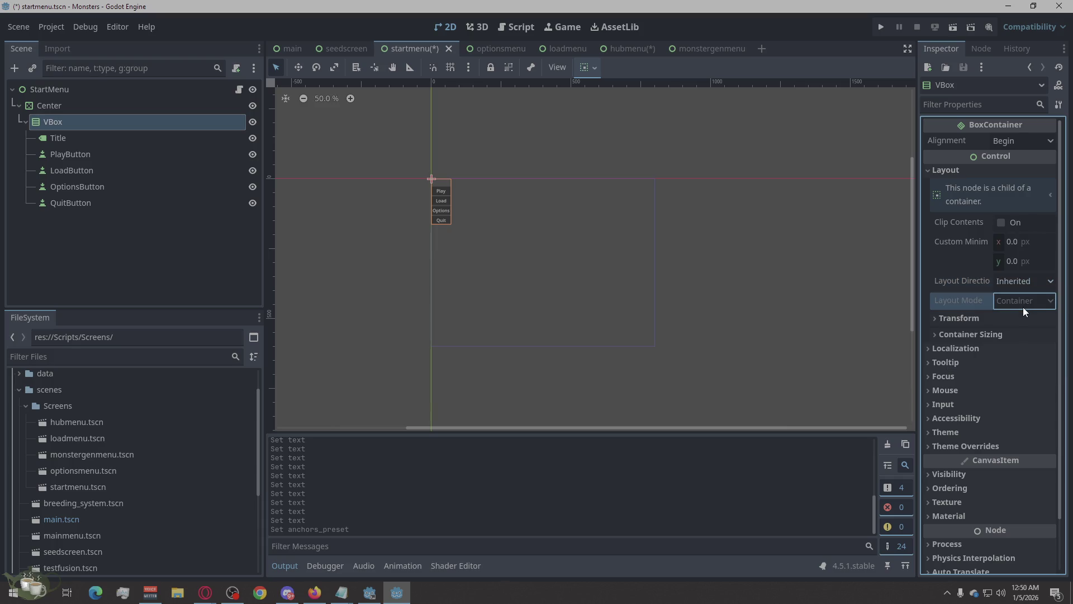
click(955, 316)
click(956, 317)
click(956, 329)
click(957, 330)
click(1010, 280)
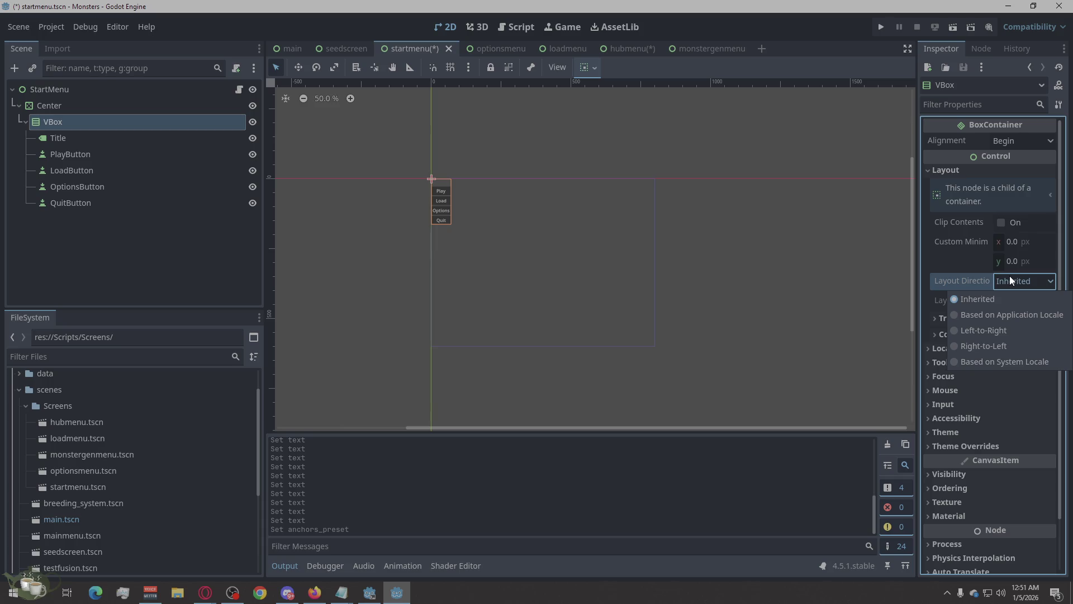
click(1009, 276)
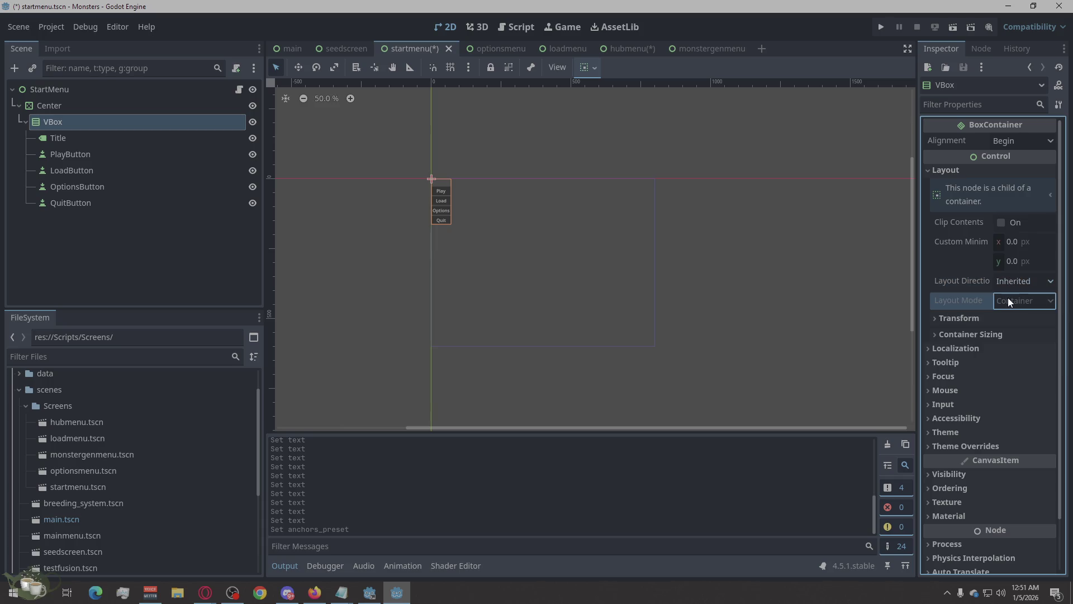
click(68, 103)
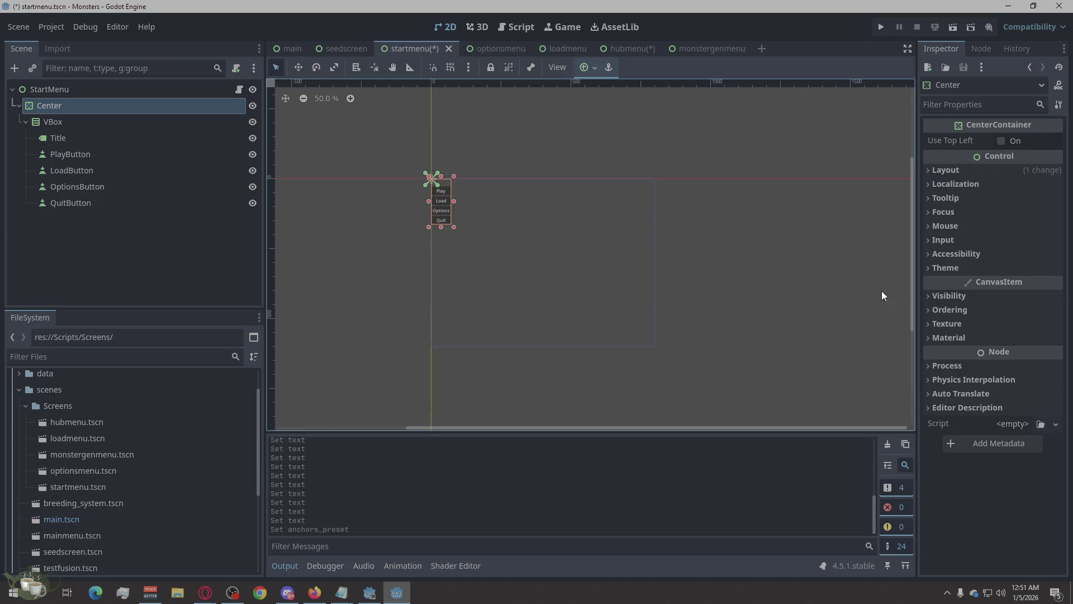
- Set the Center container's Layout Mode to Anchors with the Full Rect preset
click(973, 171)
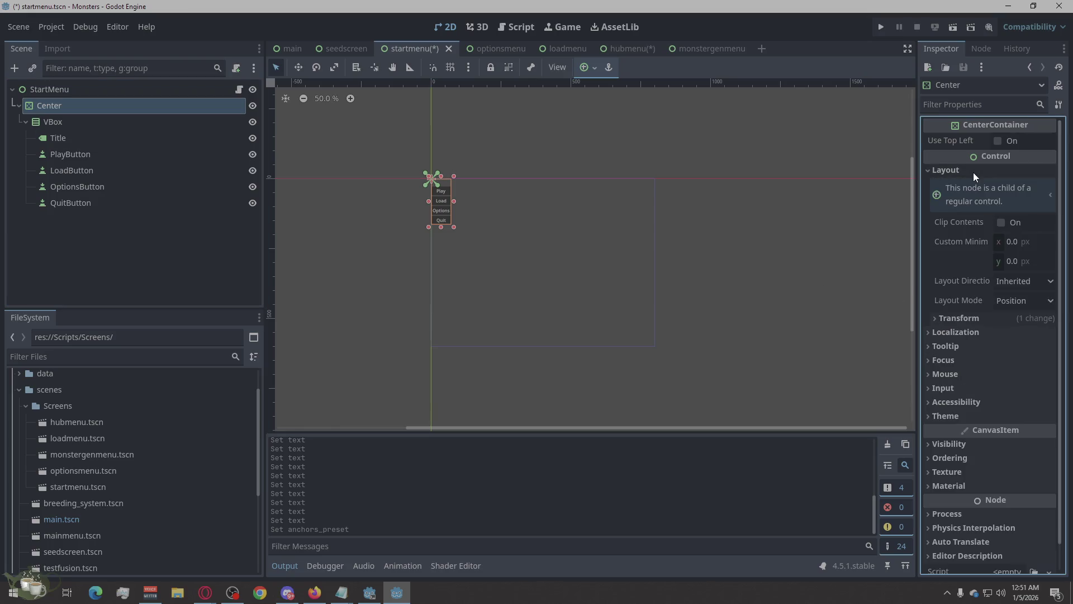
click(1029, 300)
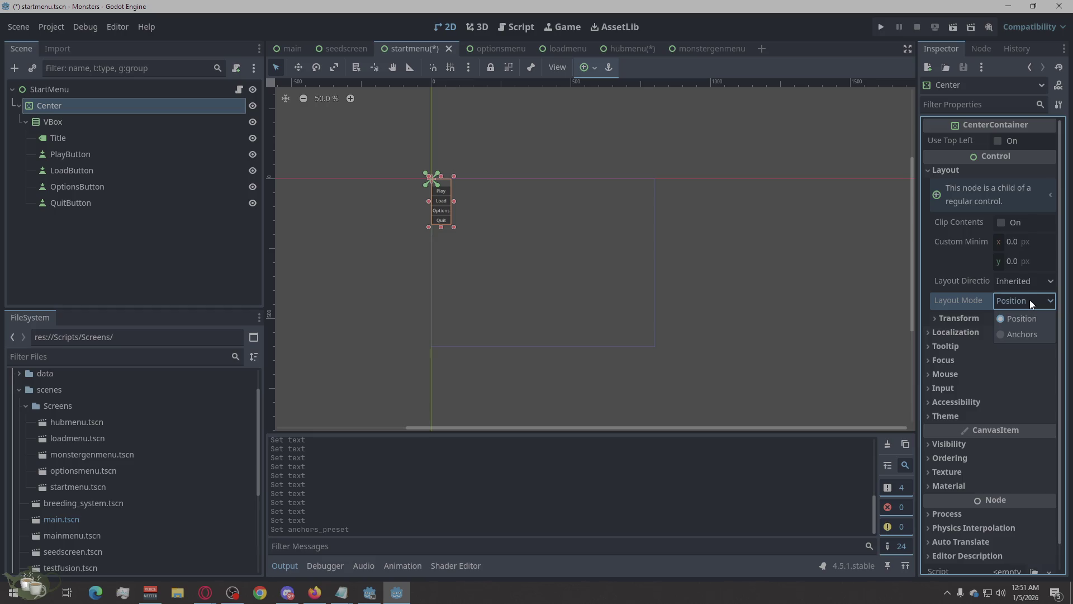
click(1016, 332)
click(1017, 318)
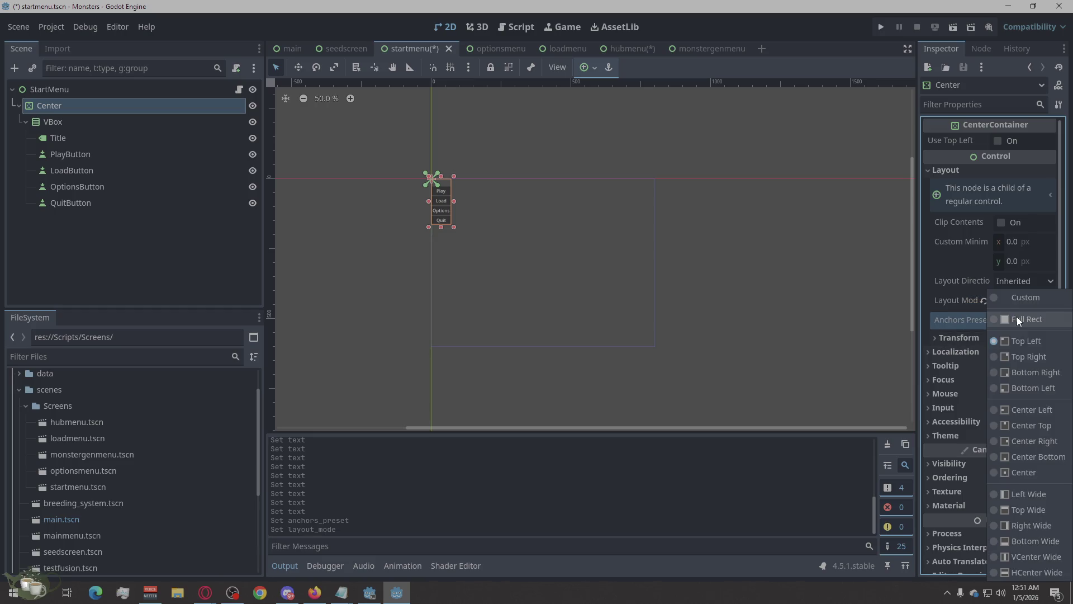
click(1047, 318)
click(681, 298)
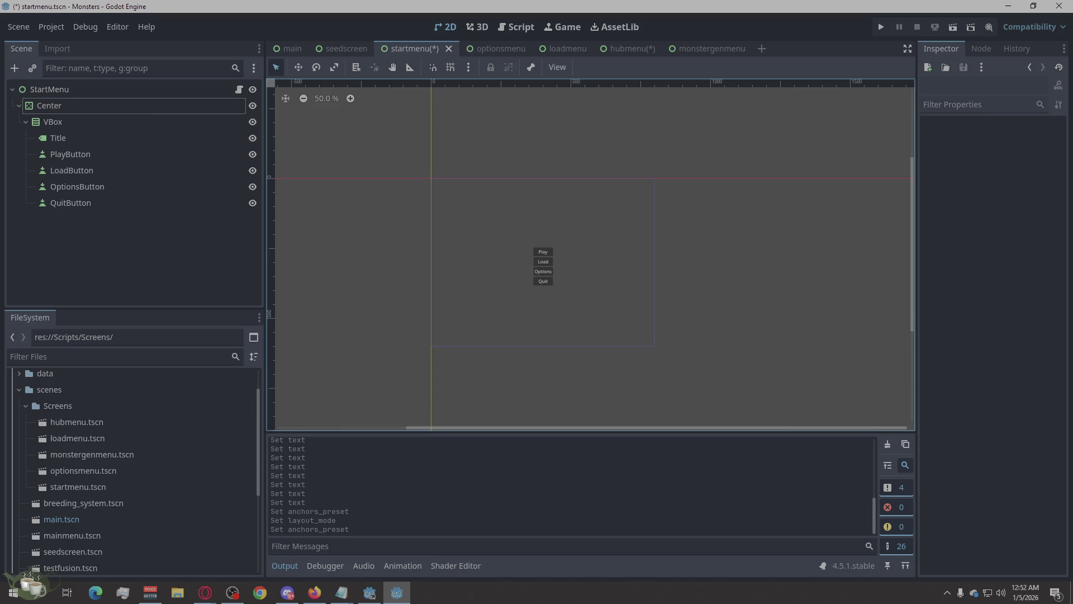
- Return to the Godot editor and save startmenu.tscn with Ctrl+S
click(287, 592)
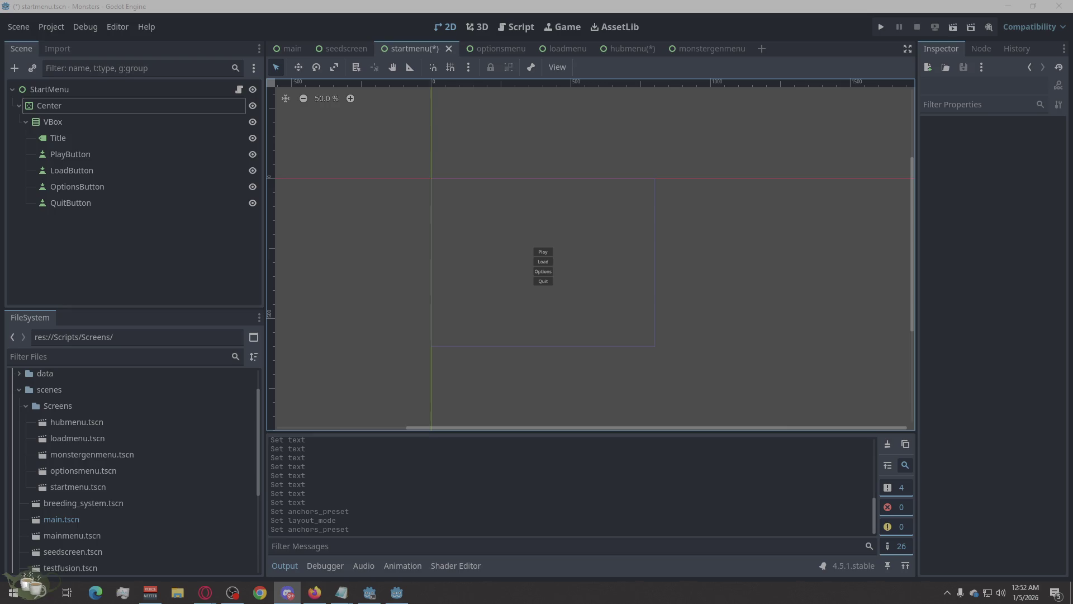
click(774, 311)
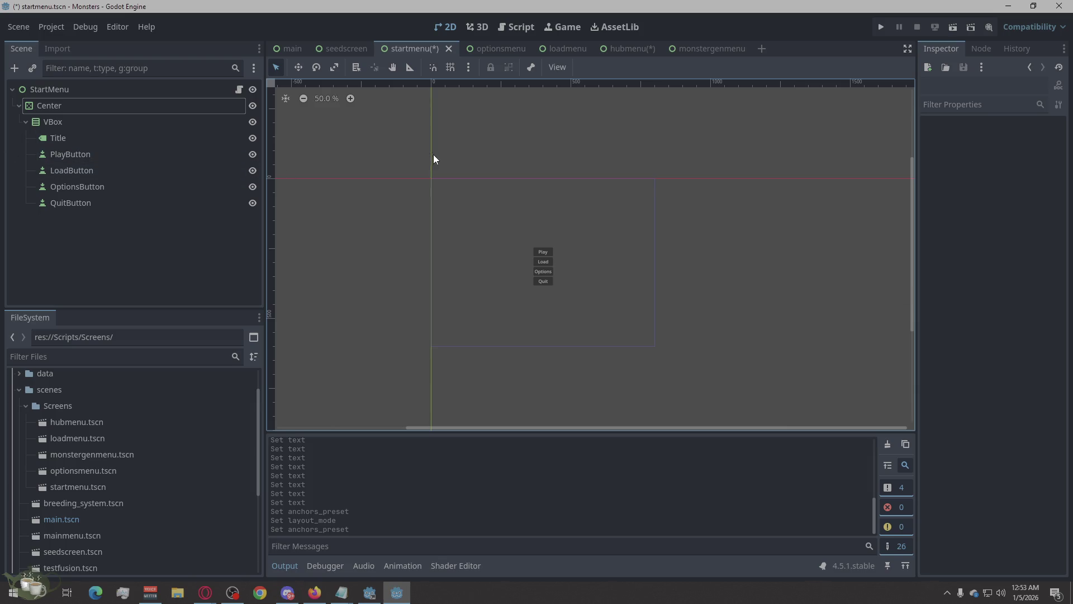
key(ctrl+s)
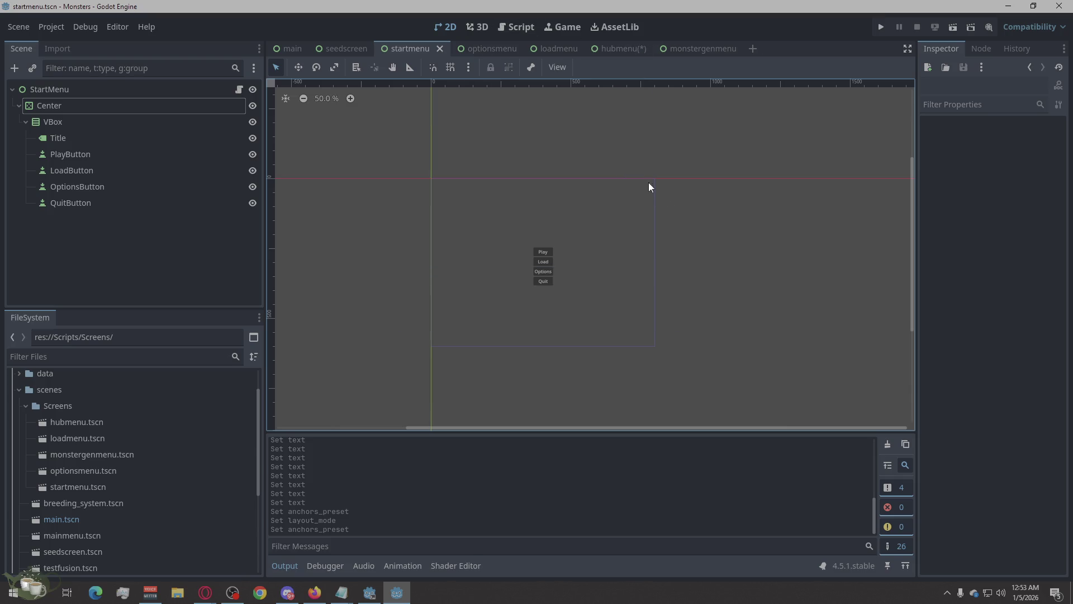
click(887, 29)
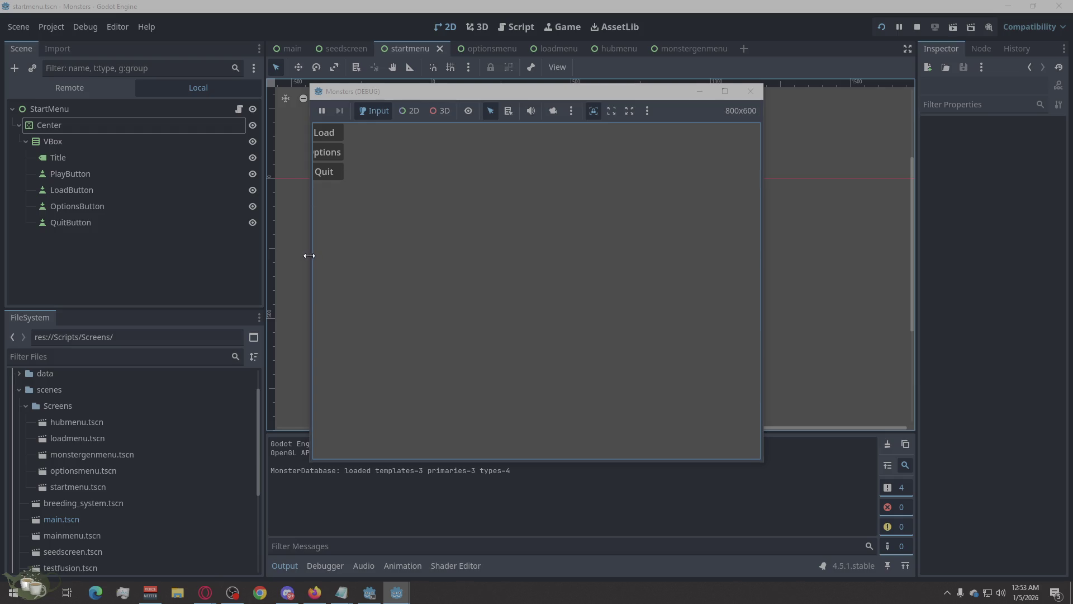
drag(309, 255, 239, 274)
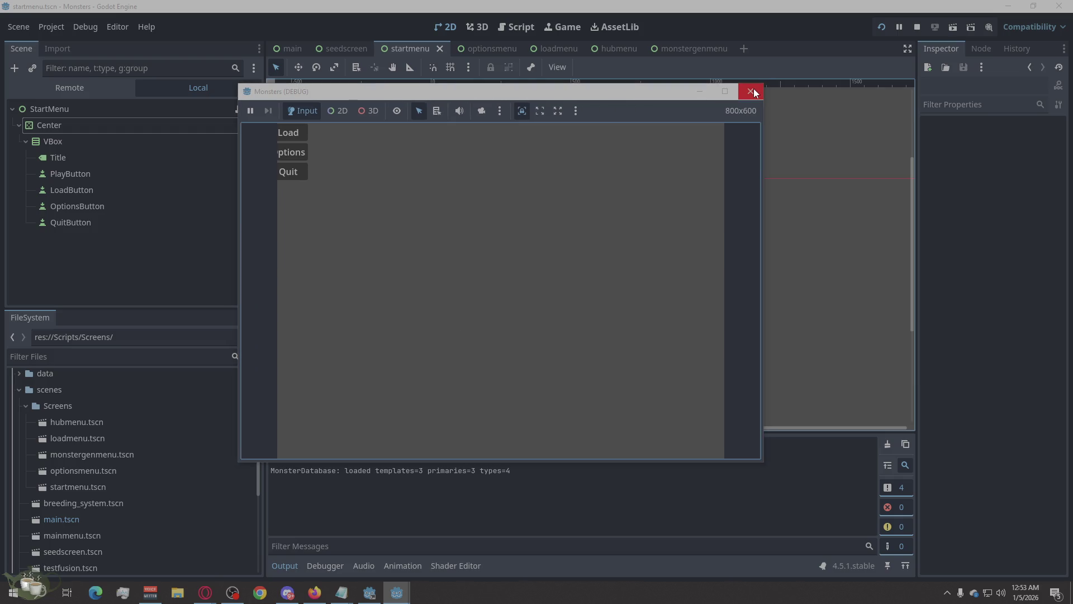
click(751, 91)
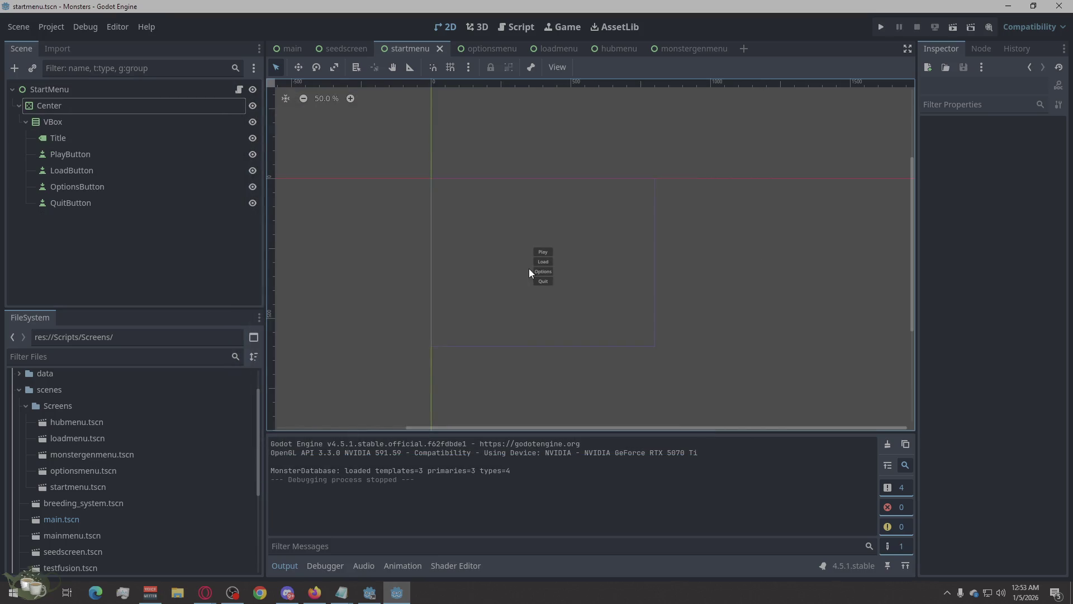
click(499, 250)
click(676, 249)
click(884, 24)
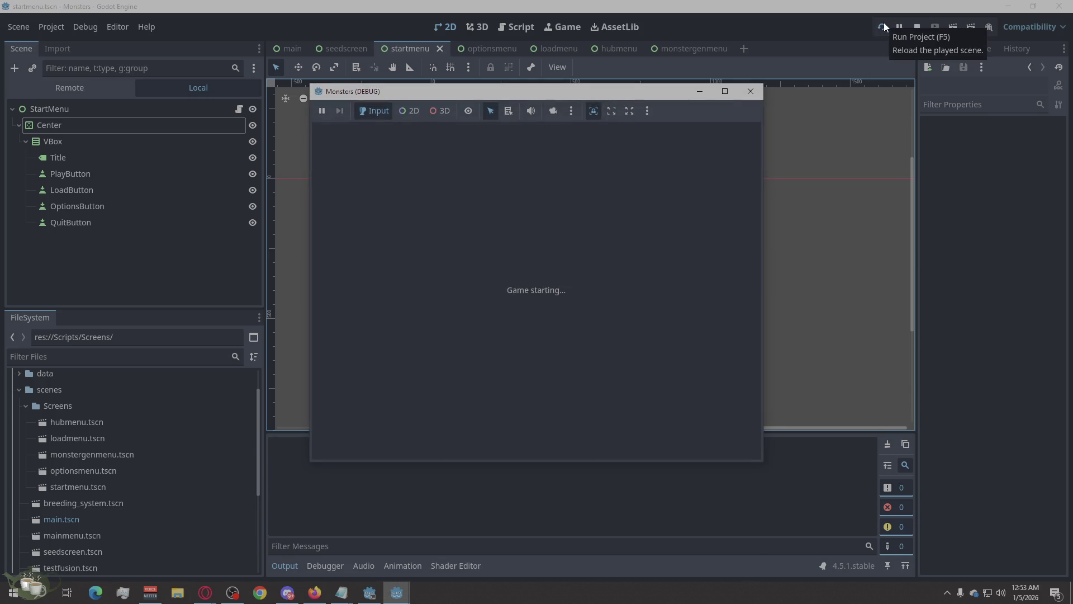
click(314, 133)
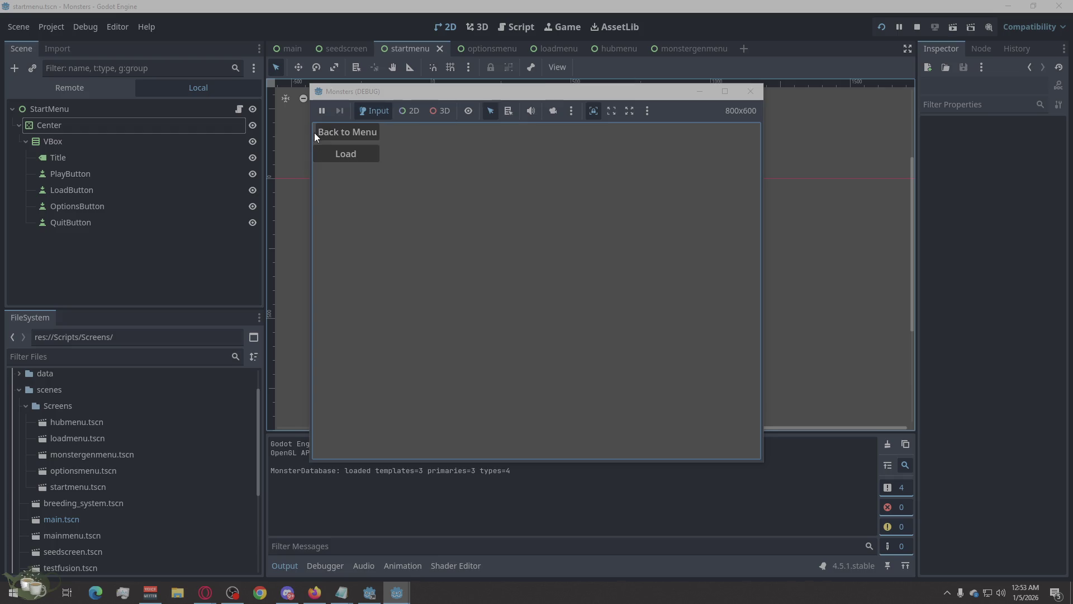
click(331, 147)
click(330, 174)
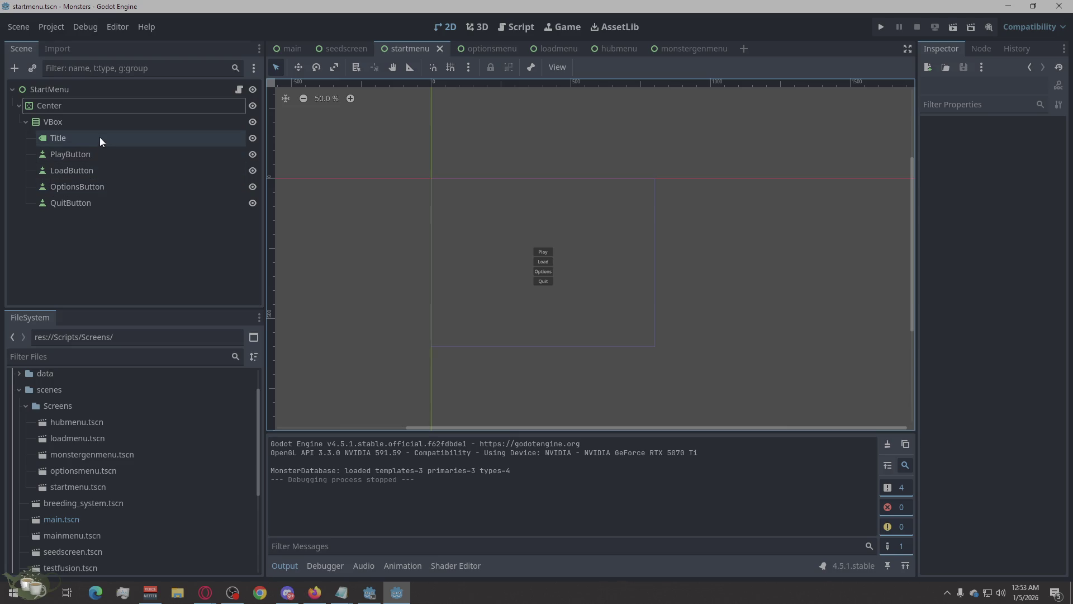
- Change the StartMenu root's Anchors Preset from Full Rect to Center
click(566, 243)
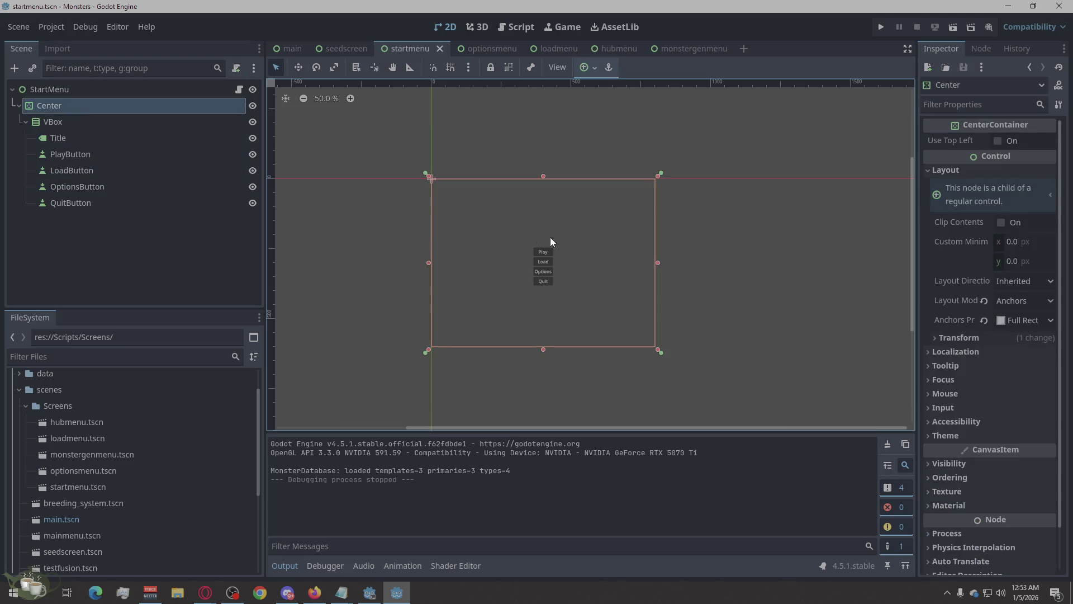
click(75, 89)
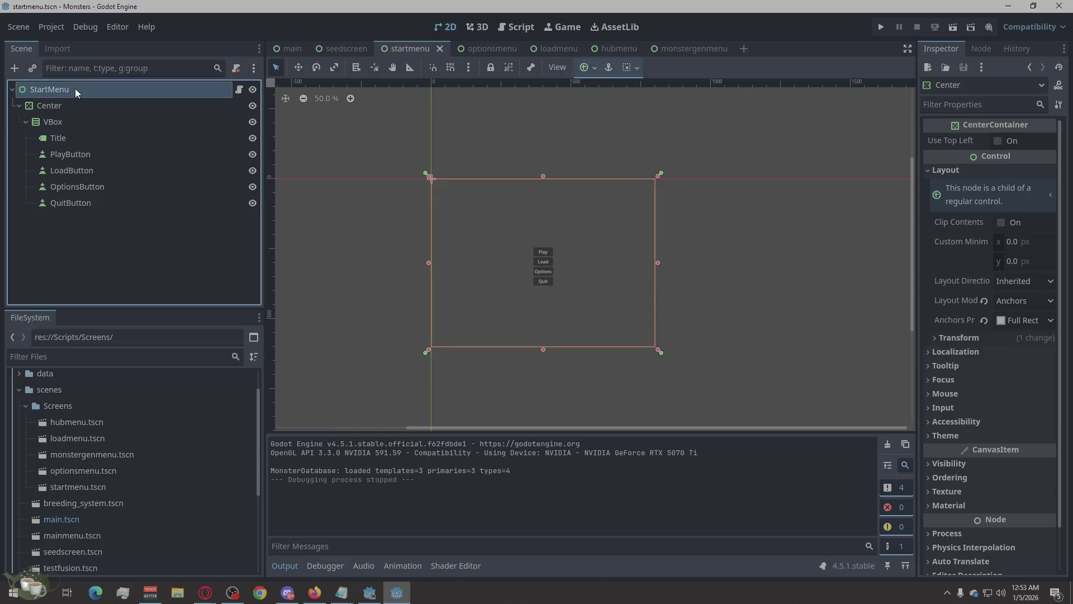
click(1038, 290)
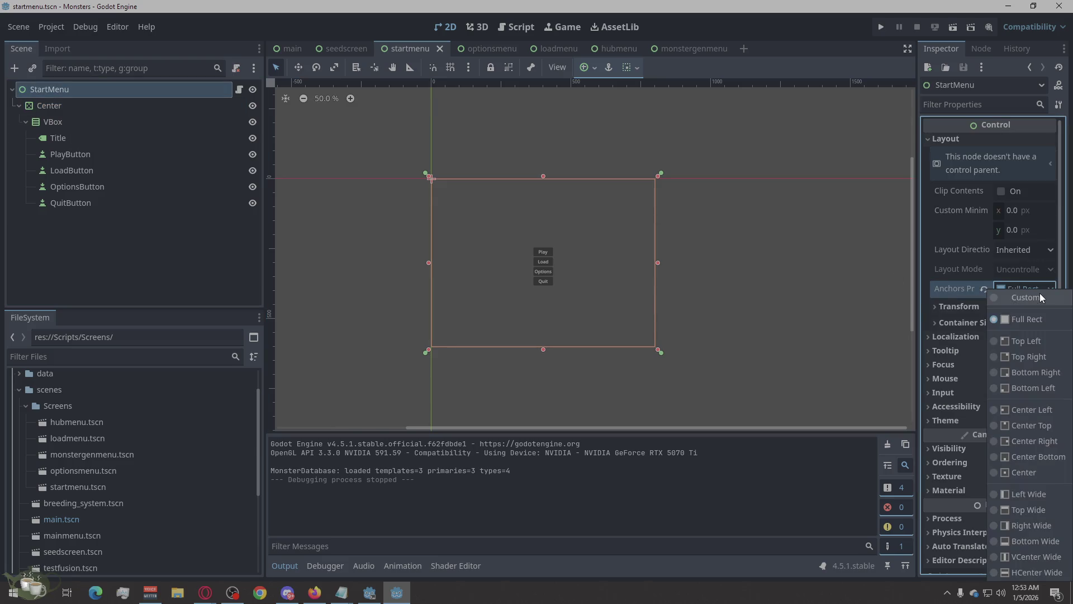
click(1037, 298)
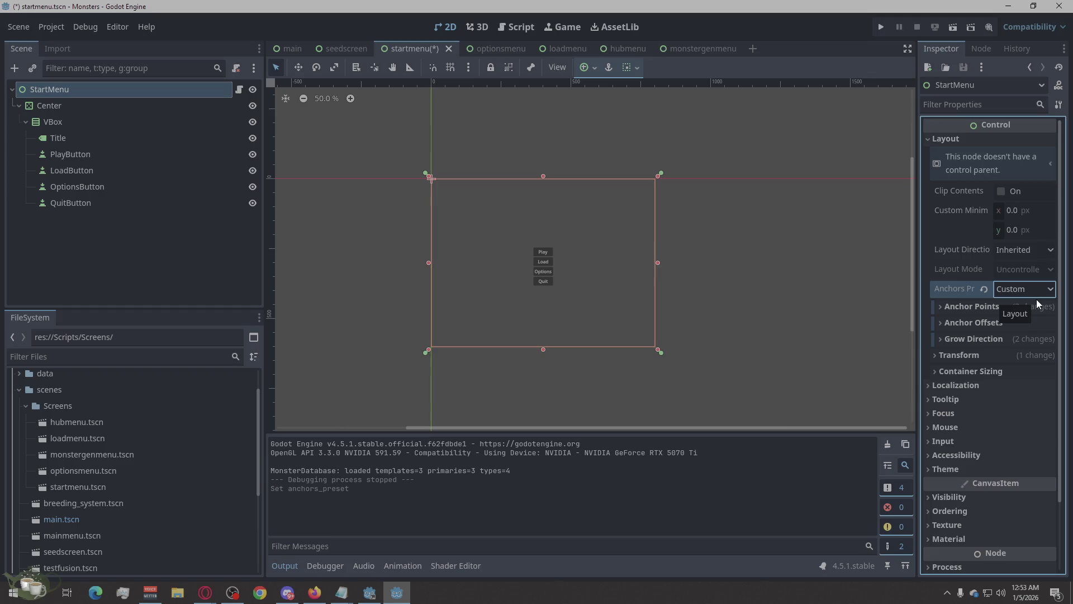
click(1029, 294)
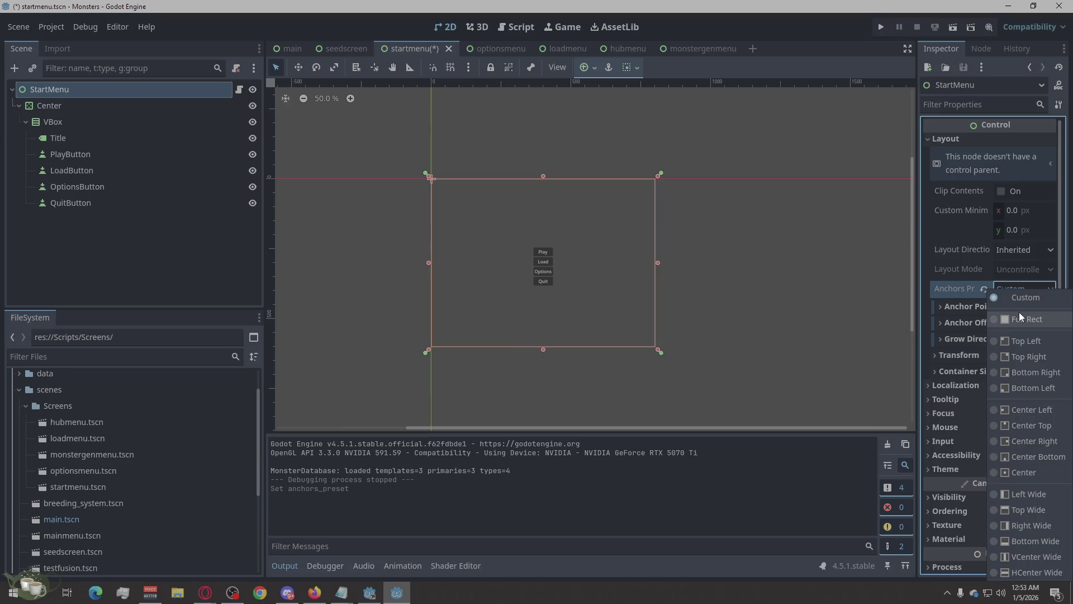
click(1020, 475)
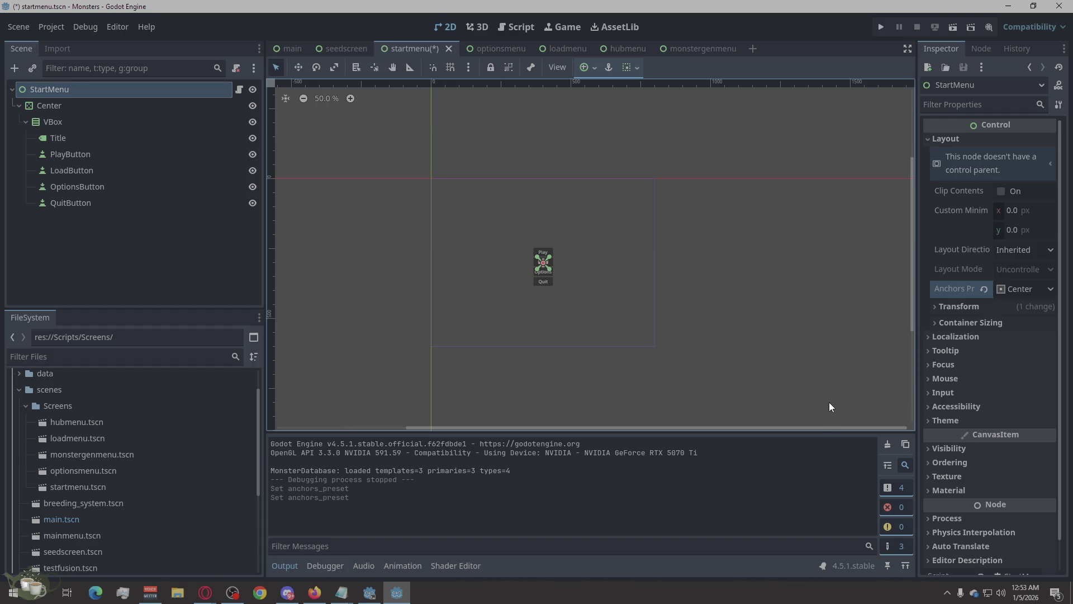
- Save and run the game to test the start menu, then close it
click(806, 281)
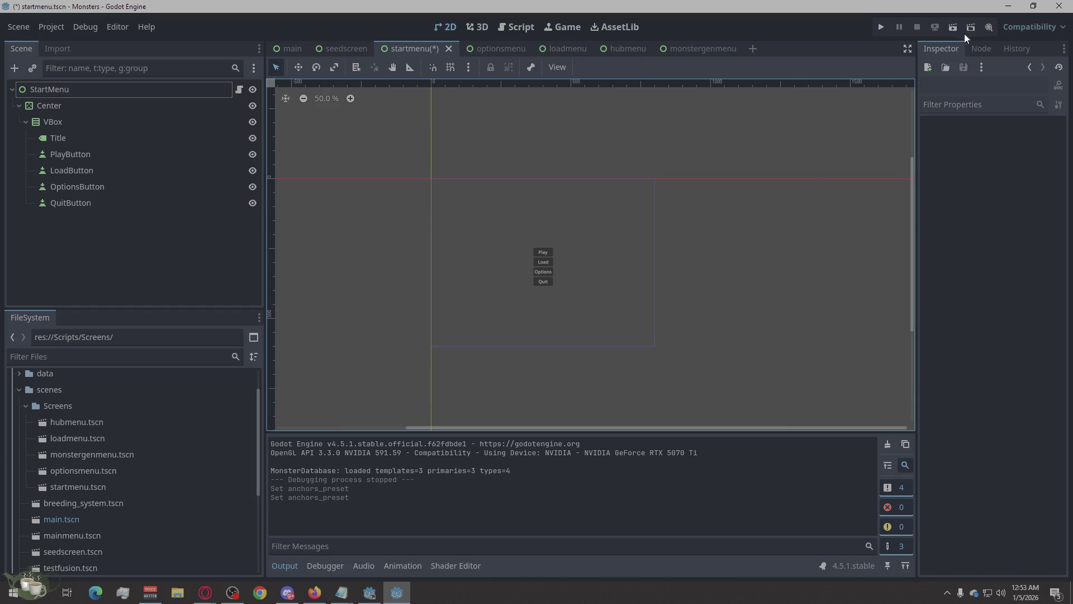
click(875, 22)
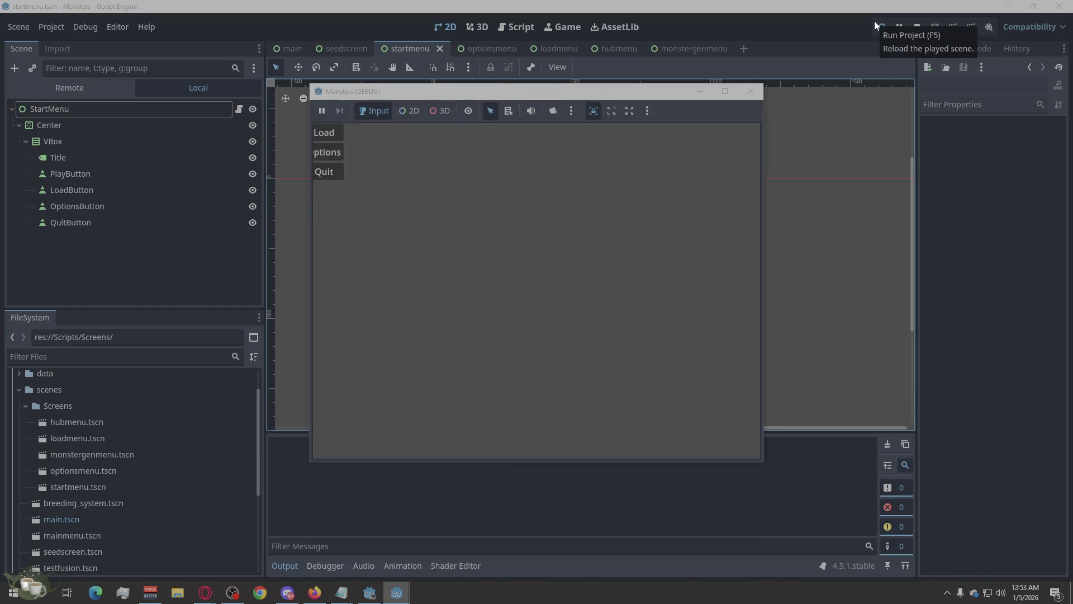
click(750, 91)
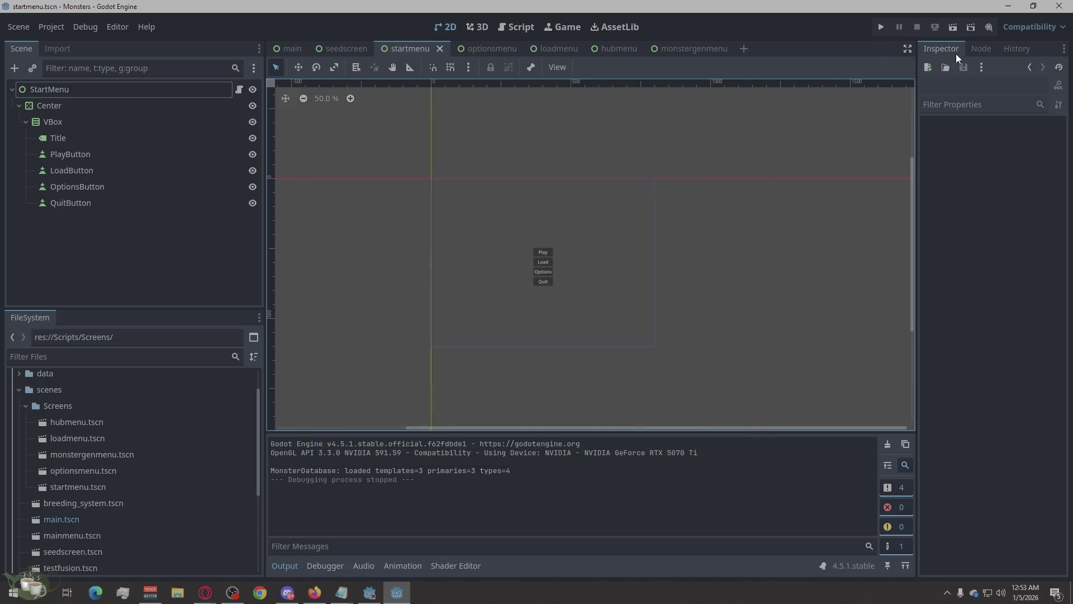
- Set the StartMenu root's Anchors Preset back to Full Rect
click(111, 90)
right_click(110, 89)
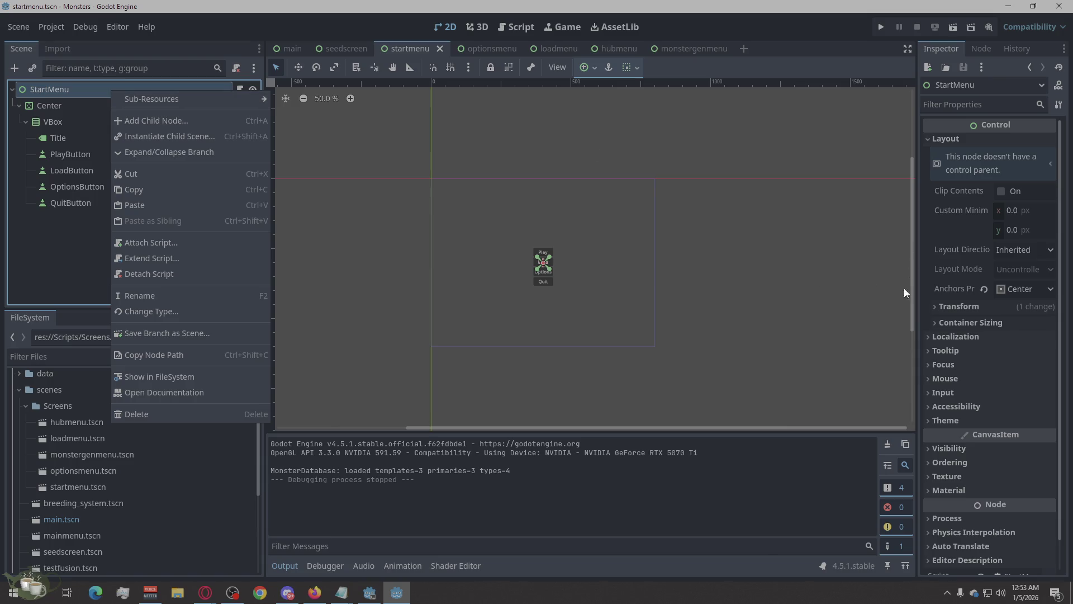
click(1037, 292)
click(1037, 291)
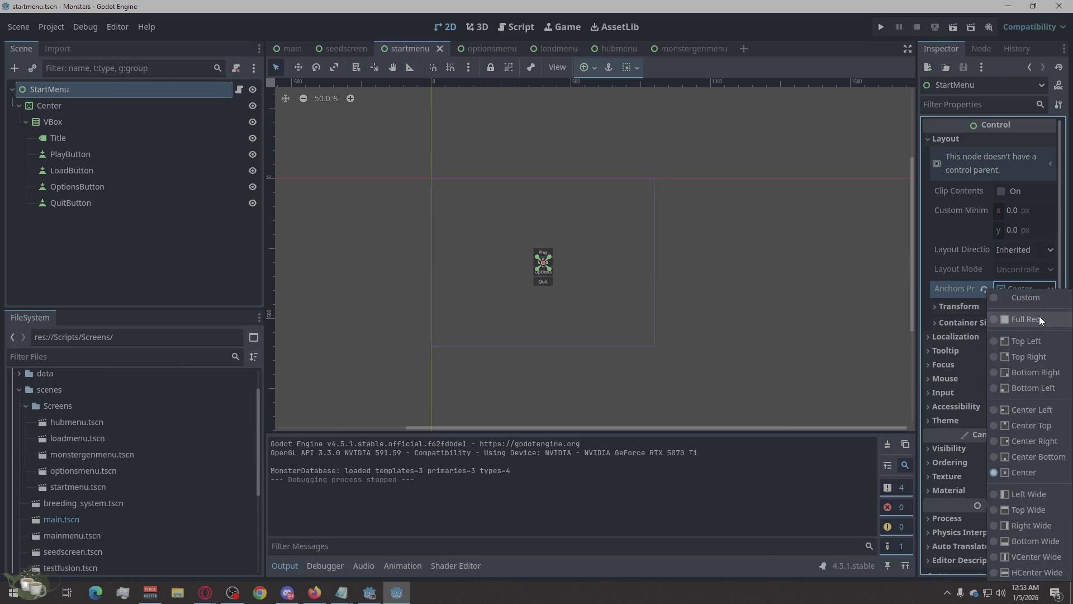
click(1038, 318)
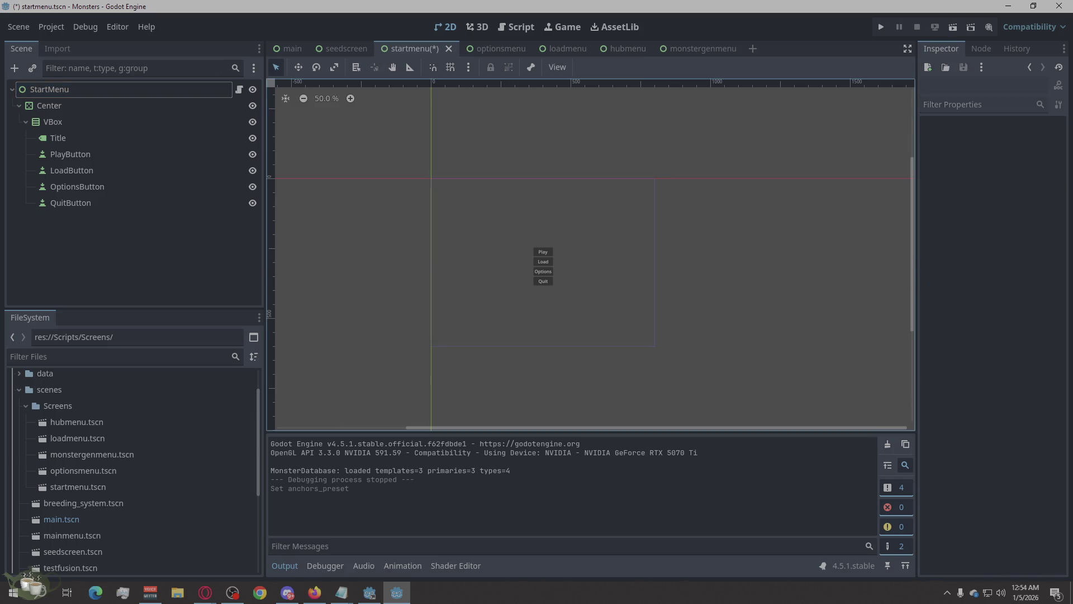
key(alt+Tab)
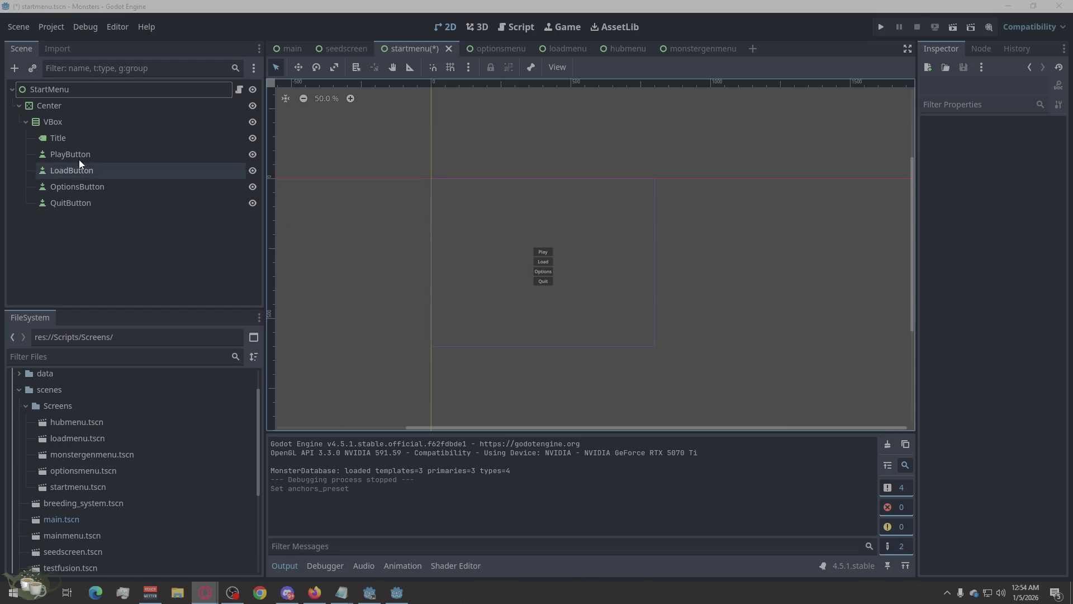
- Inspect the VBox container's layout direction and layout mode, leaving direction Inherited
click(87, 126)
click(99, 105)
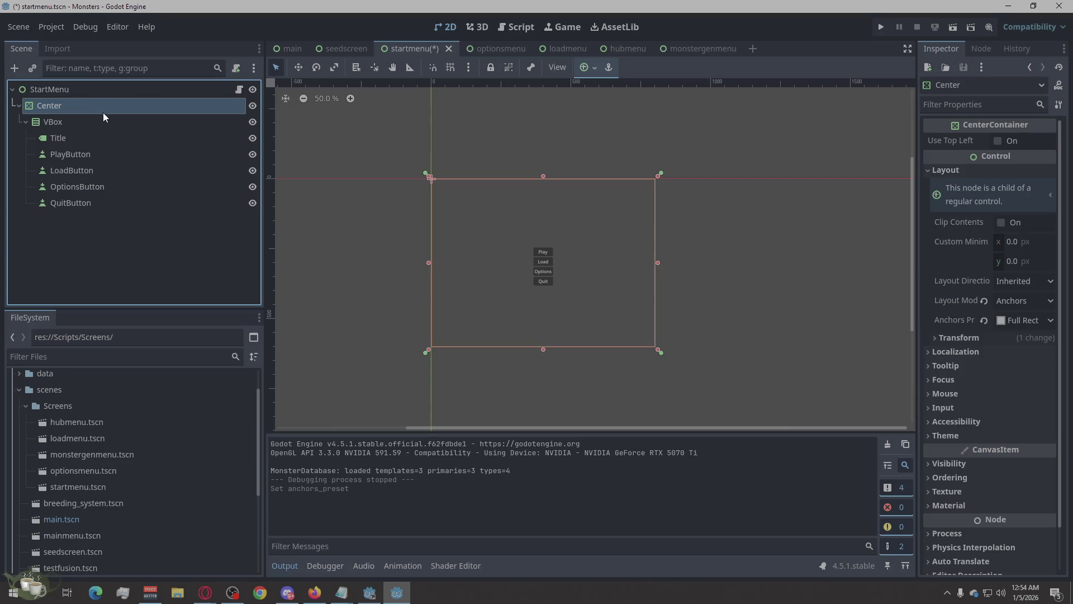
click(107, 123)
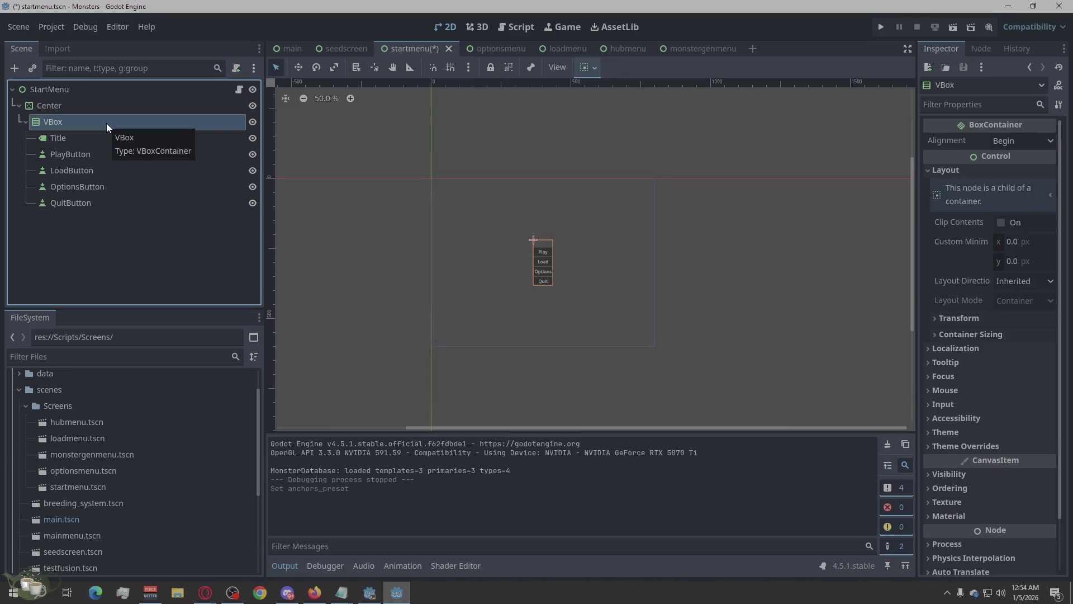
click(1024, 280)
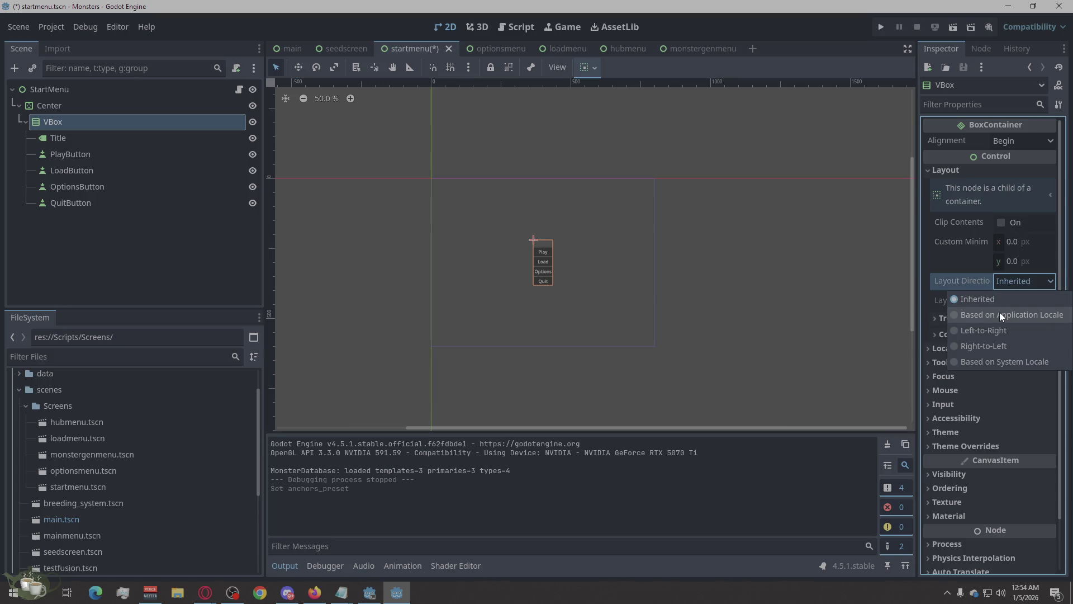
click(1028, 283)
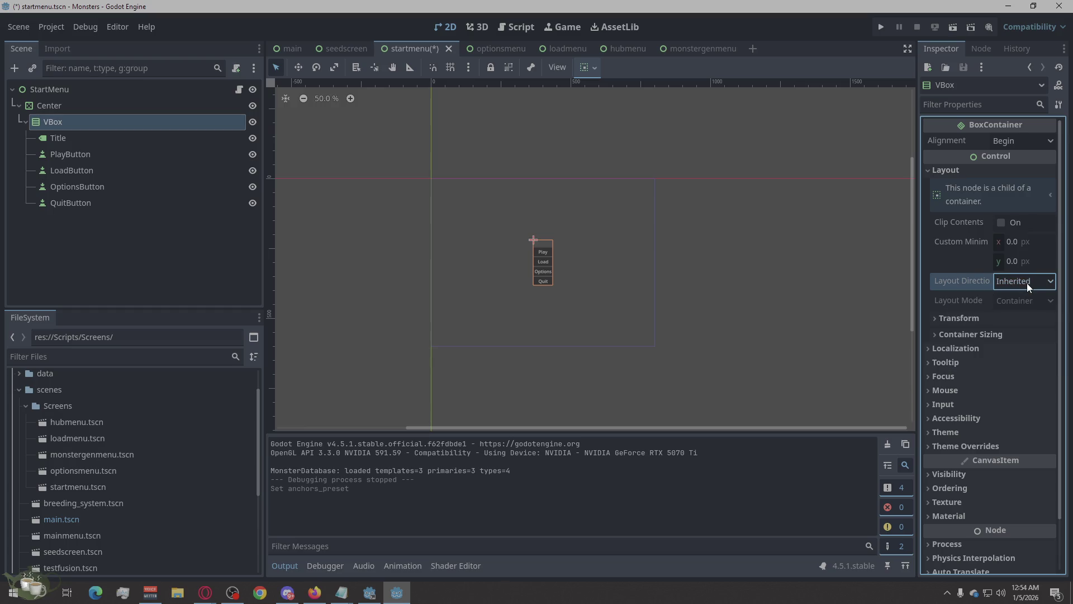
click(1014, 300)
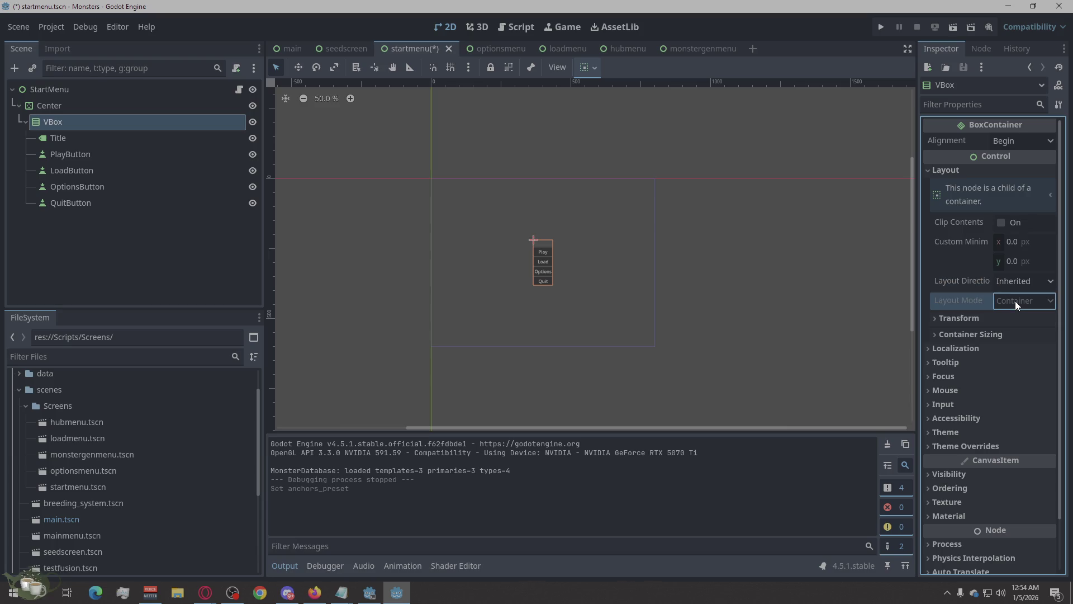
click(96, 122)
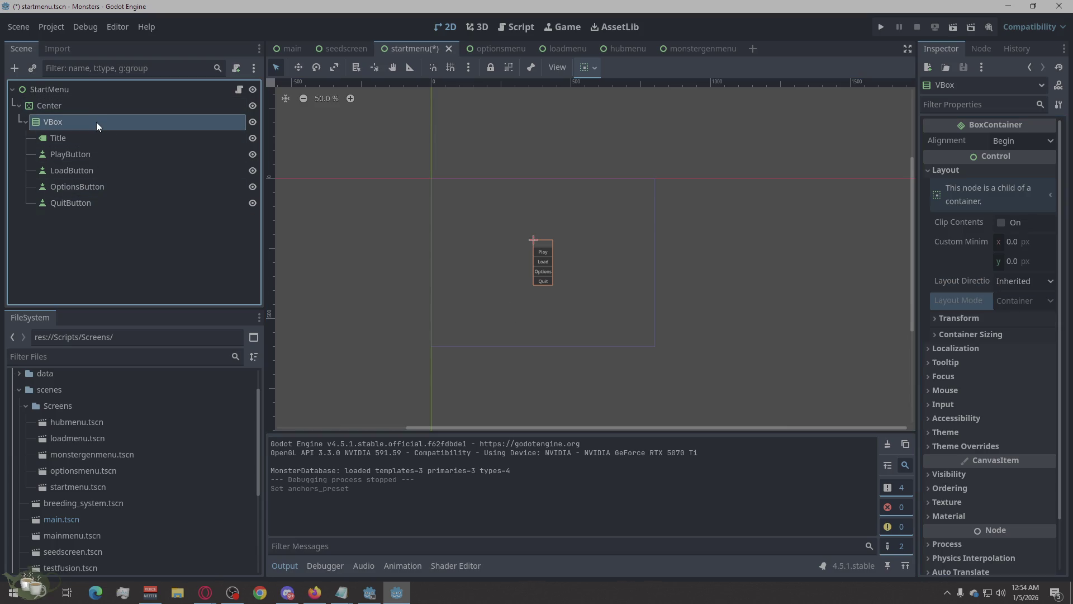
- Set the Center container's Anchors Preset to Center
click(88, 106)
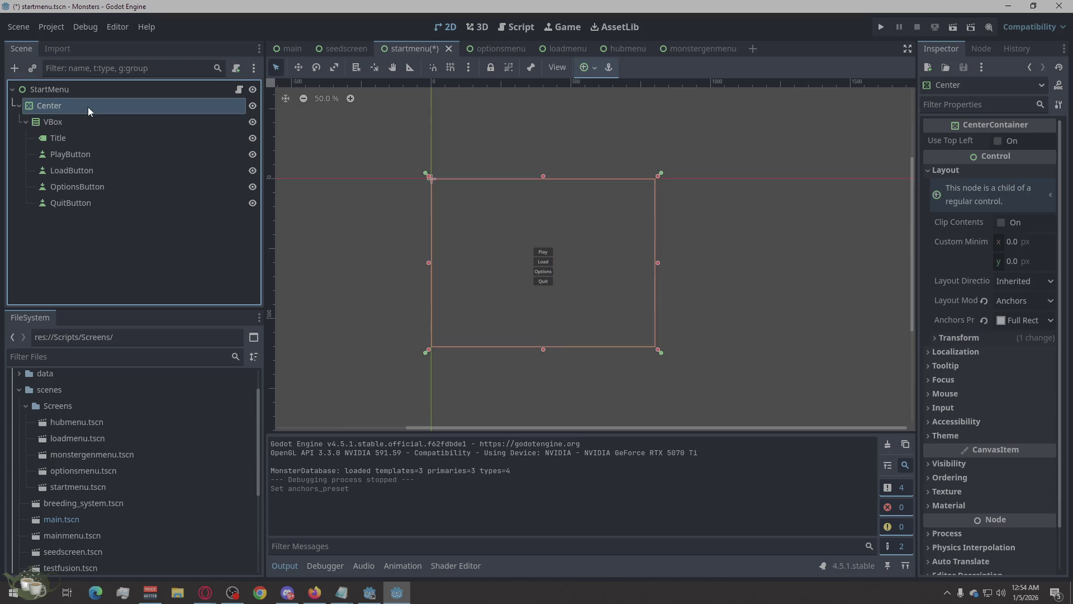
click(94, 120)
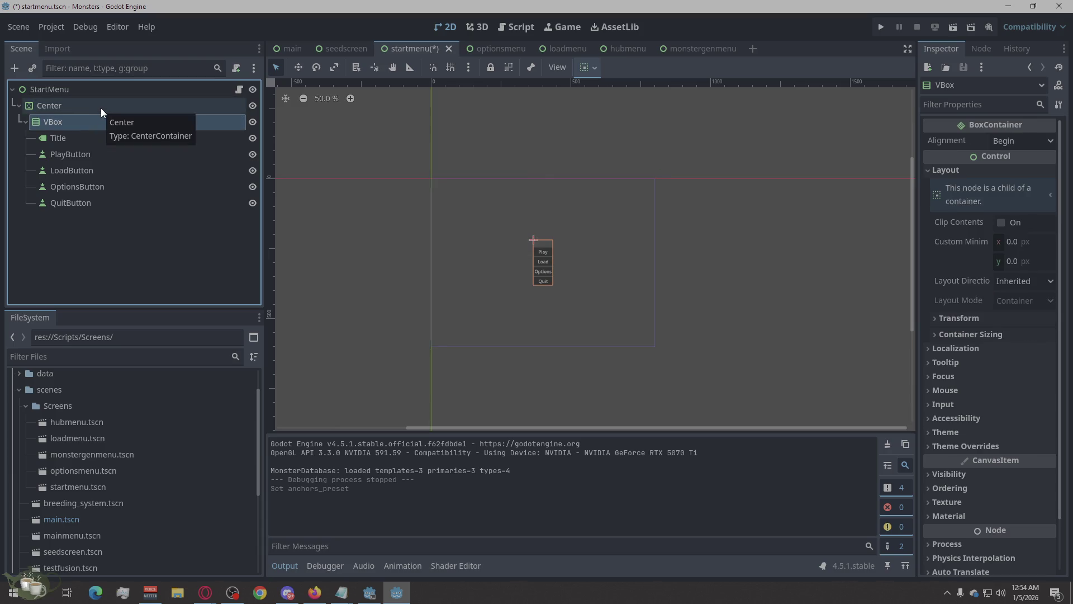
click(101, 109)
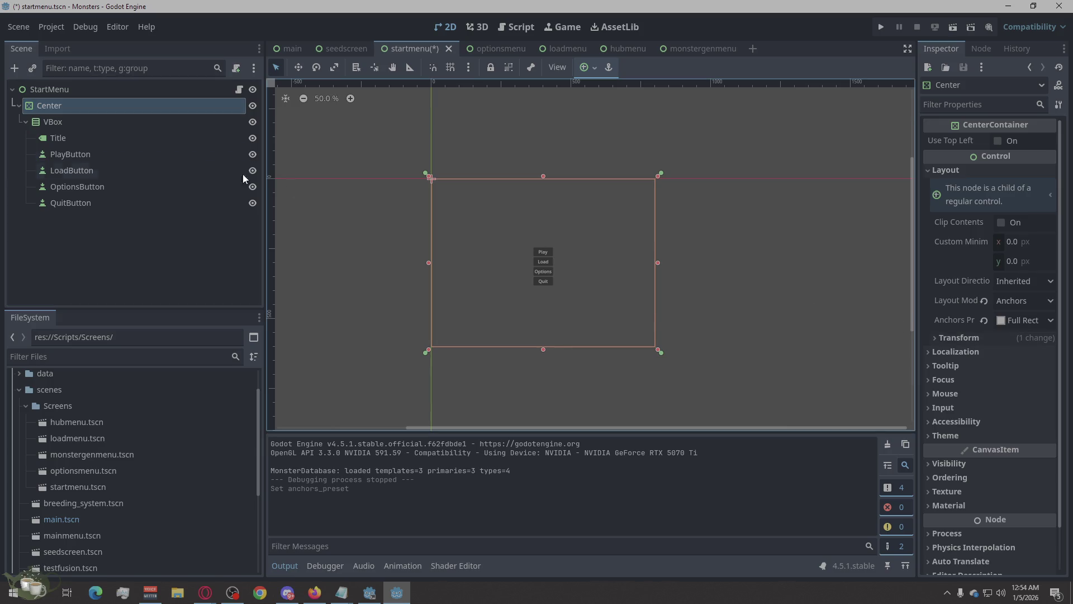
click(1009, 320)
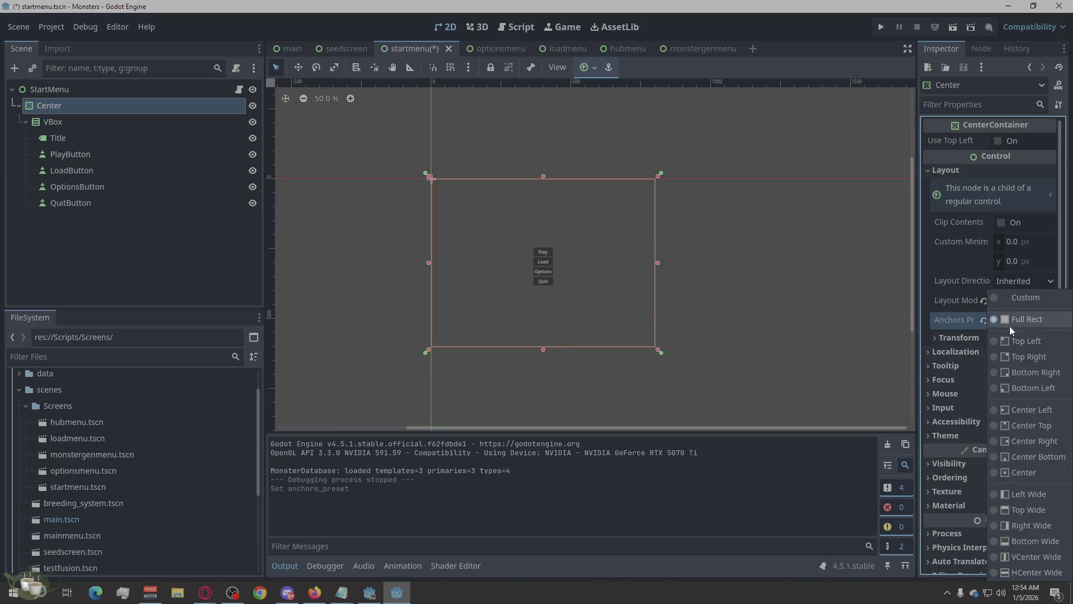
click(1038, 466)
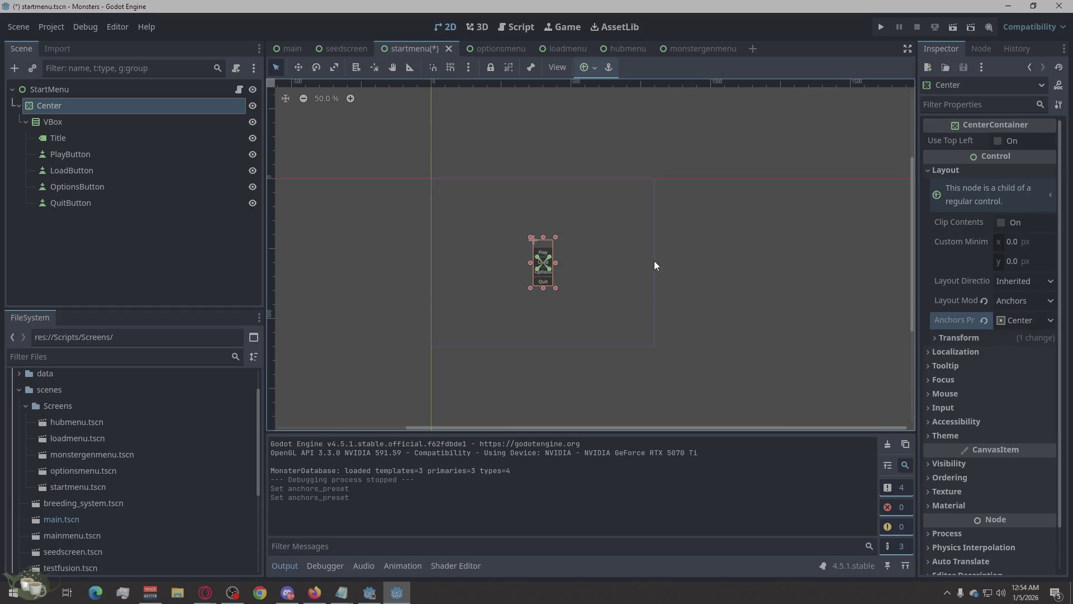
- Save and run the game, then stop it after seeing the menu top-left
click(881, 27)
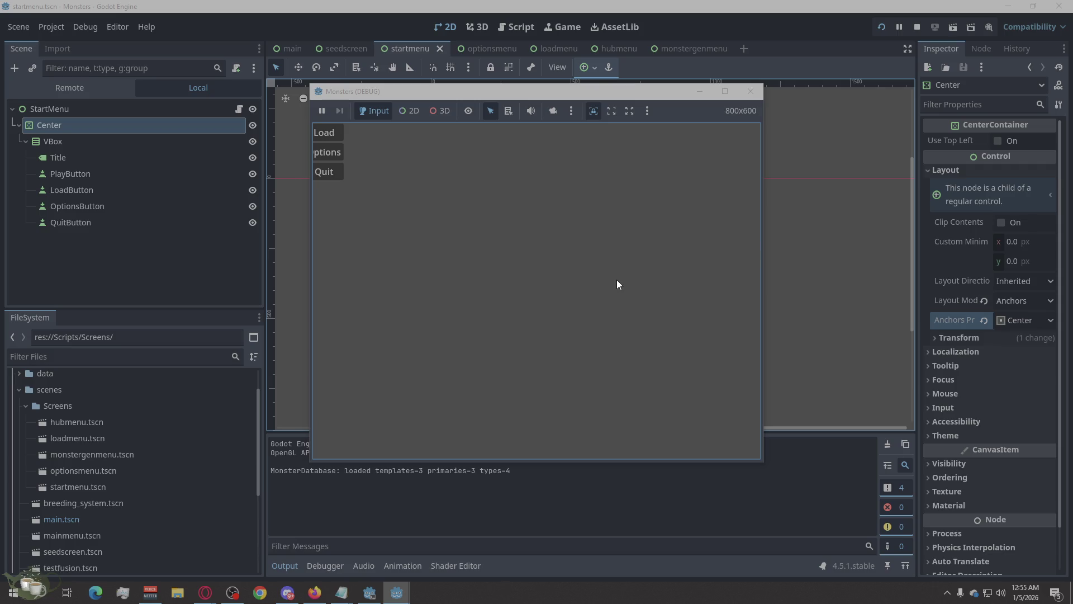
click(750, 91)
click(1033, 319)
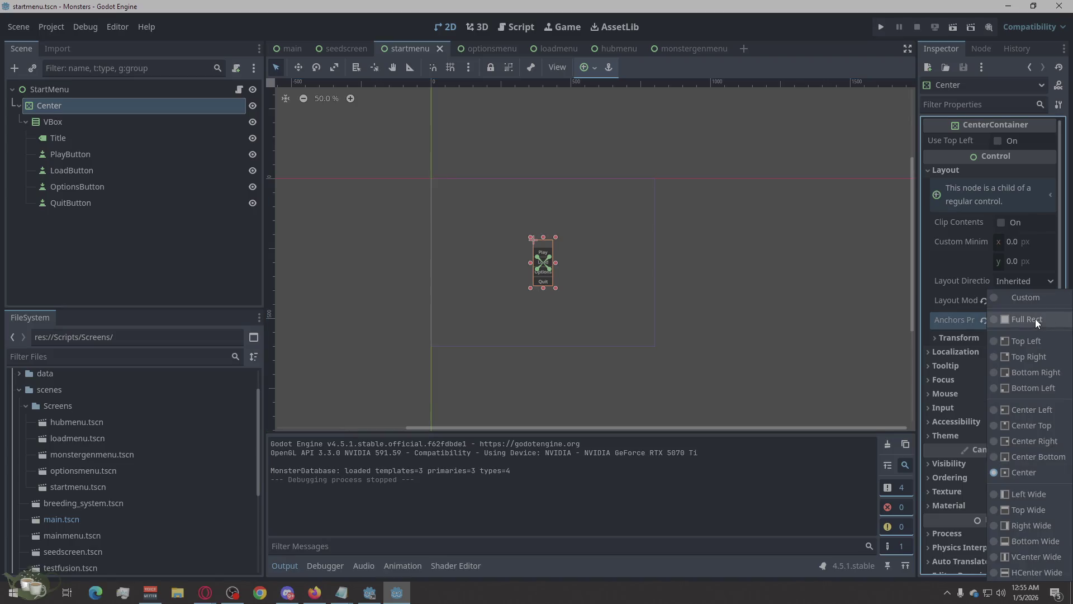
- Apply Full Rect to the Center container, then switch its Layout Mode to Position
click(1033, 319)
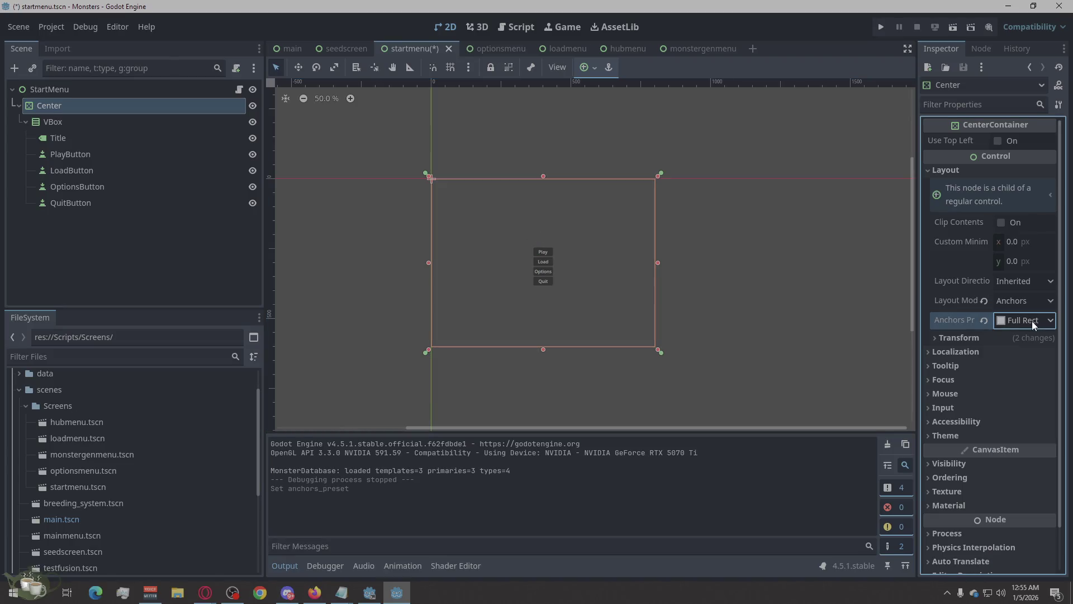
click(998, 323)
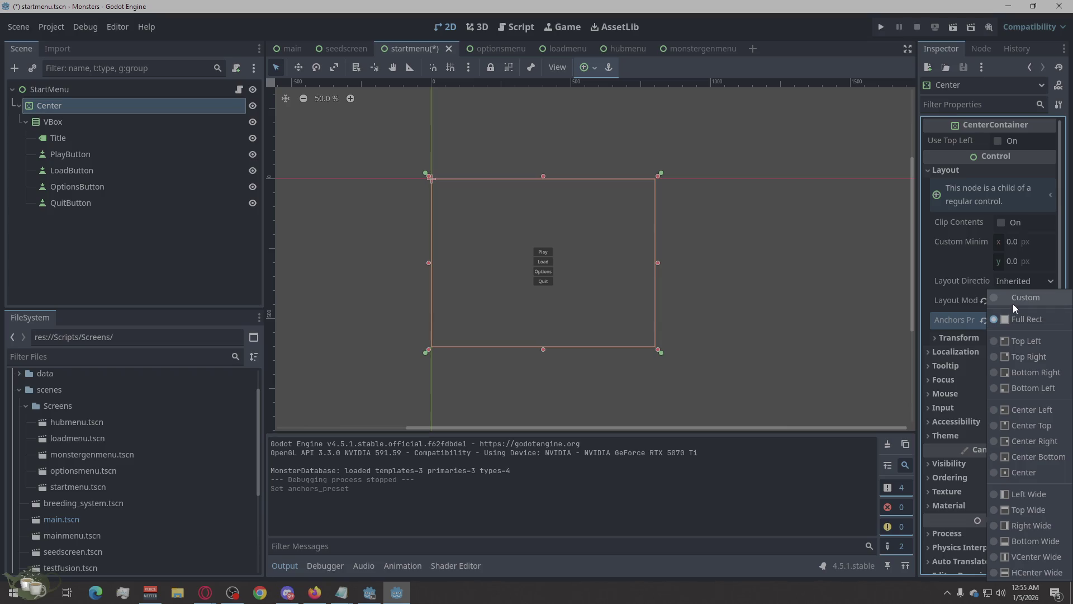
click(923, 293)
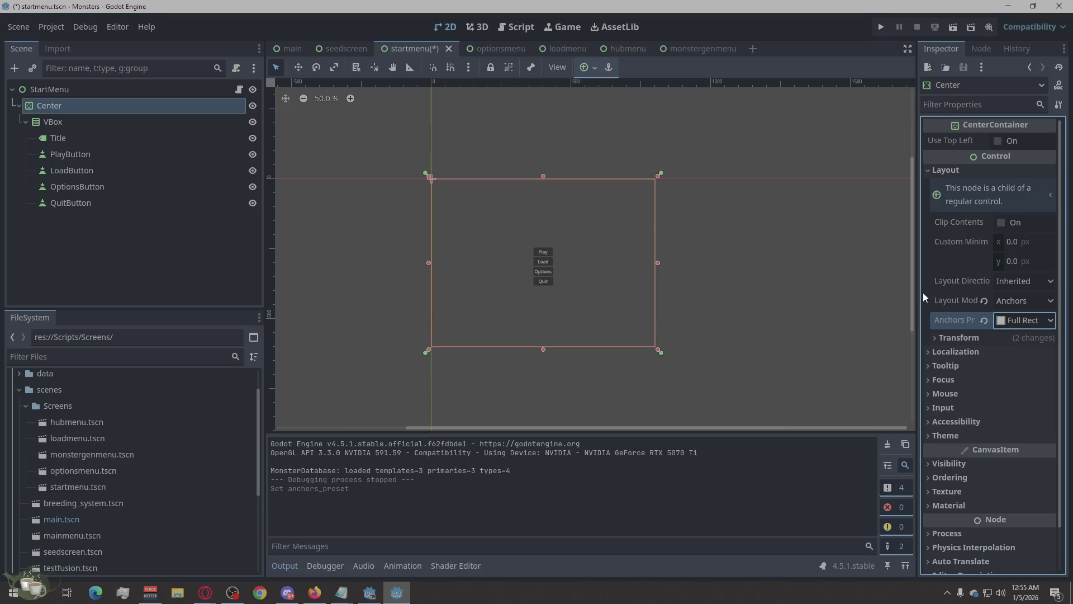
click(1013, 300)
click(1015, 316)
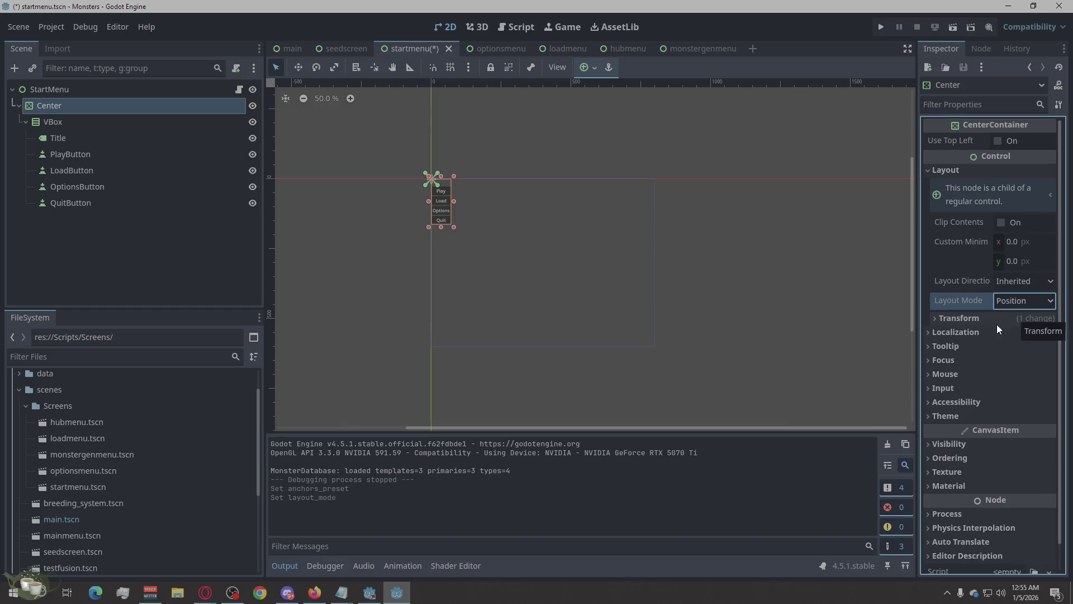
click(763, 307)
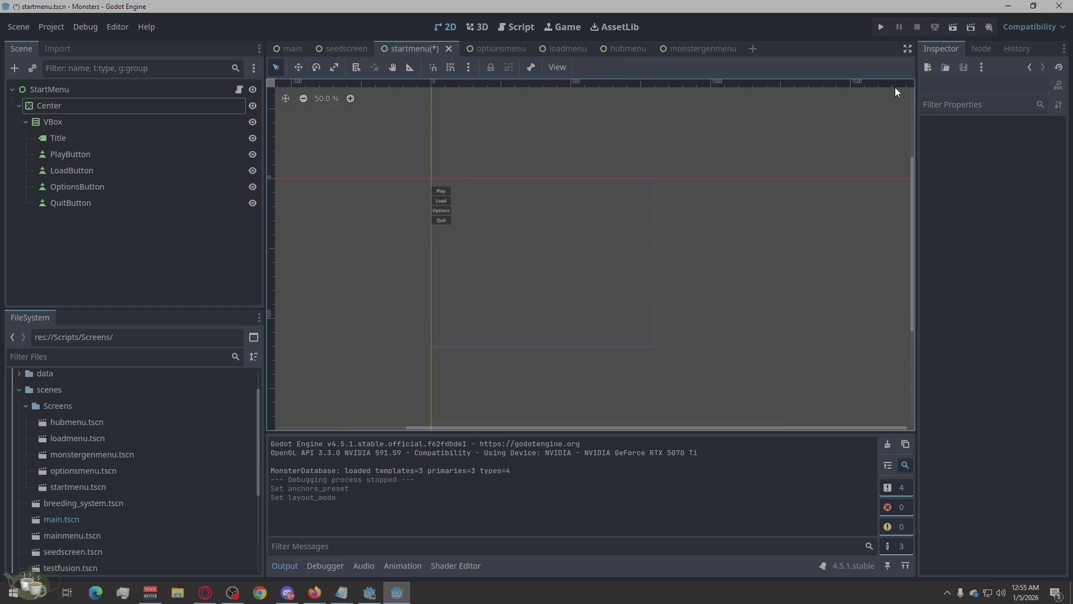
- Run the project to test the menu, stop it, and reselect Center
click(878, 28)
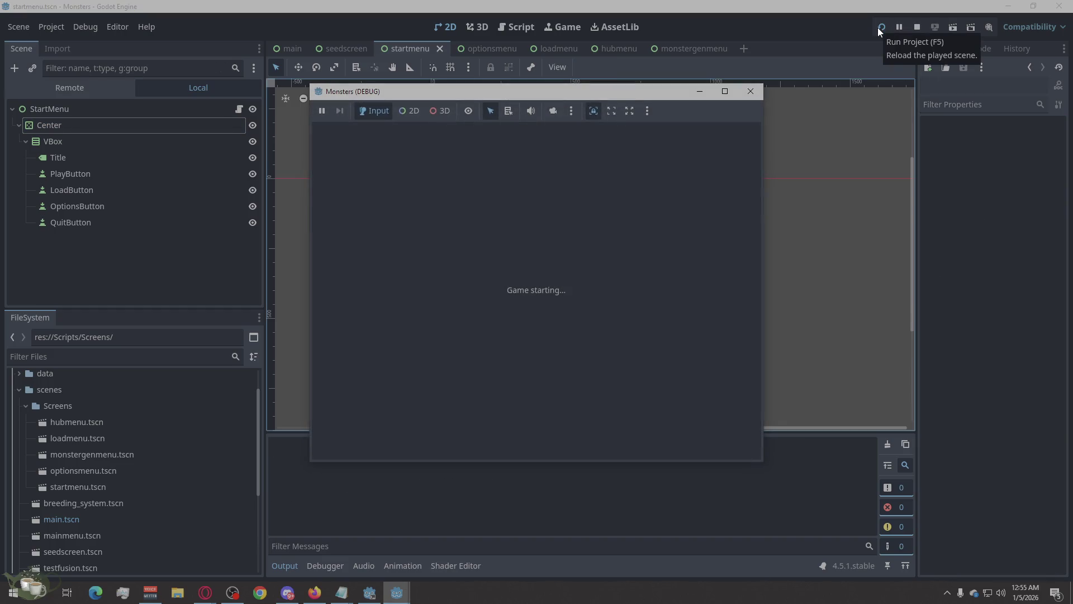
click(750, 92)
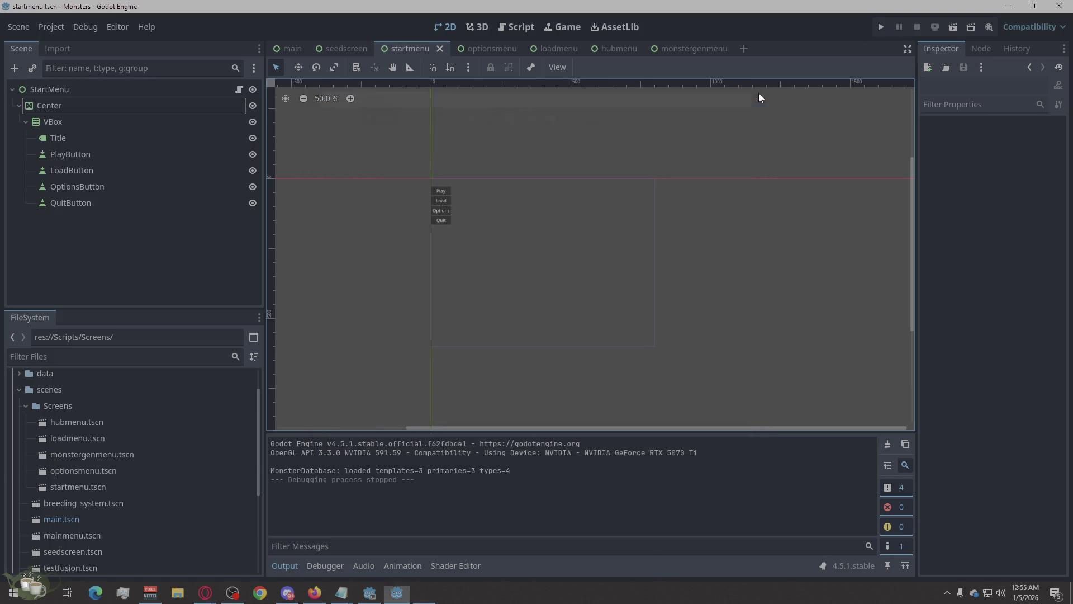
click(87, 104)
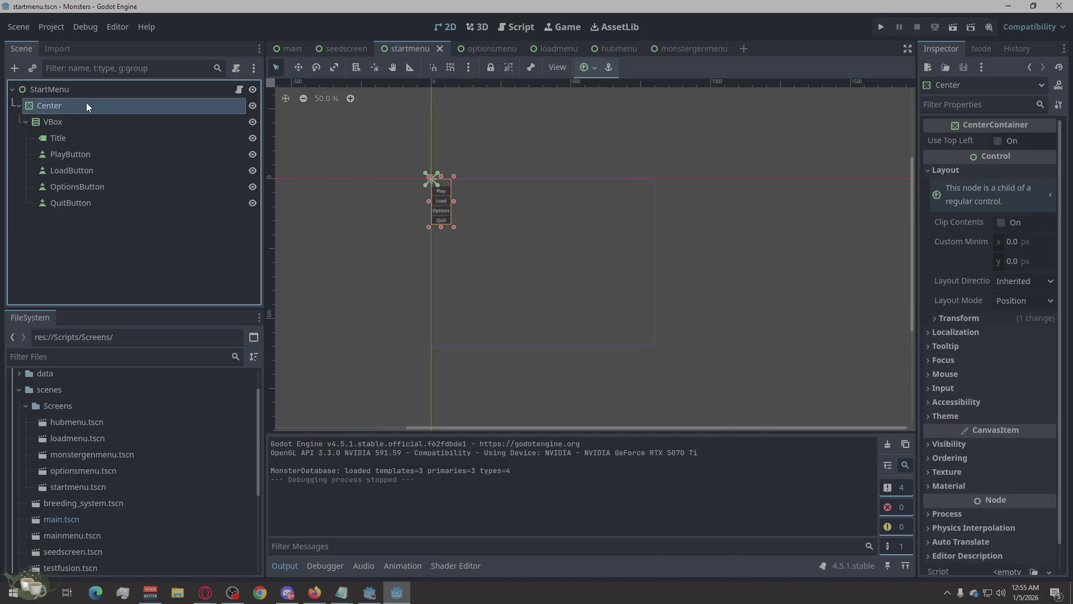
- Review the layout options, keeping Position mode, then click through the nodes and reselect Center
click(1024, 280)
click(1024, 280)
click(1030, 299)
click(574, 283)
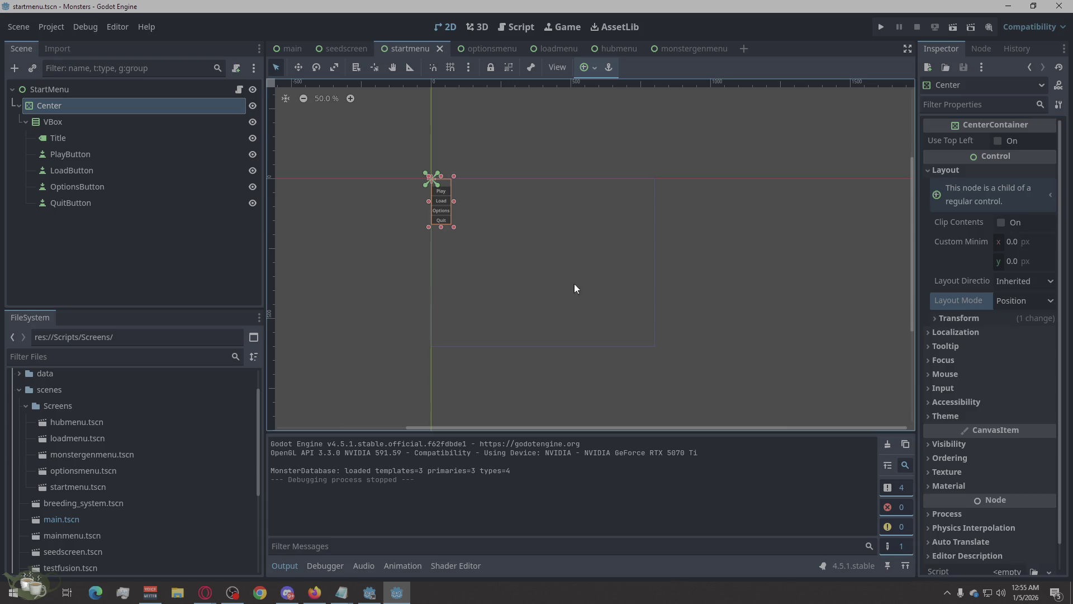
click(440, 194)
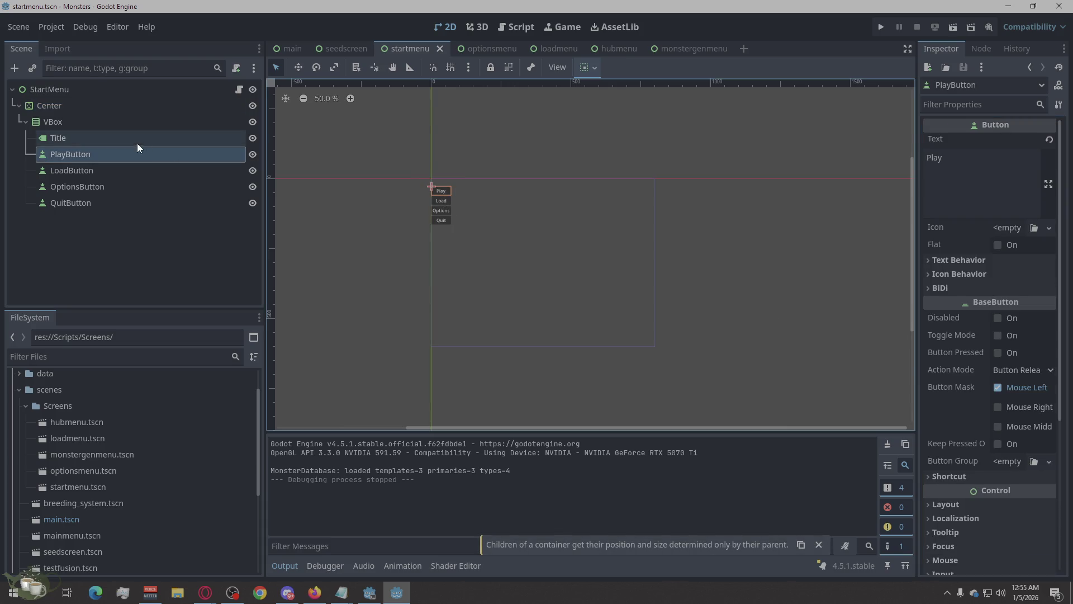
click(116, 123)
click(133, 111)
click(135, 119)
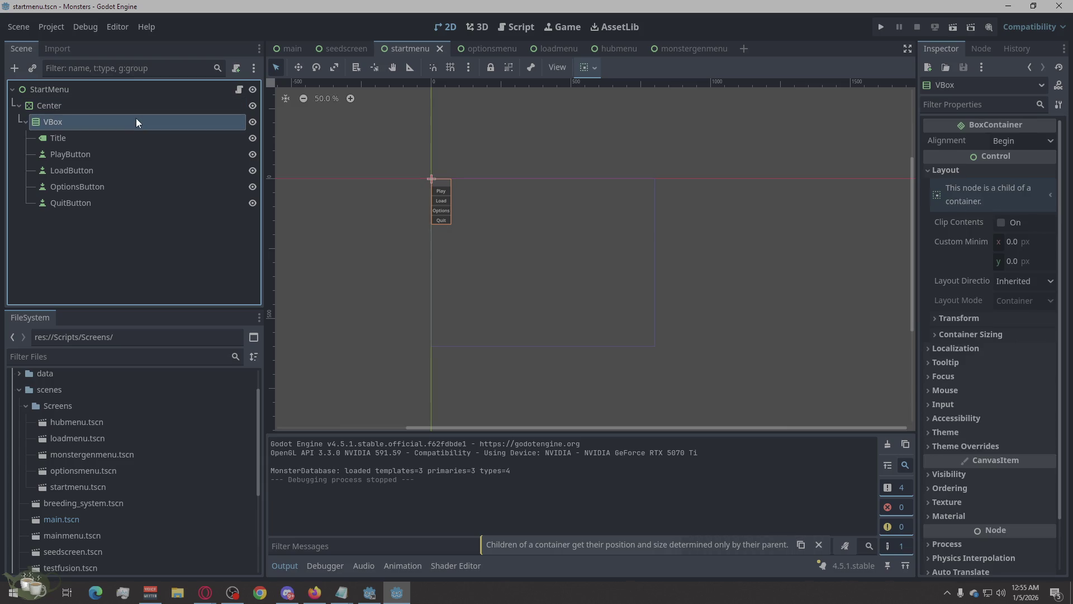
click(143, 110)
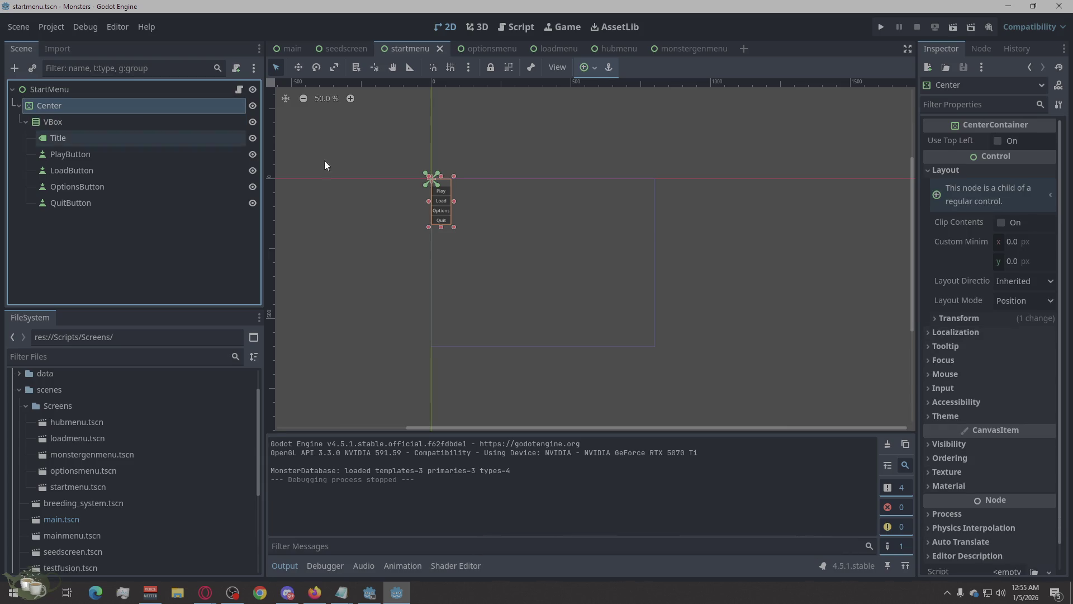
- Switch Center to Anchors layout with the Center preset, then test-run and stop the game
click(972, 331)
click(972, 331)
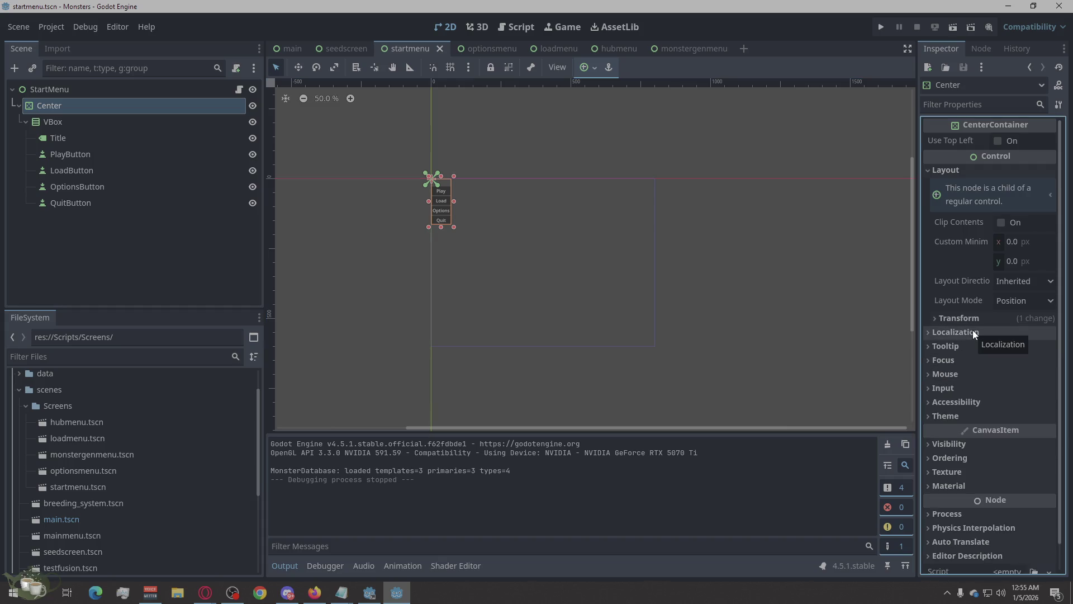
scroll(1013, 464, down, 1)
scroll(1013, 464, up, 1)
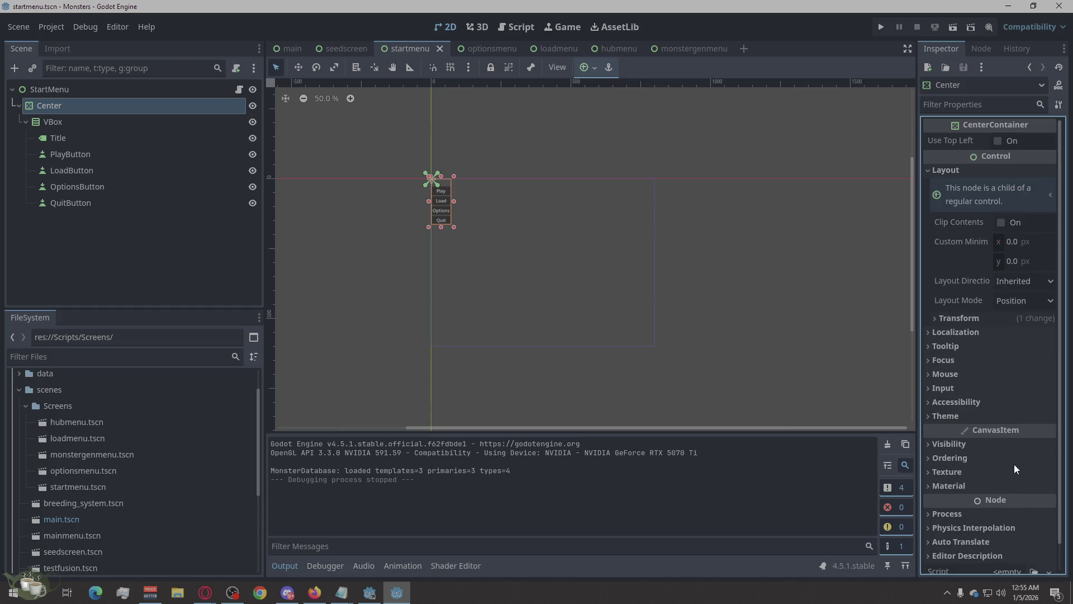
click(1021, 280)
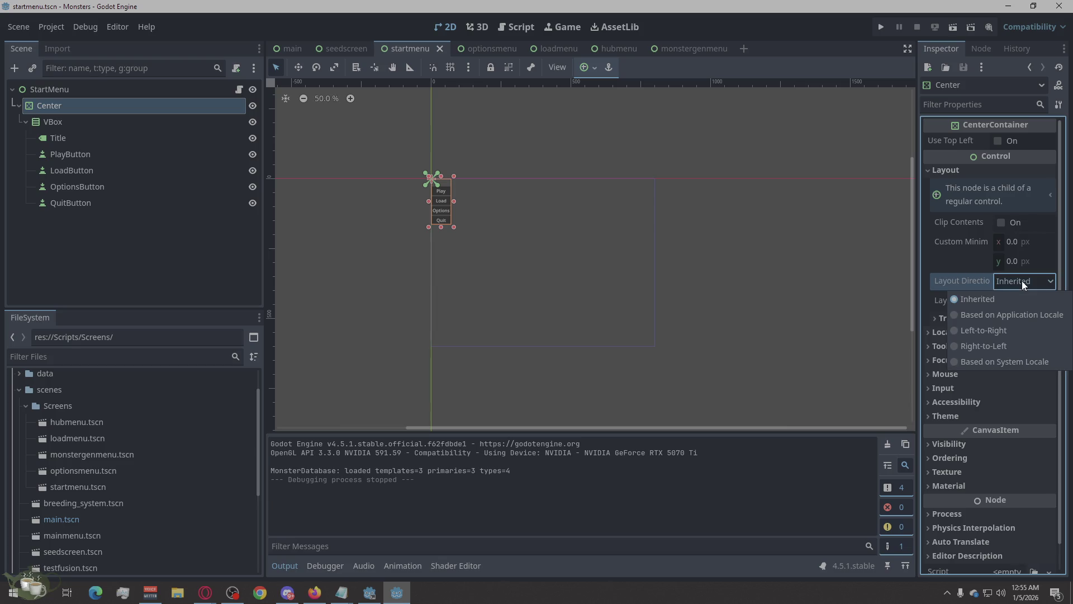
click(1013, 281)
click(1014, 300)
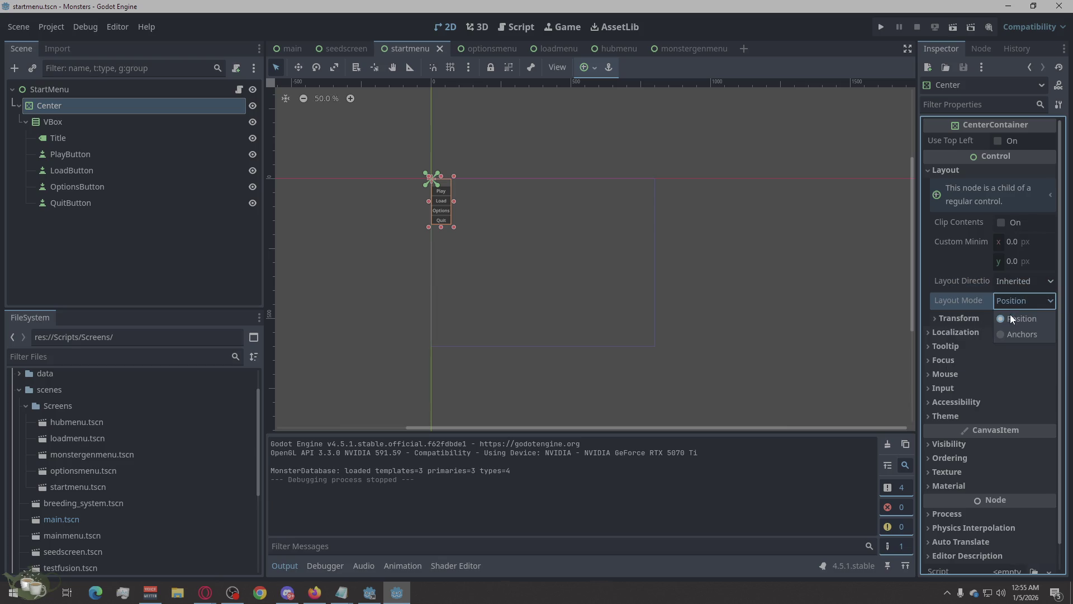
click(1009, 334)
click(1009, 319)
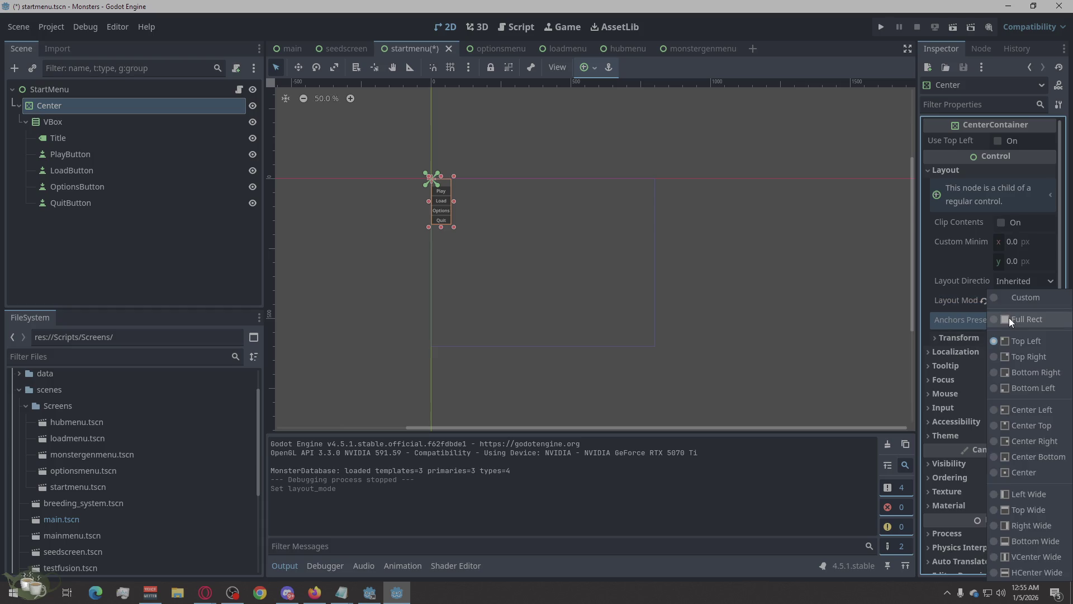
click(1022, 473)
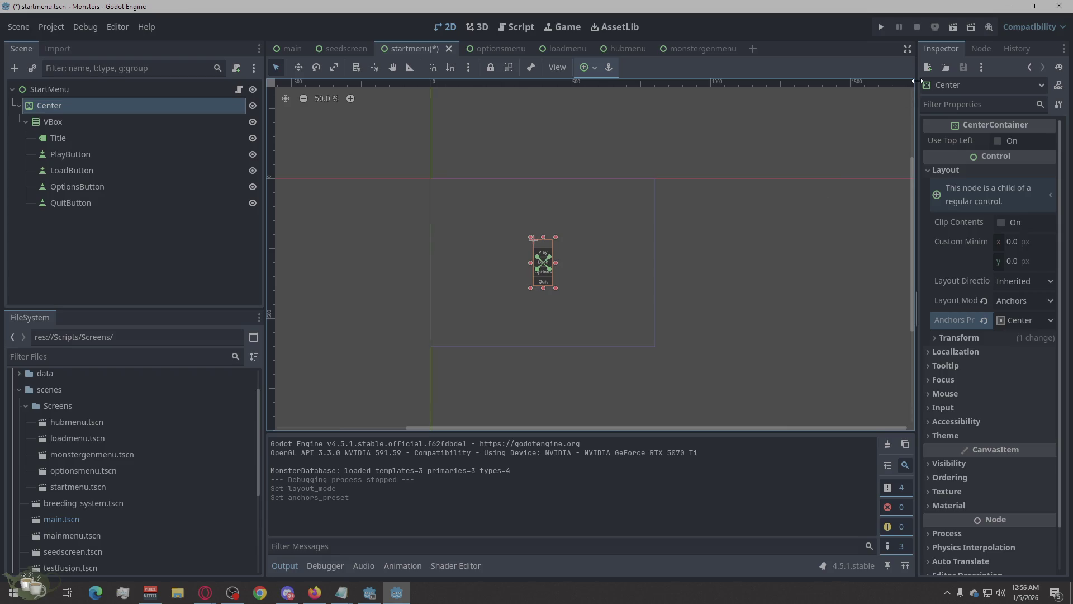
click(879, 29)
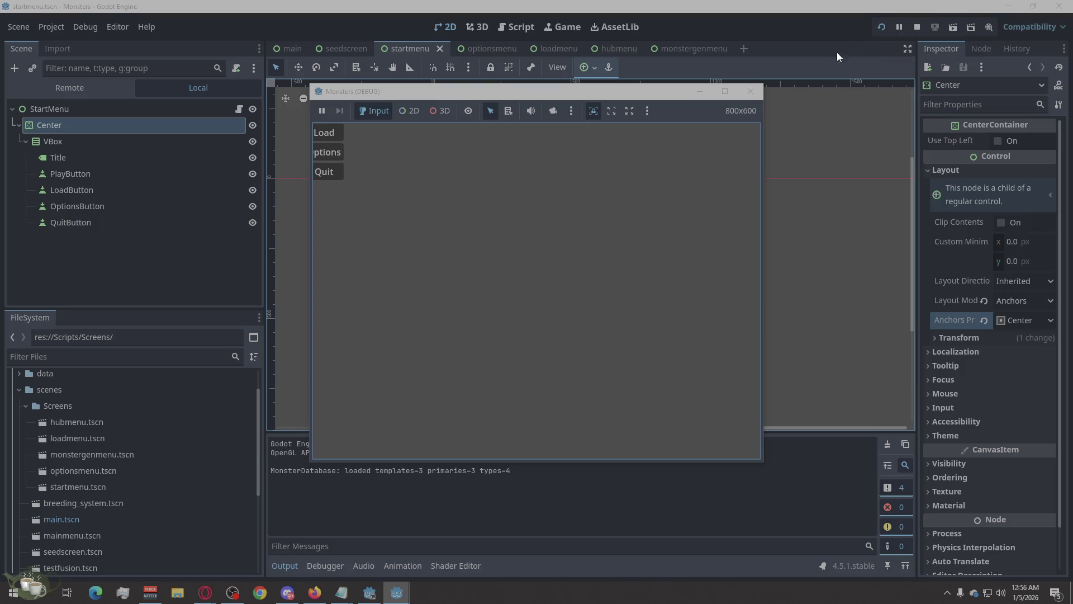
click(749, 91)
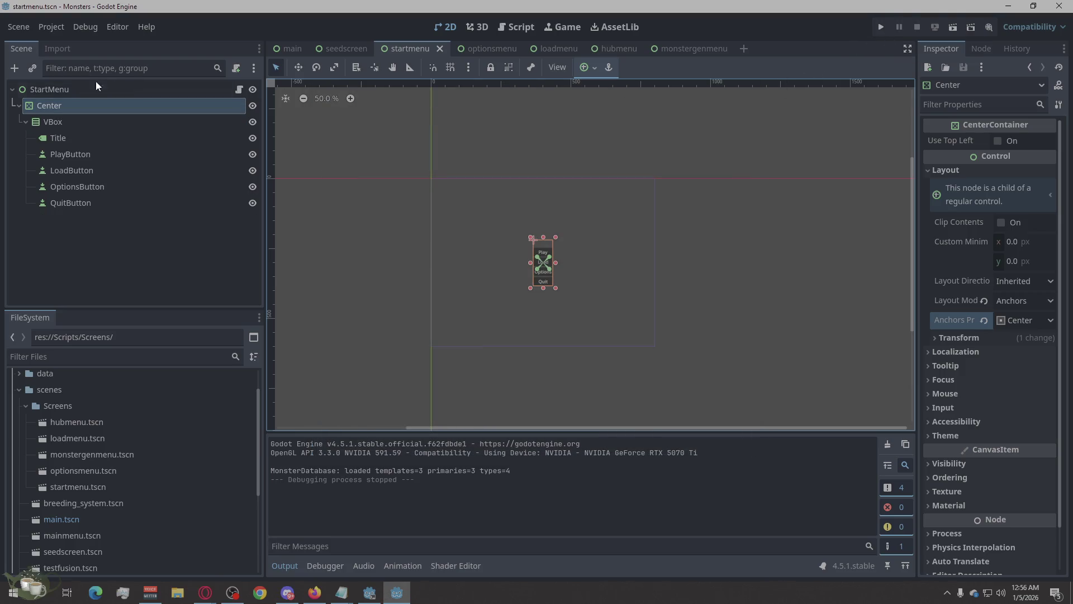
- Try StartMenu's anchor presets, going to Custom and ending back at Top Left
click(69, 90)
click(1021, 286)
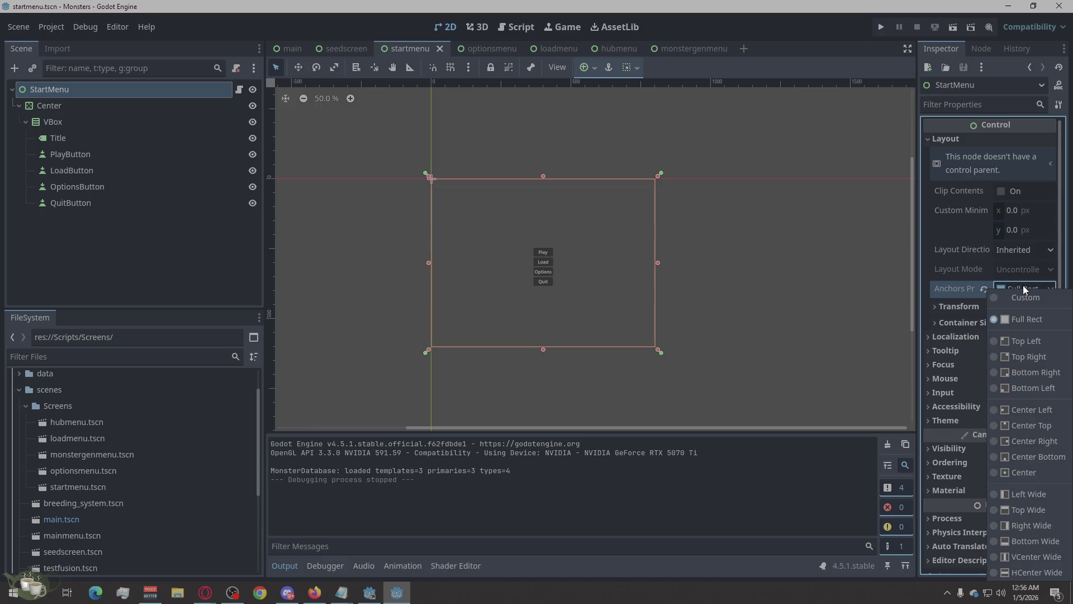
click(1019, 295)
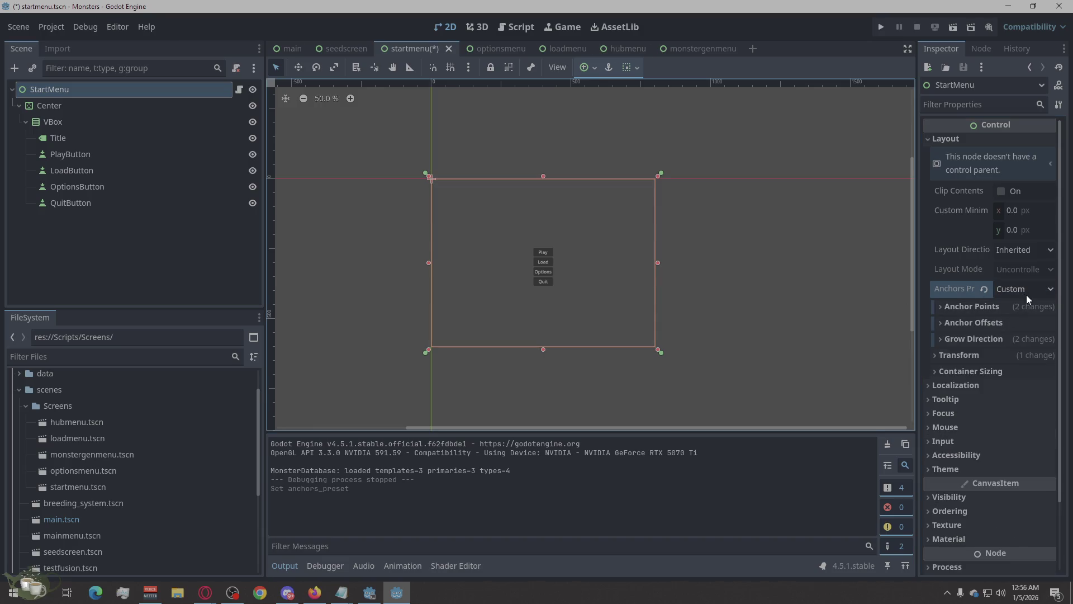
click(1028, 289)
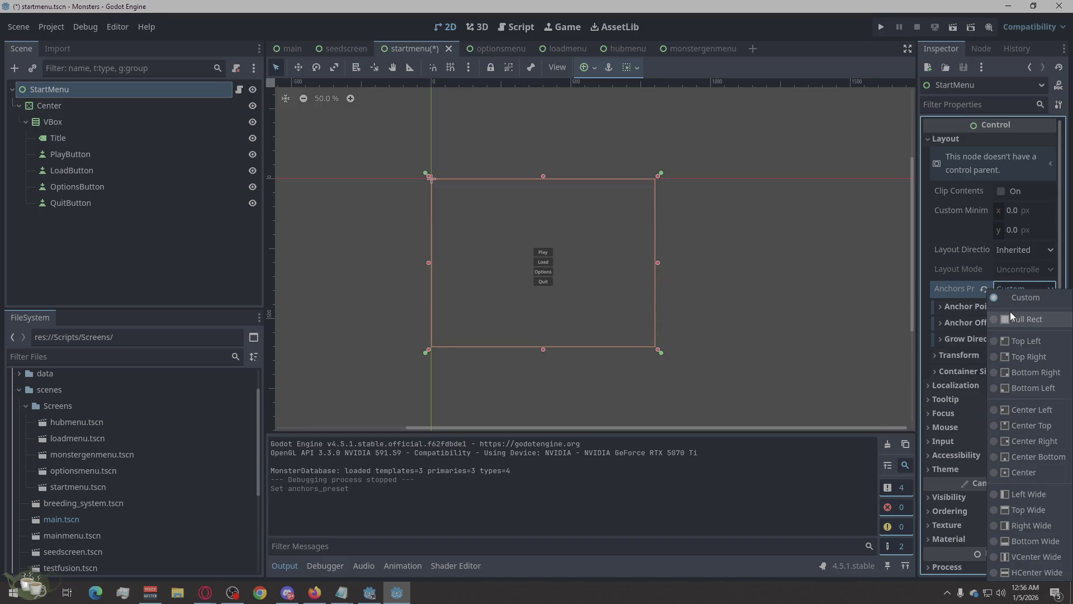
click(1024, 283)
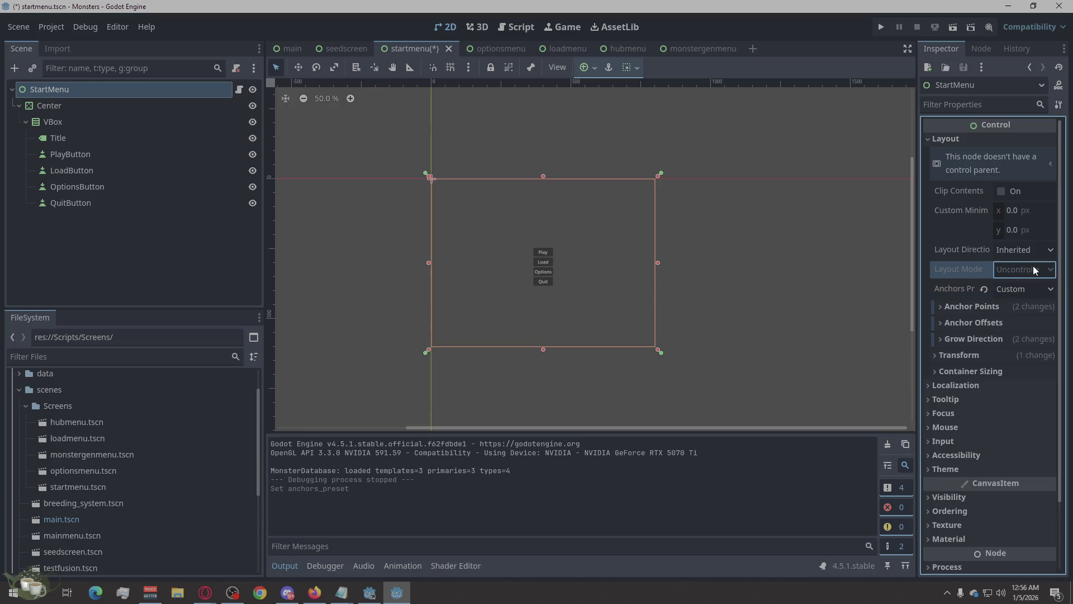
click(984, 290)
click(725, 274)
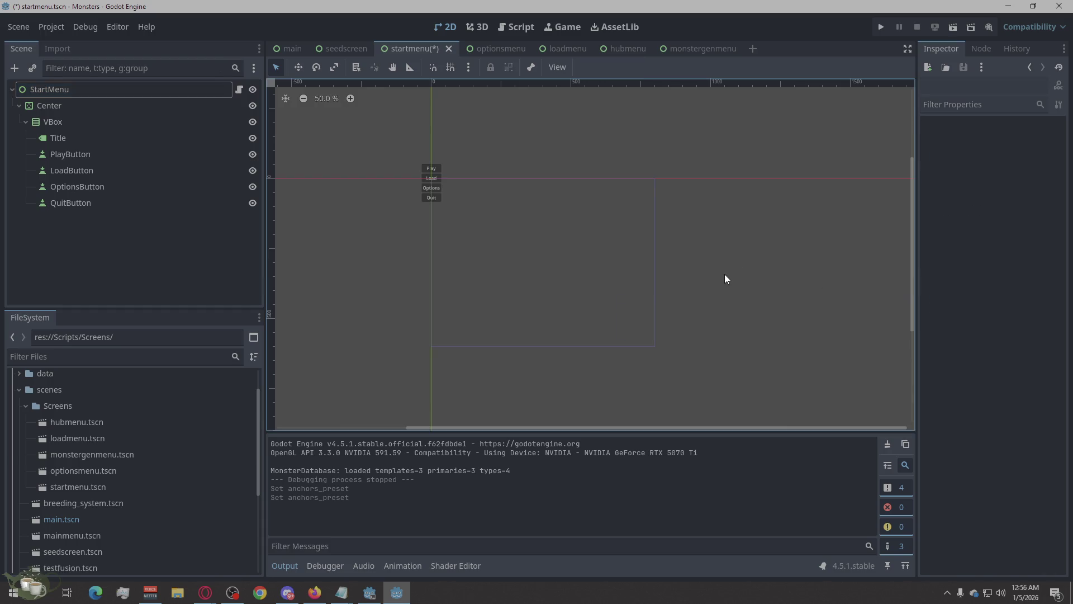
- Give StartMenu Full Rect and then Center anchors, and test-run the game
click(74, 88)
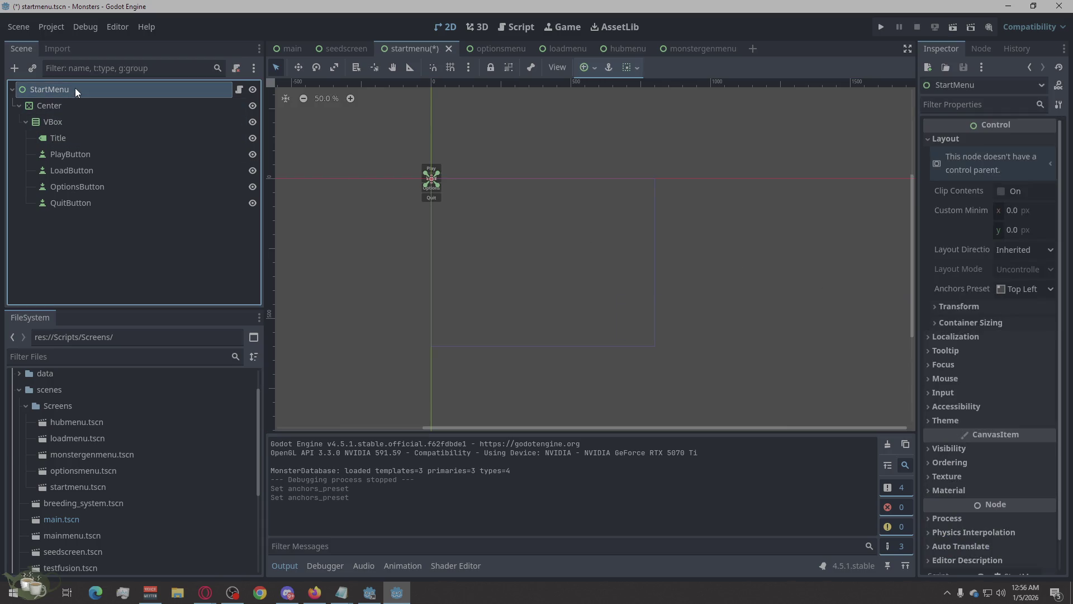
click(1040, 292)
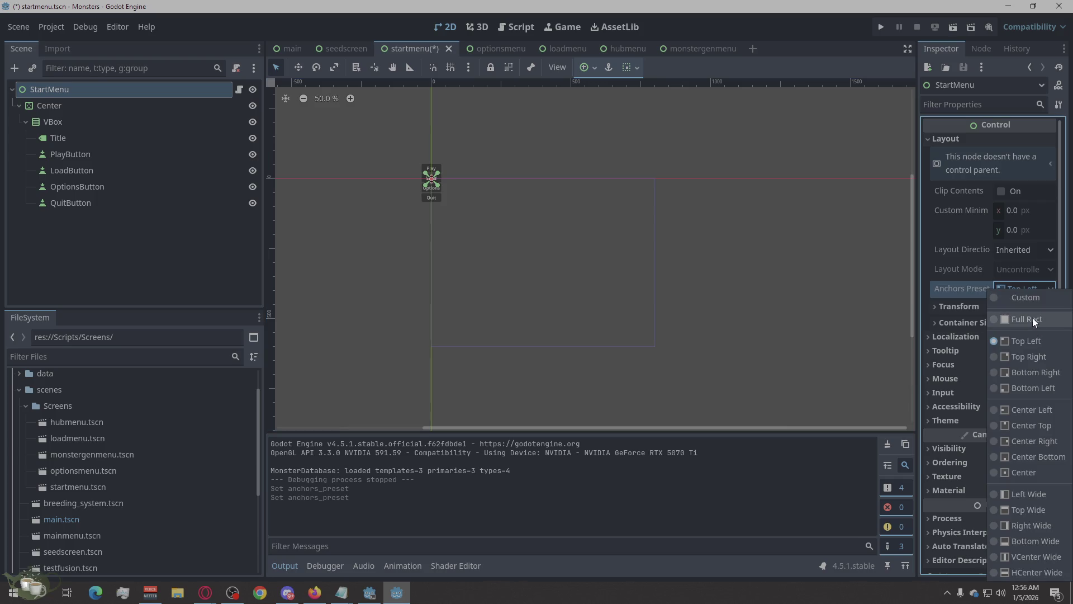
click(1031, 317)
click(1037, 291)
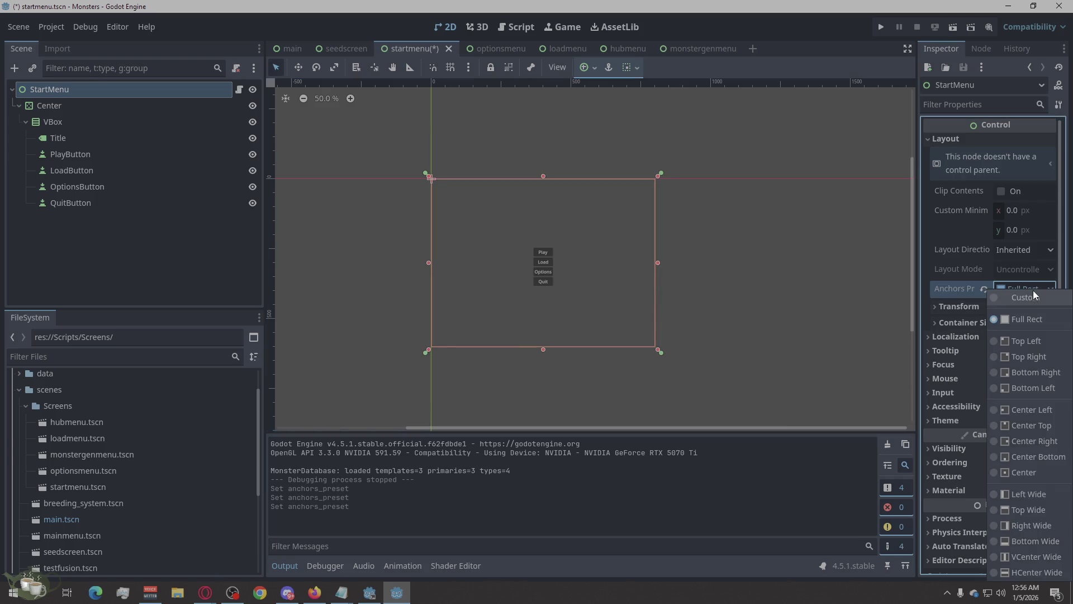
click(1034, 472)
click(671, 344)
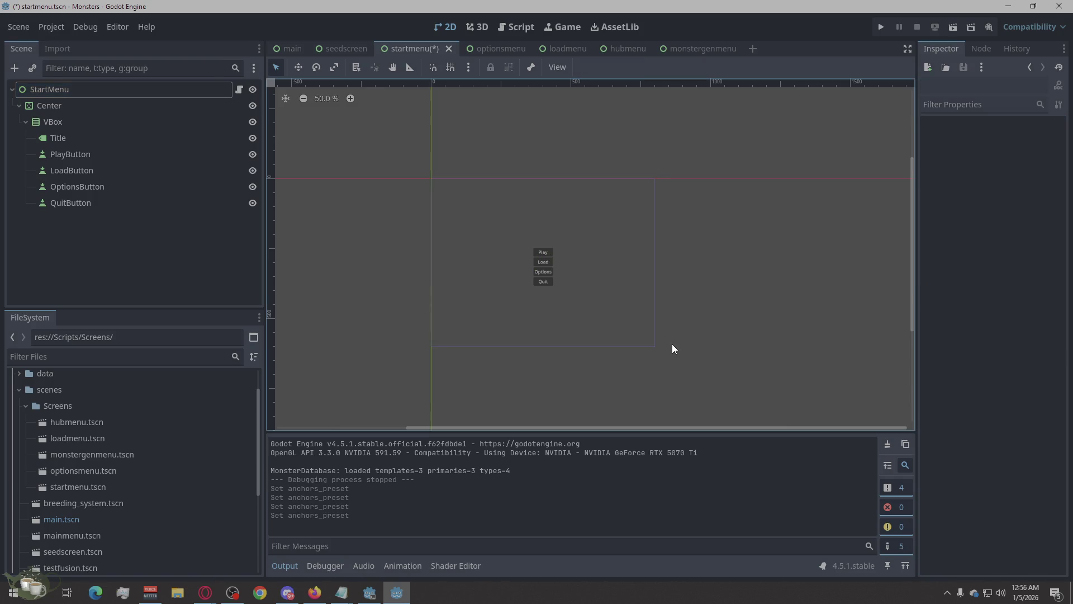
click(876, 29)
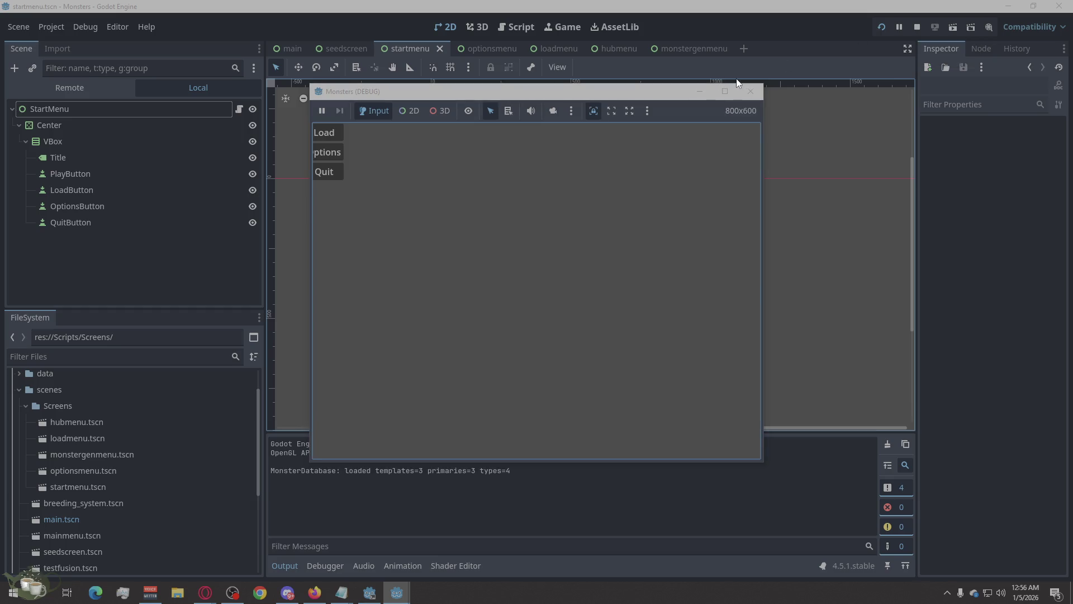
click(750, 91)
- Set StartMenu's anchors preset to Full Rect and select the Center container
click(129, 89)
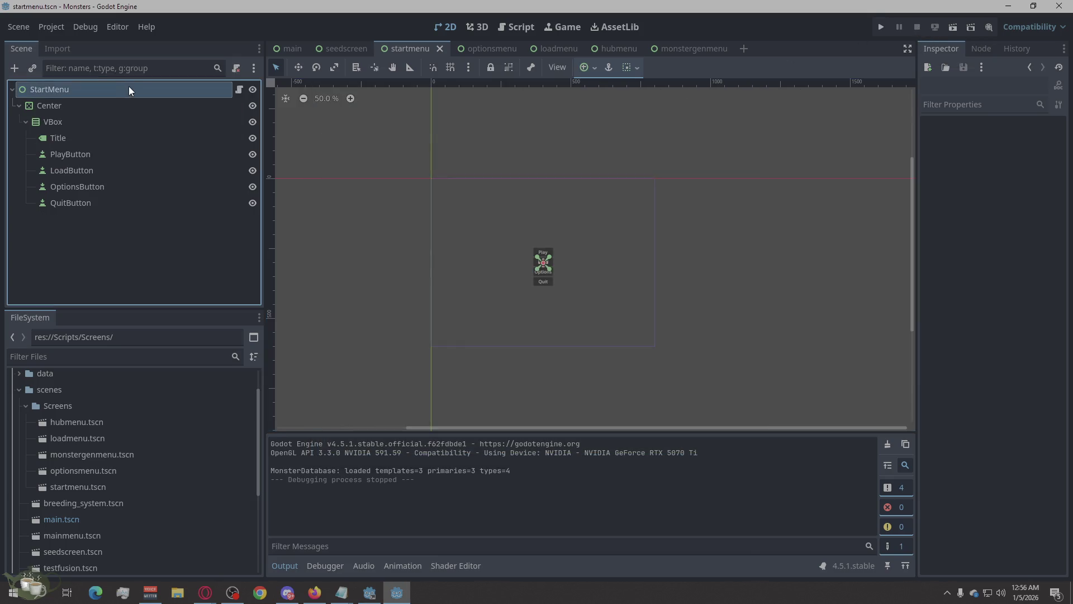
click(1011, 290)
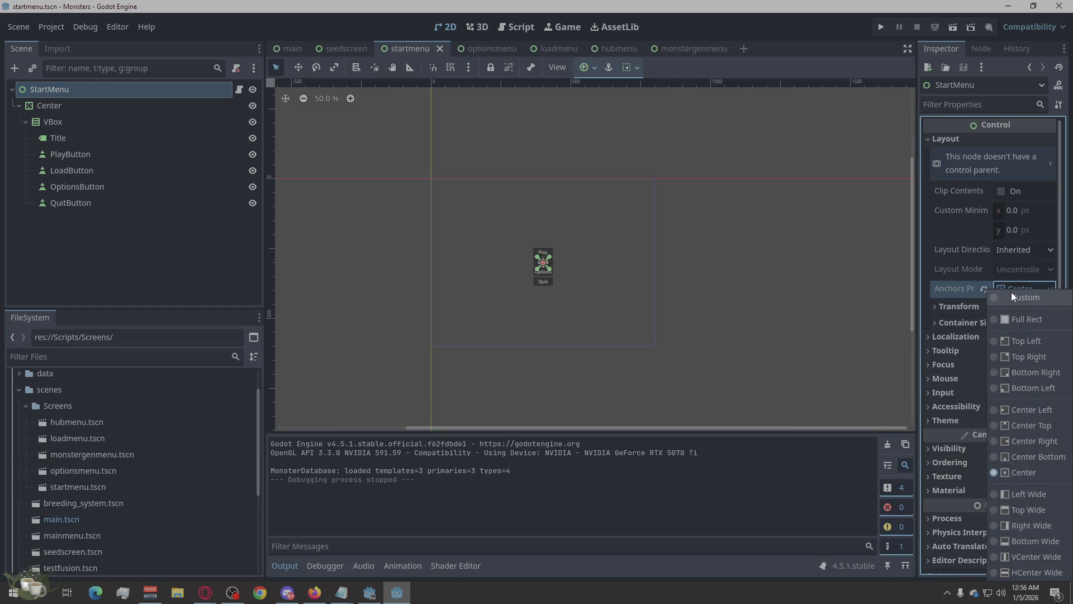
click(1020, 319)
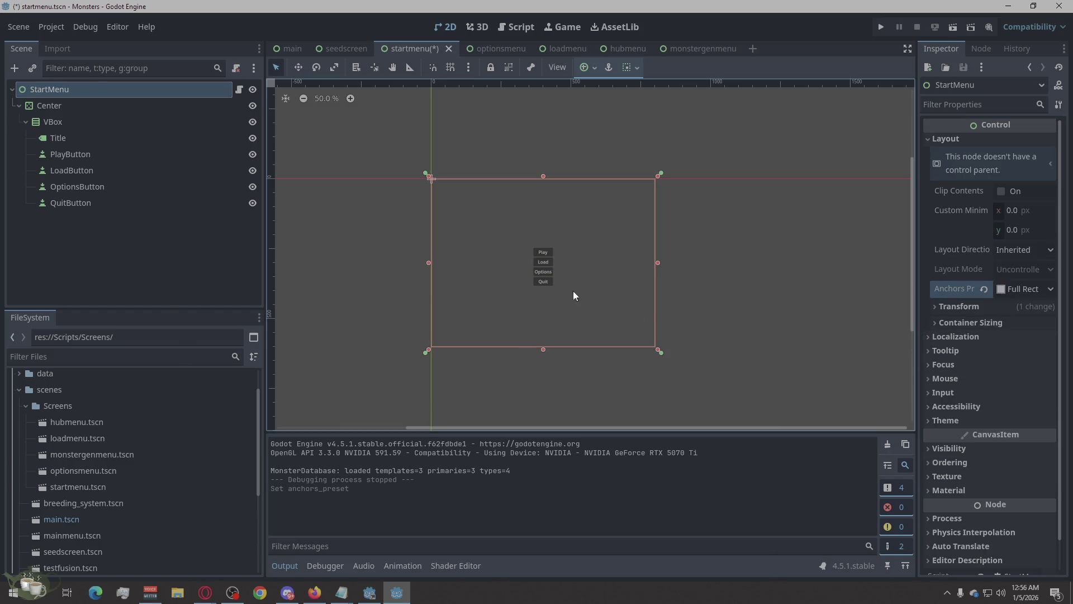
click(69, 107)
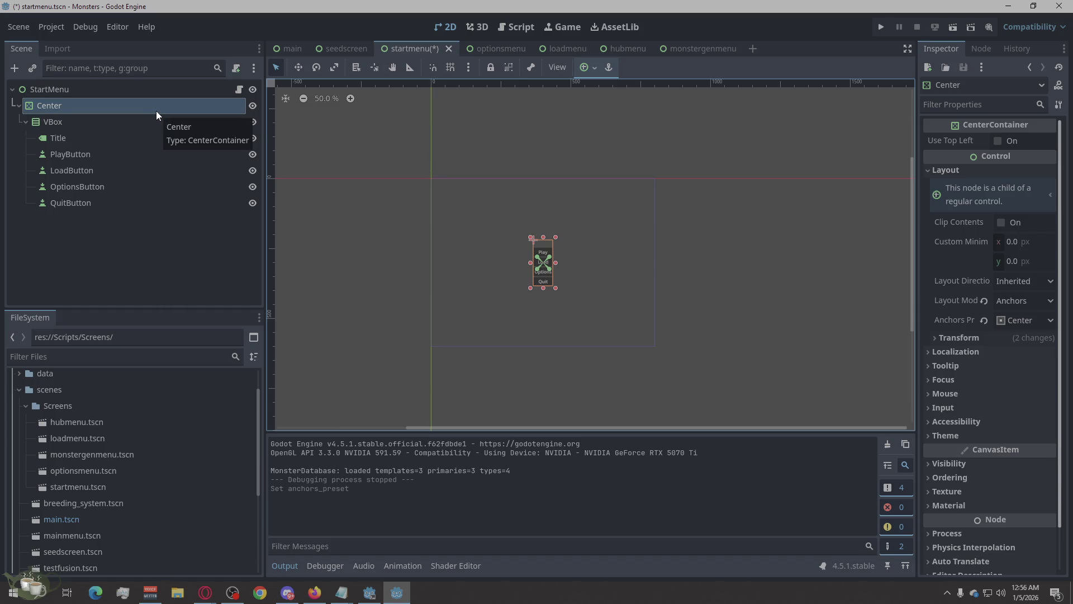
click(31, 27)
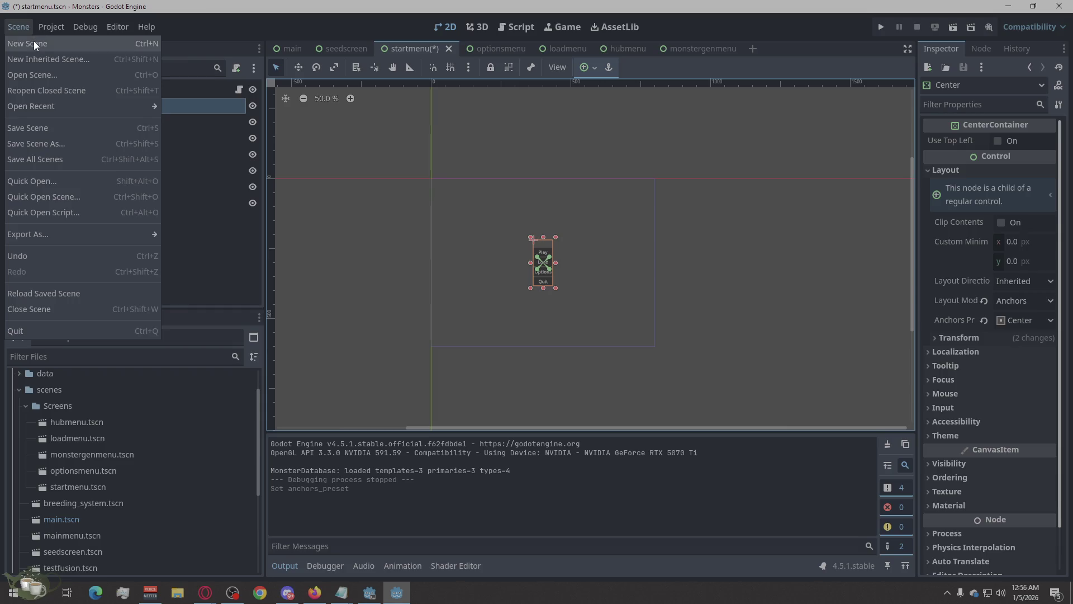
- Search 'stretch' in Project Settings and set Display > Window Stretch Mode to canvas_items
click(51, 43)
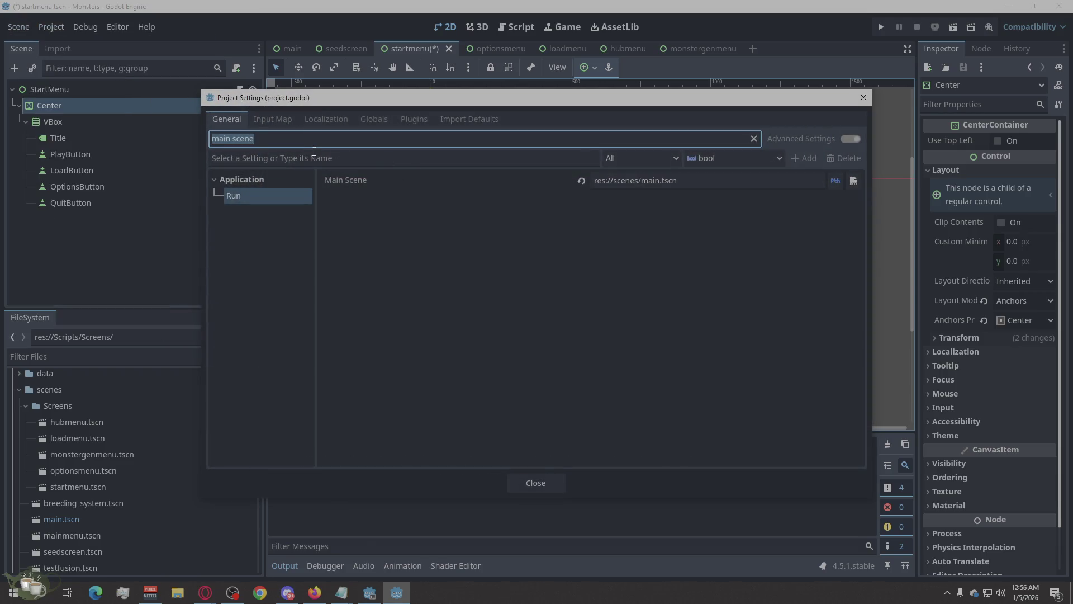
text(stret)
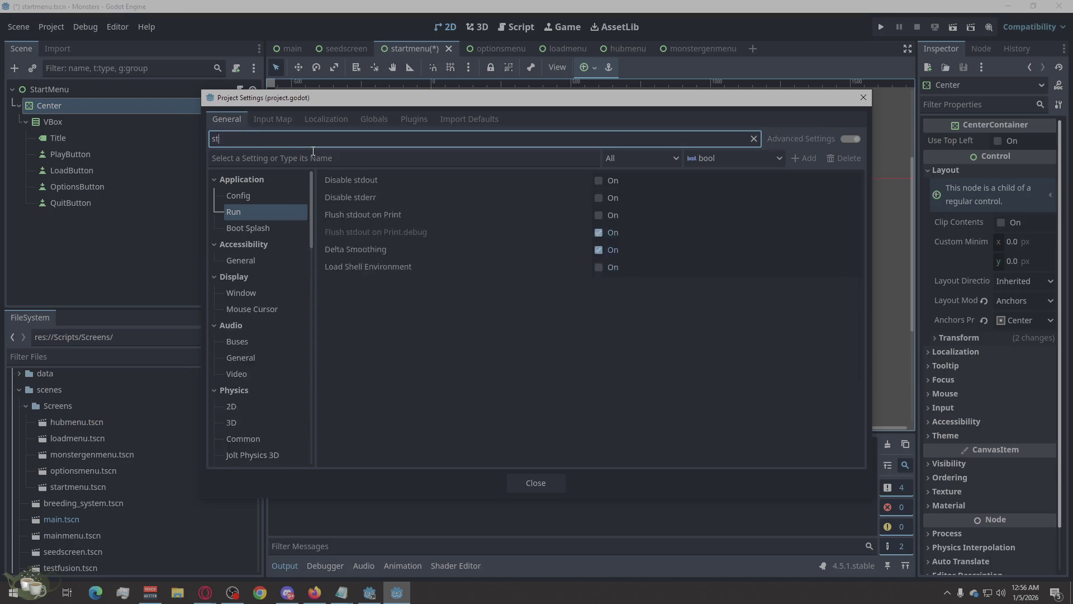
text(ch)
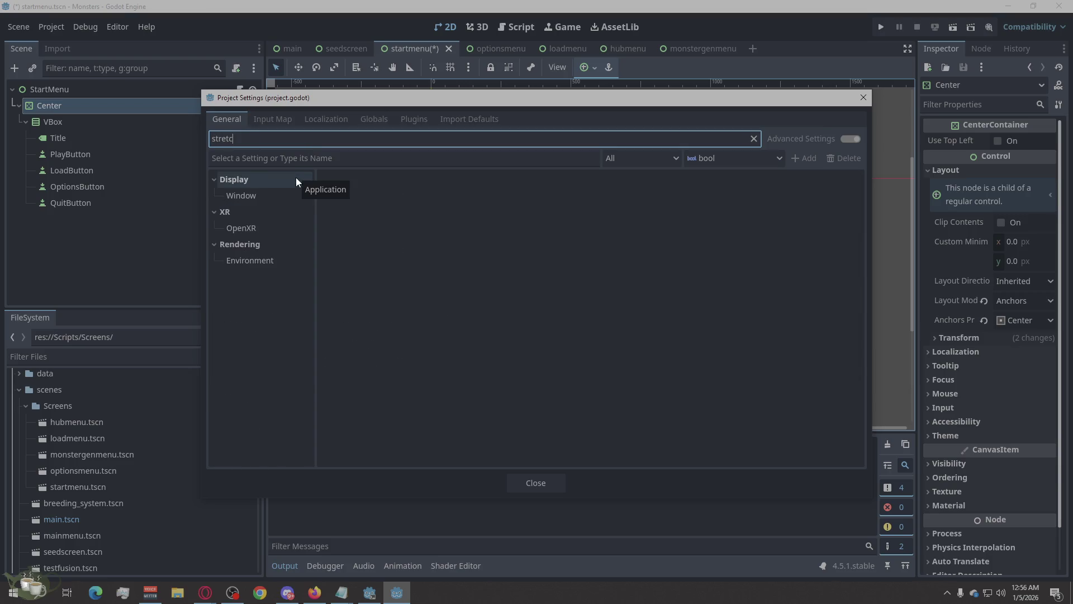
click(278, 190)
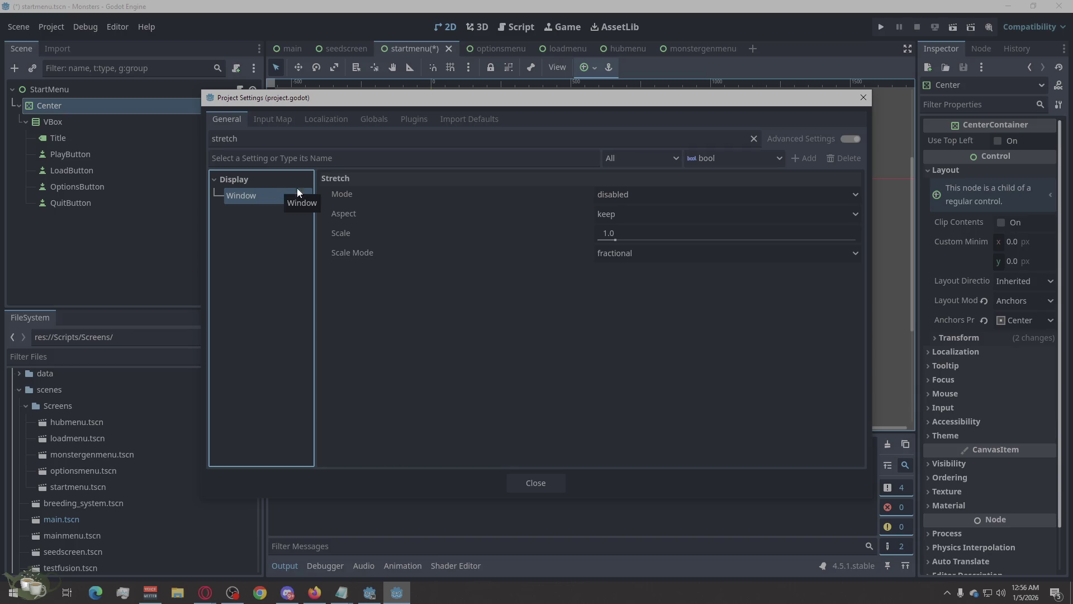
click(682, 197)
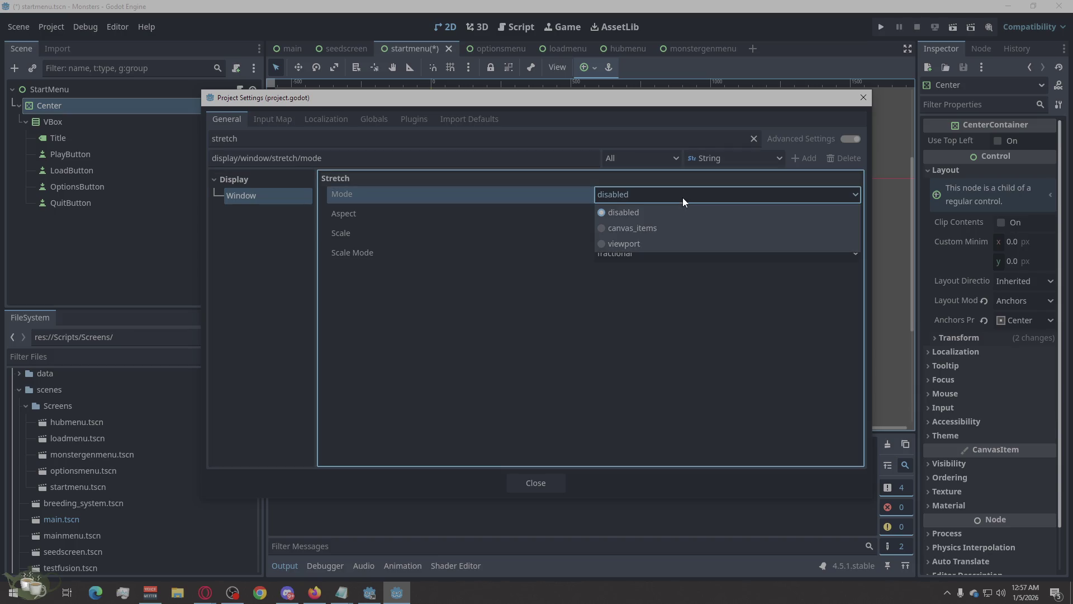
click(642, 224)
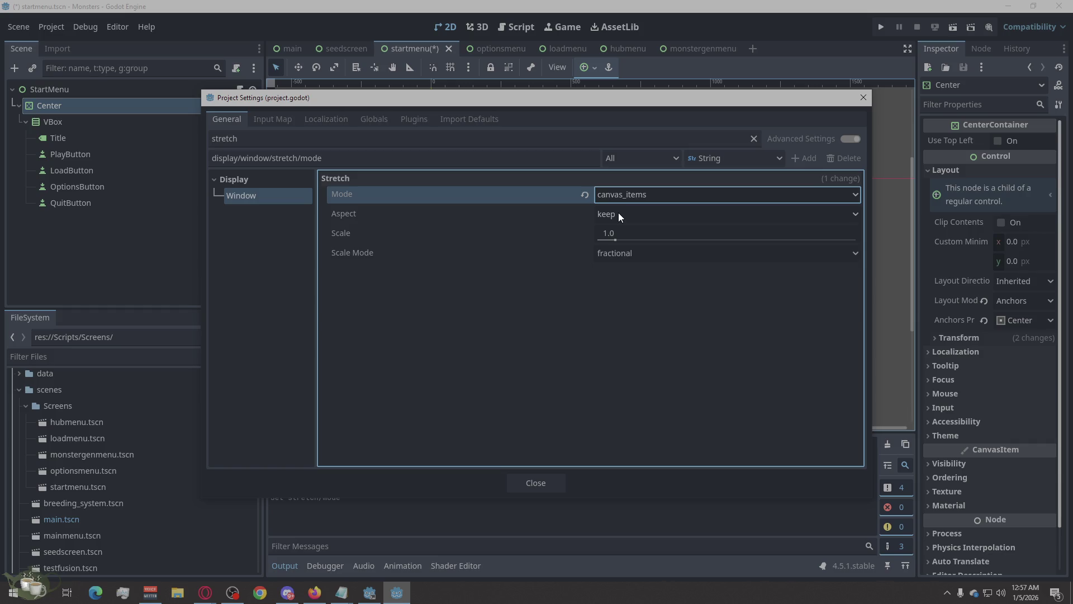
click(552, 487)
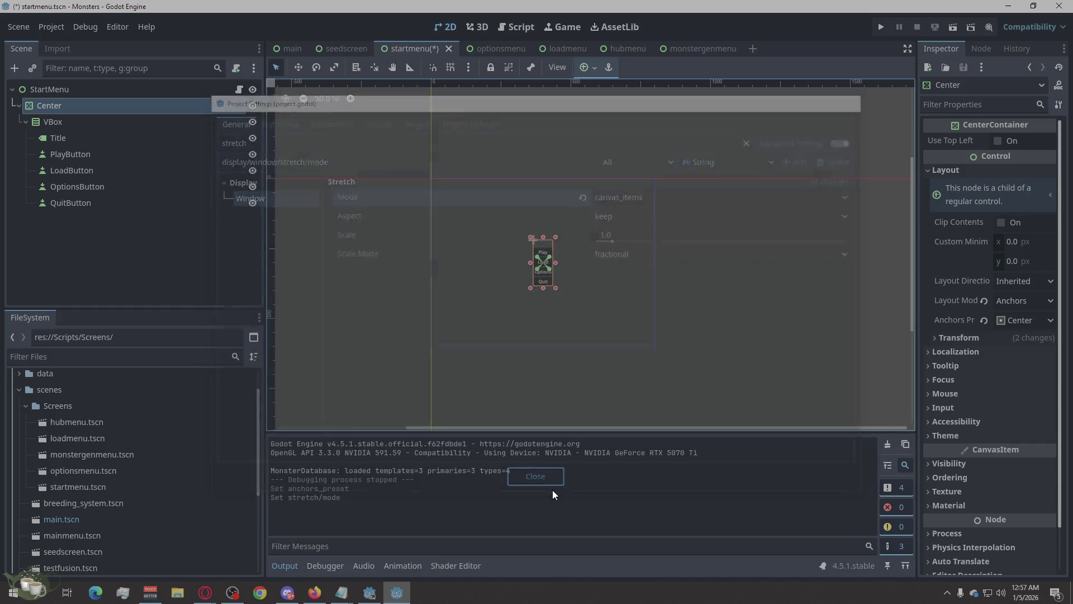
click(727, 270)
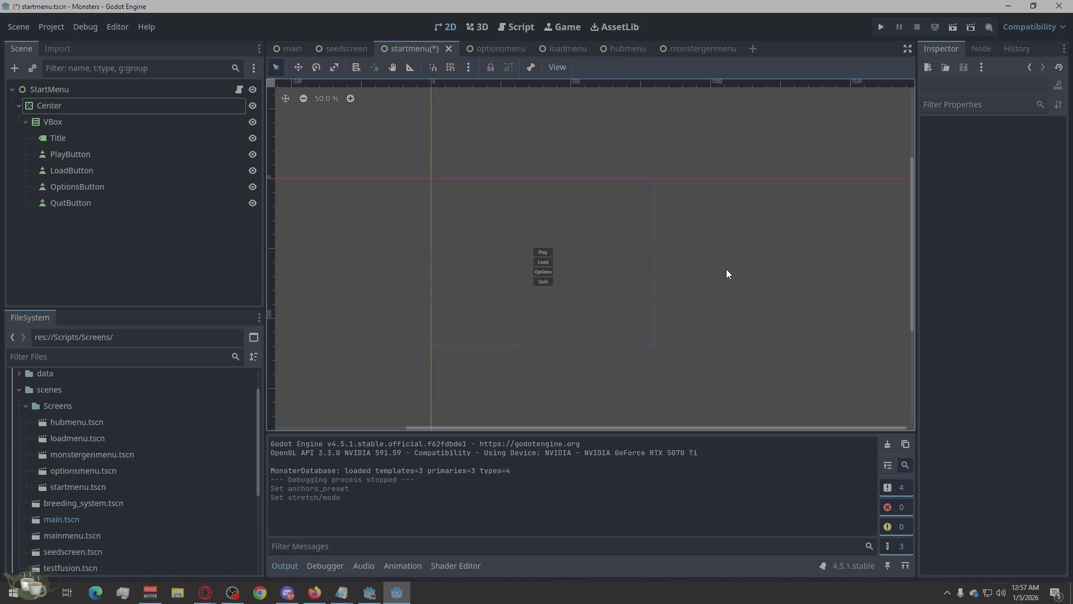
- Launch the Monsters game to check the start menu, then close its window
click(884, 26)
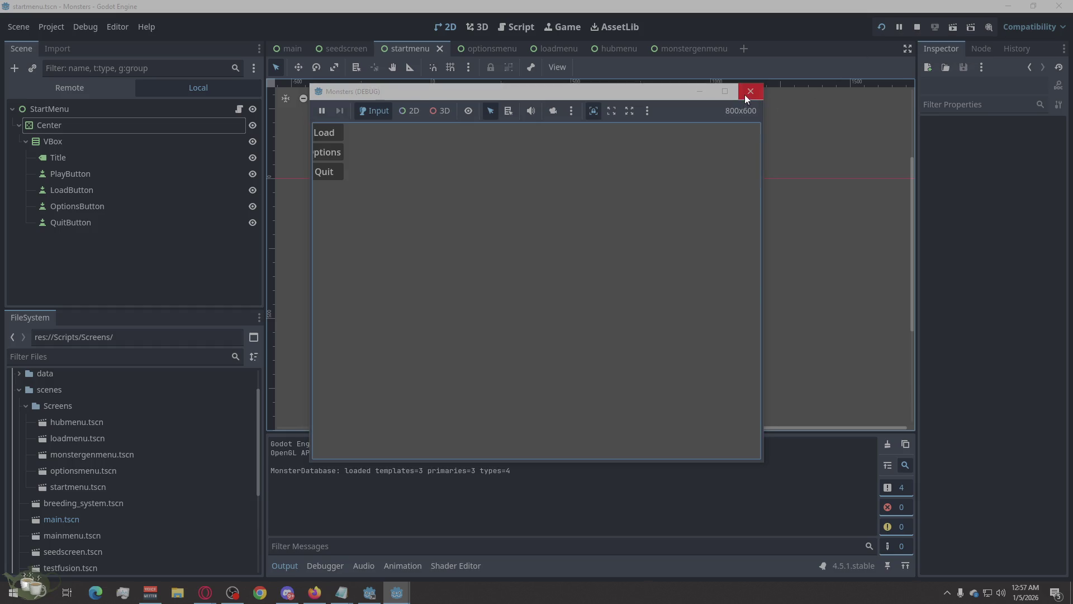
click(750, 91)
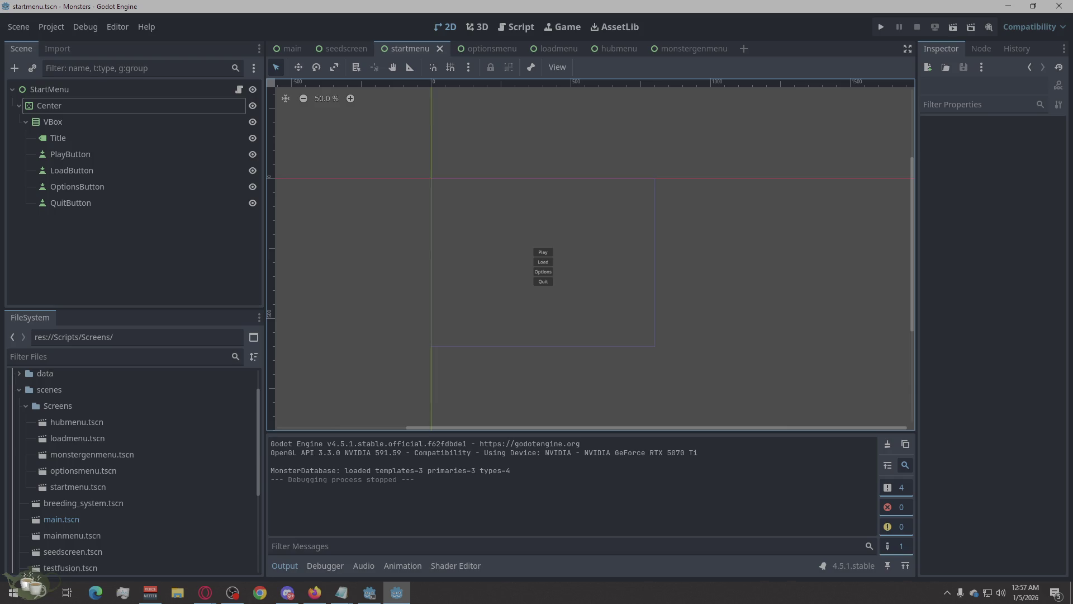
- In Project Settings, set the window Stretch Mode back to disabled
click(44, 27)
click(99, 45)
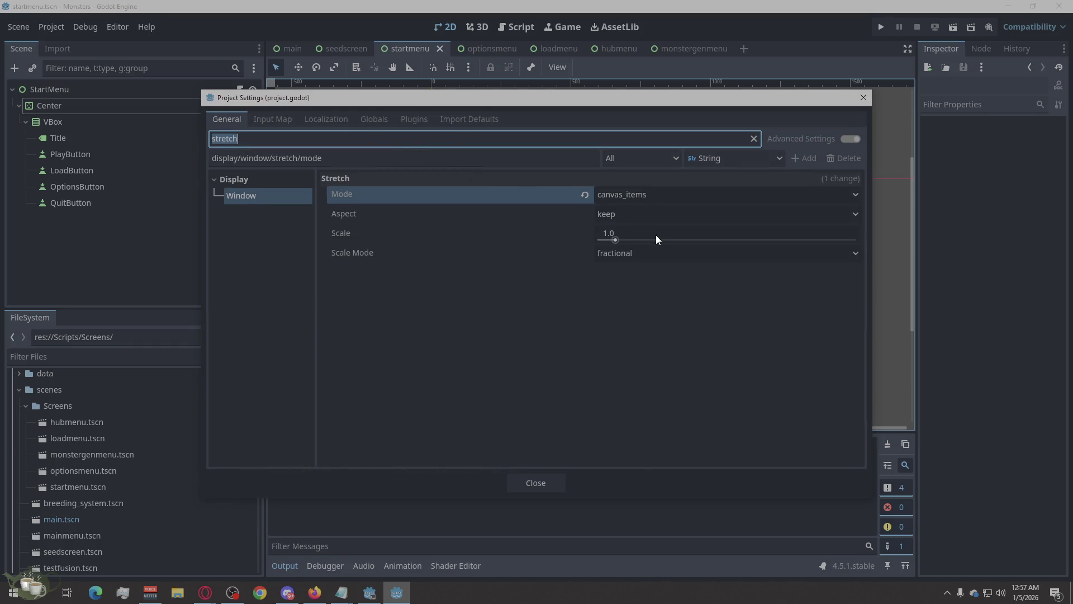
click(659, 193)
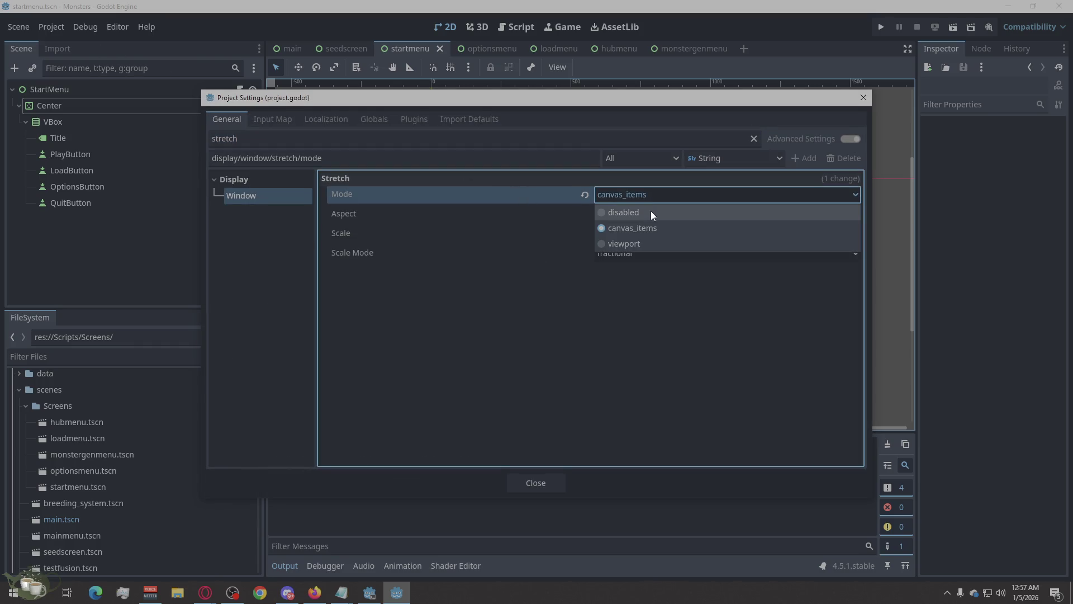
click(650, 212)
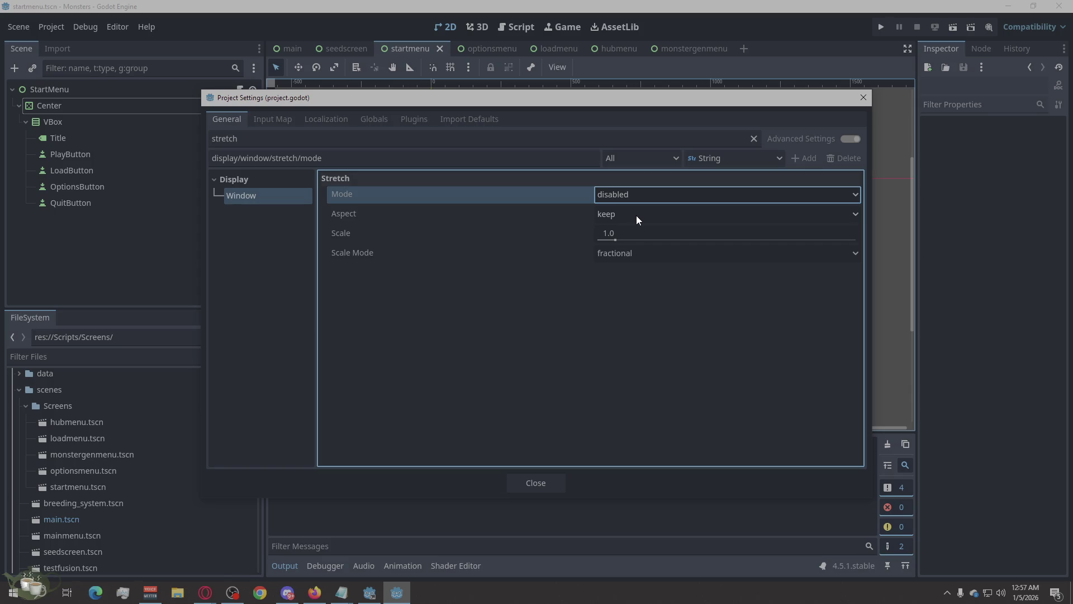
- Retype the setting path filter as 'window' to show the Window settings
click(341, 152)
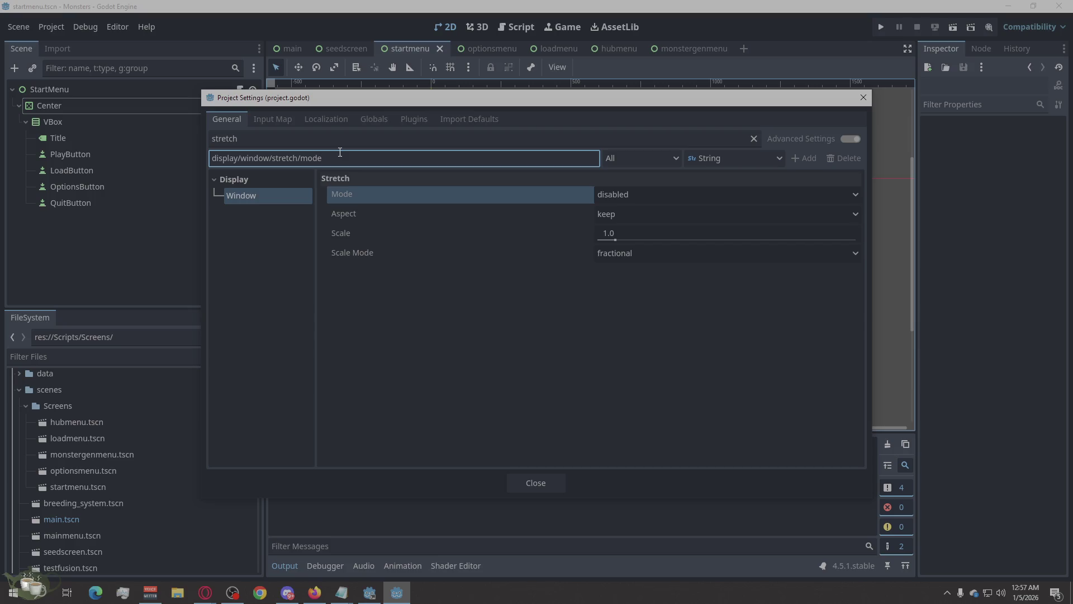
drag(340, 152, 98, 148)
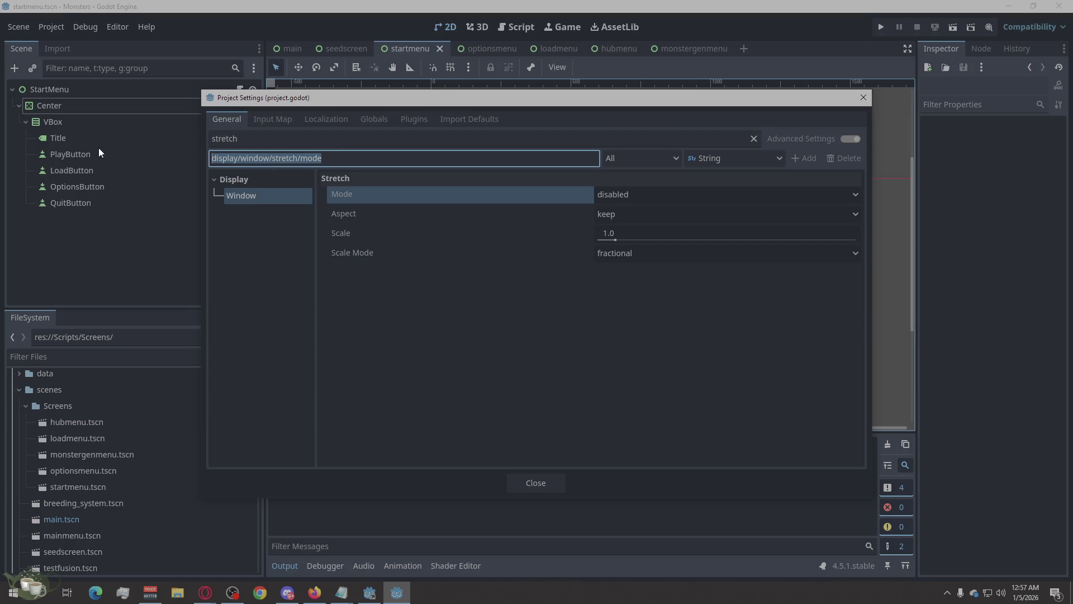
click(233, 194)
triple_click(282, 158)
key(BackSpace)
click(265, 196)
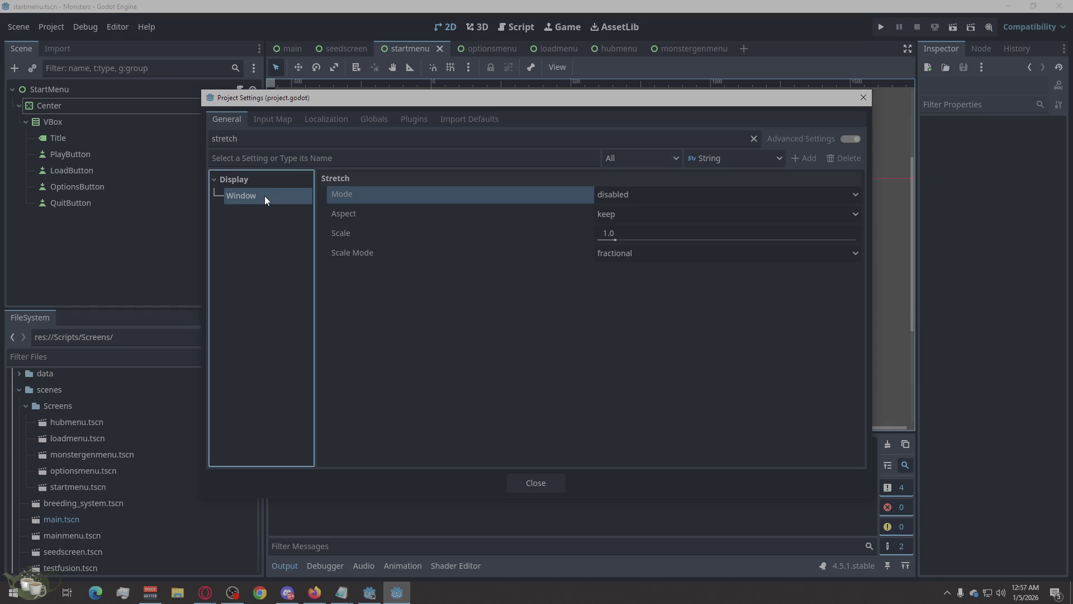
click(274, 162)
text(windw)
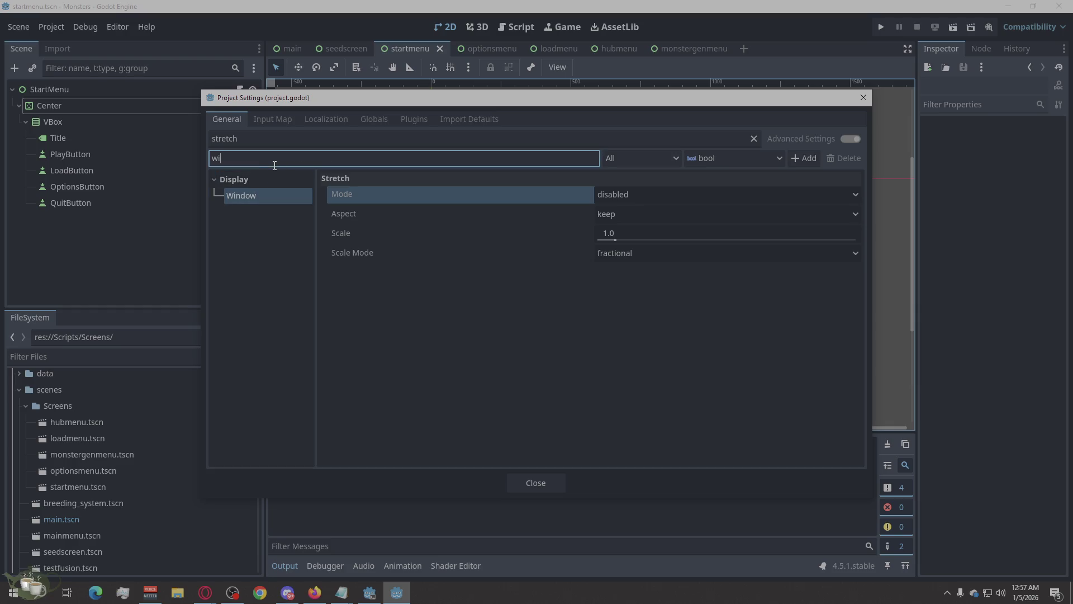
text(o)
drag(241, 161, 233, 164)
text(ow)
click(422, 288)
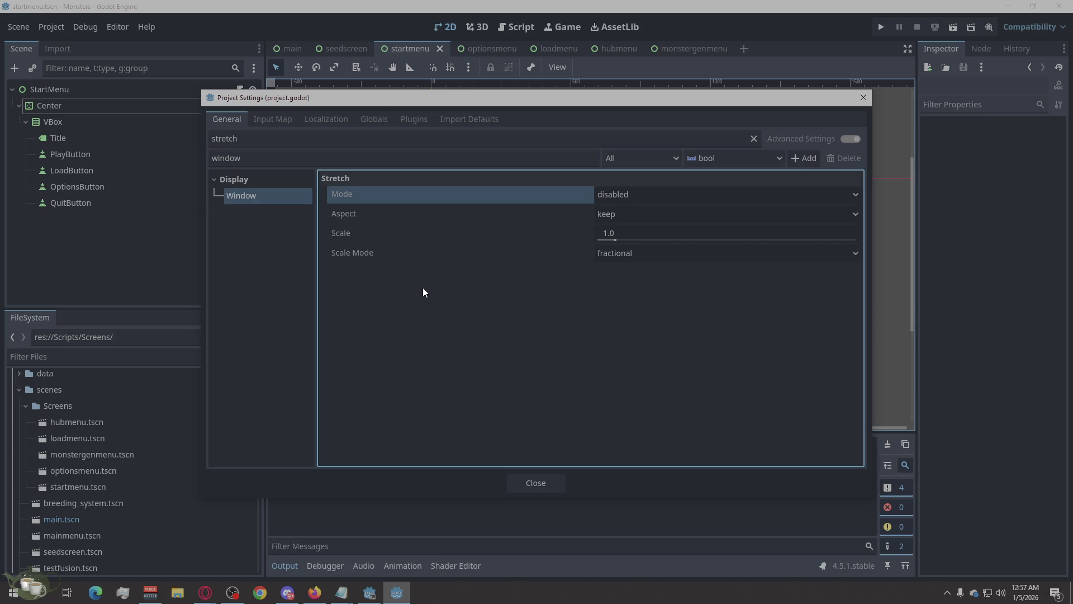
- Try viewport stretch mode, revert to disabled, leave Aspect at keep, and close settings
click(680, 194)
click(549, 295)
click(643, 195)
click(642, 242)
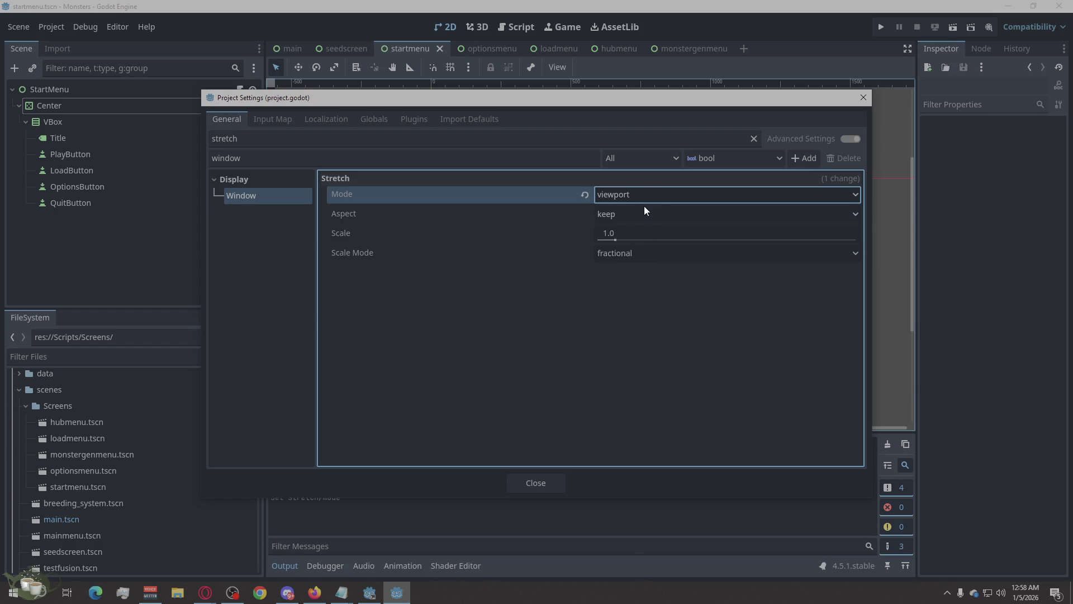
click(584, 195)
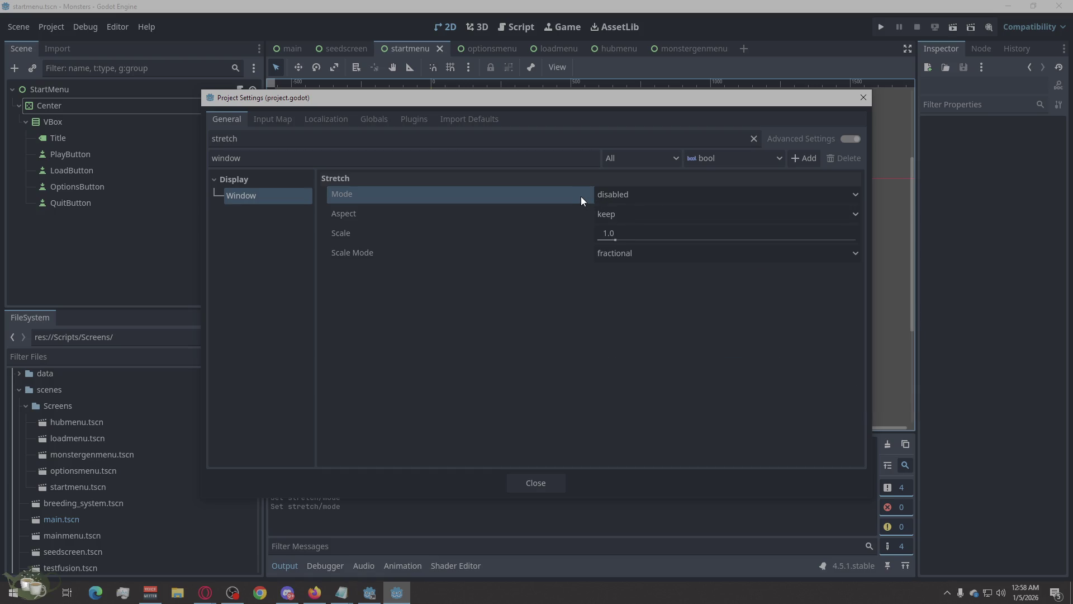
mouse_move(581, 196)
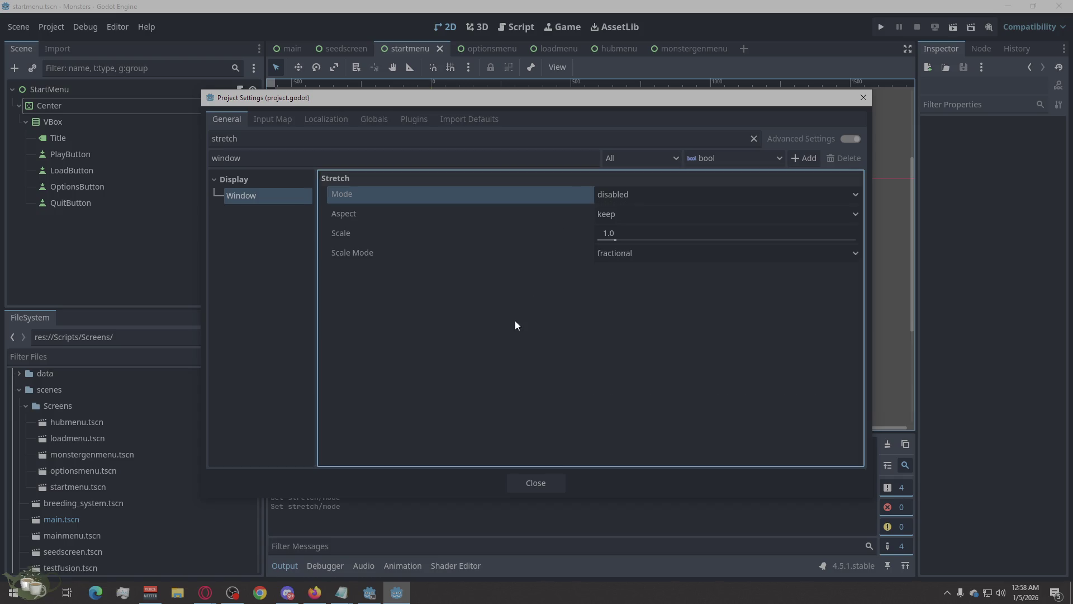
click(641, 217)
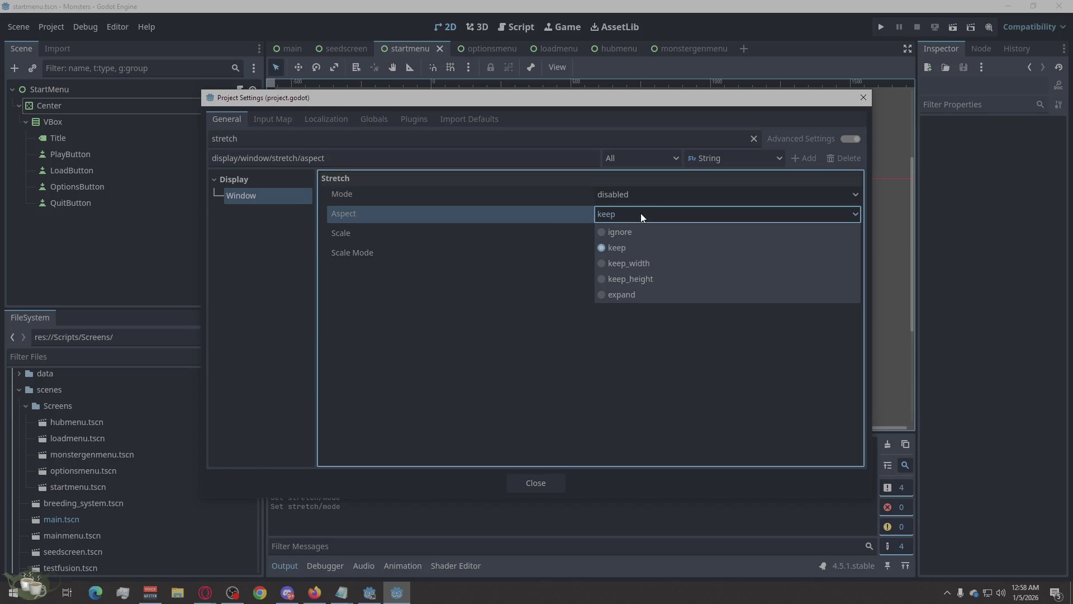
click(641, 214)
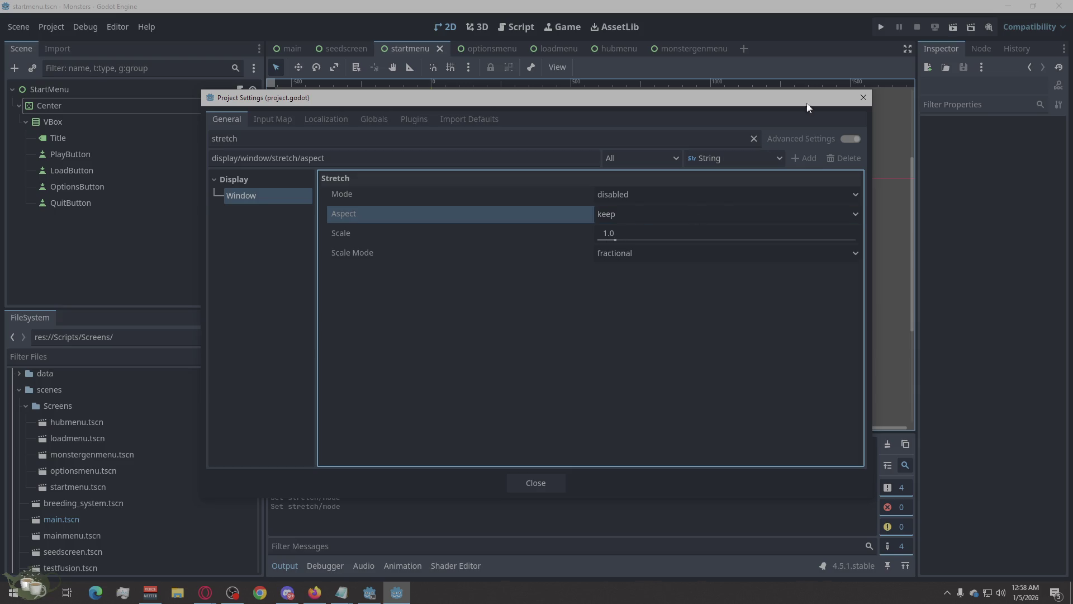
click(865, 99)
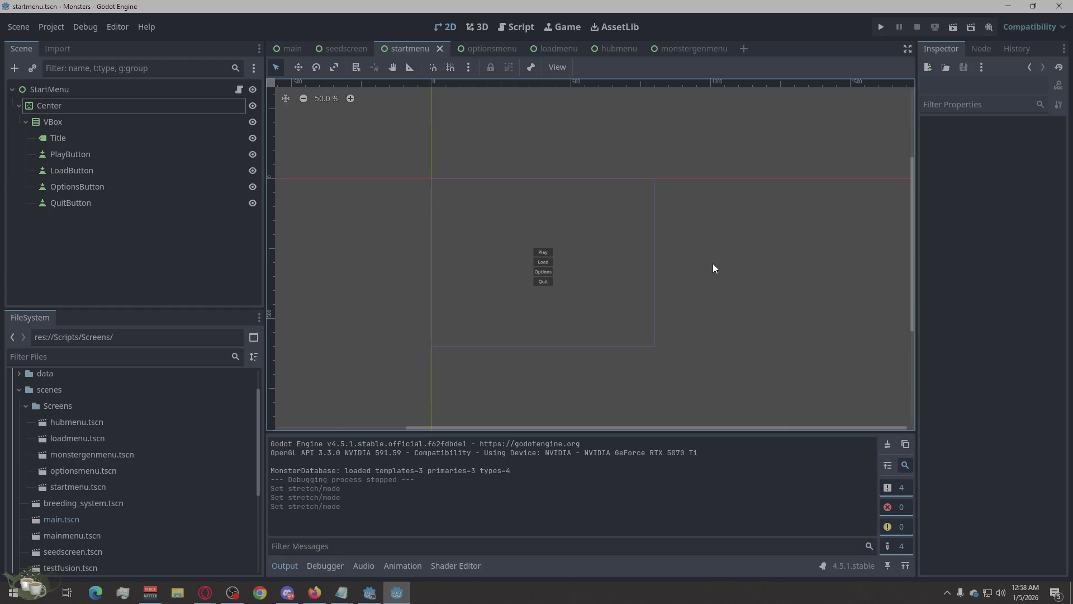
click(79, 94)
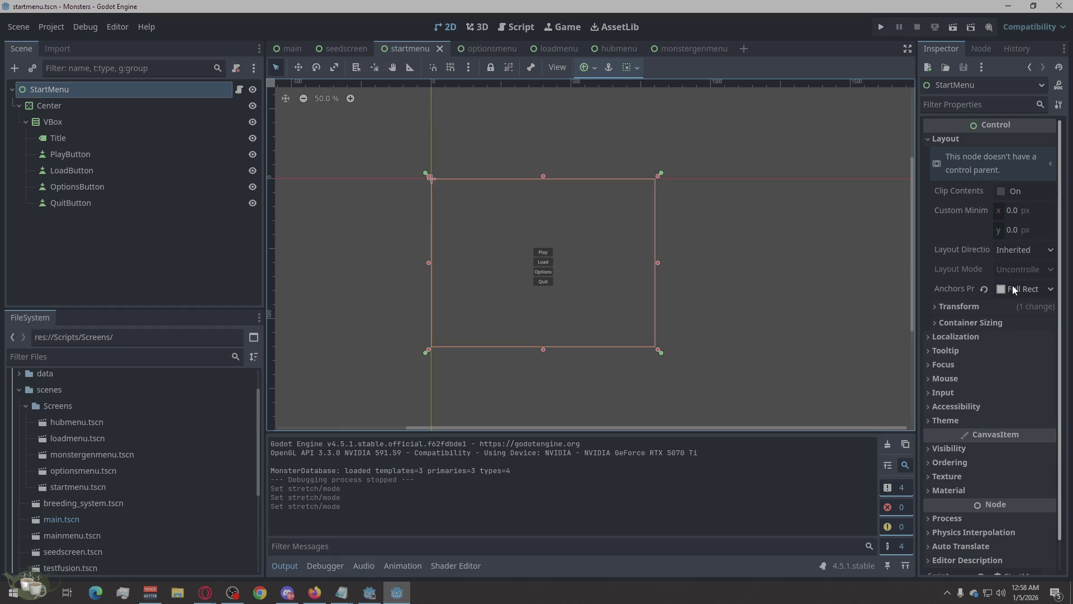
click(1008, 248)
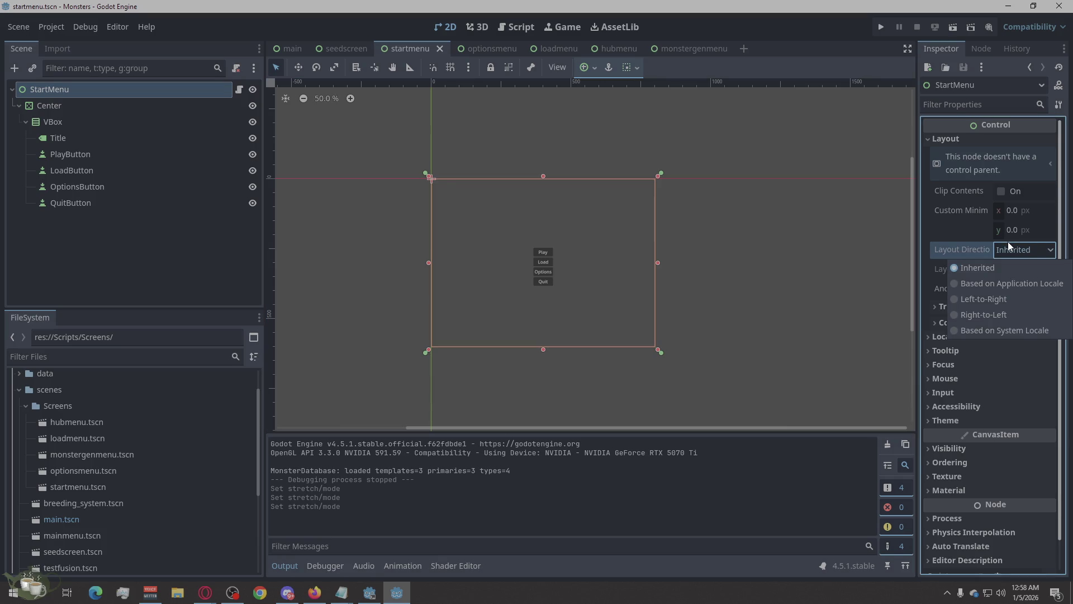
click(1008, 245)
click(1016, 294)
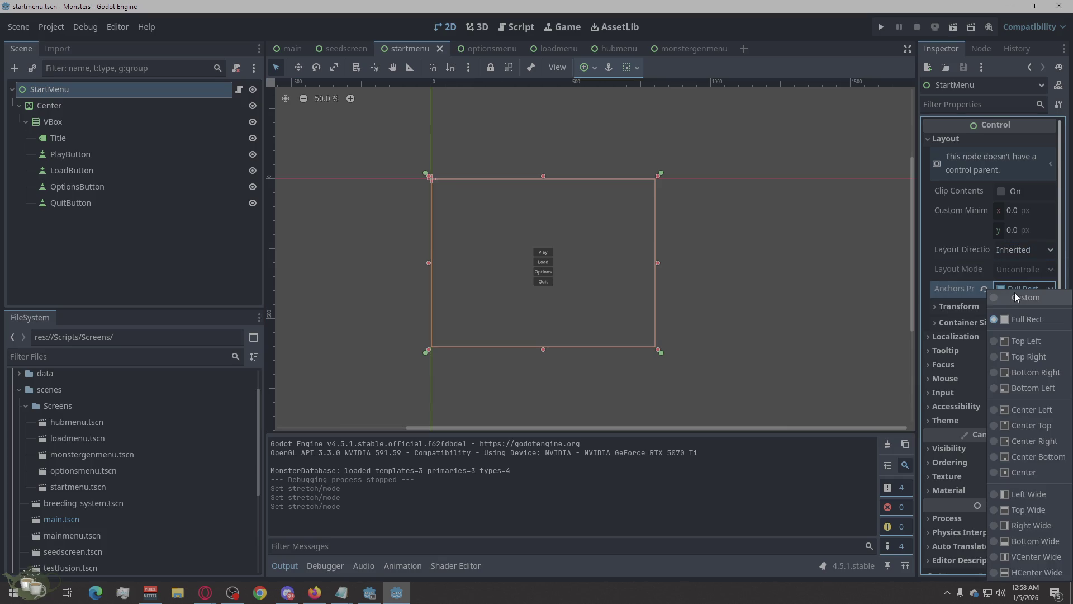
click(1013, 287)
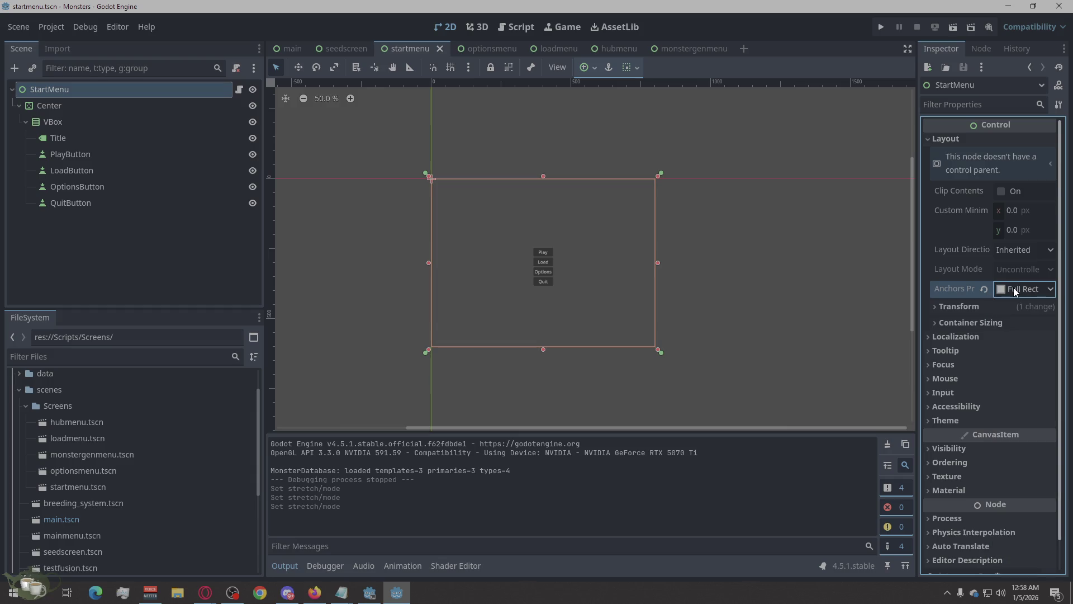
click(948, 306)
click(947, 306)
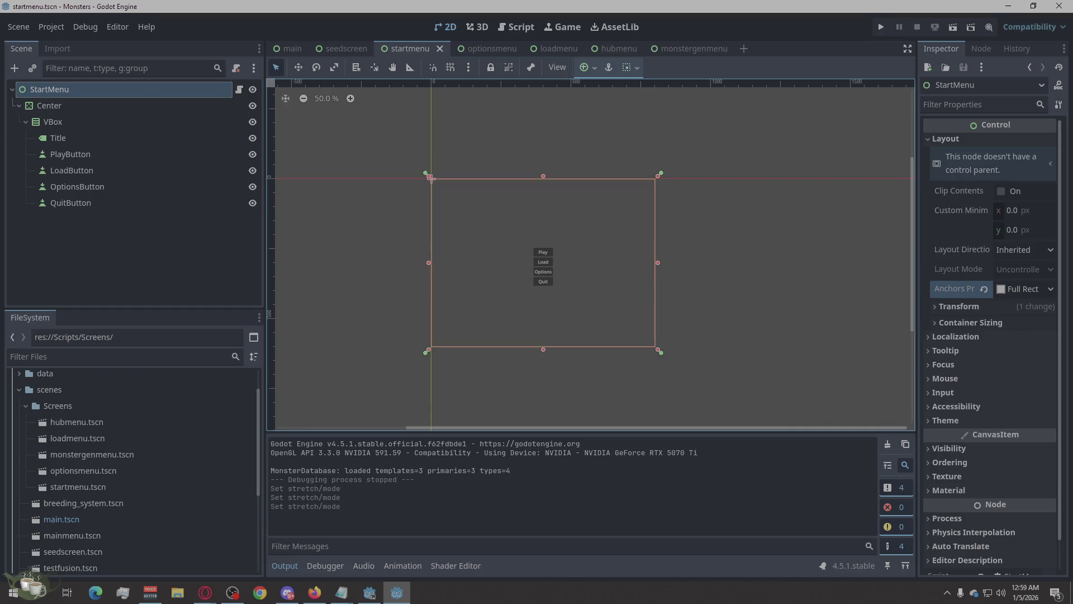
- Select the VBox and check its Layout Direction, leaving it unchanged
click(108, 117)
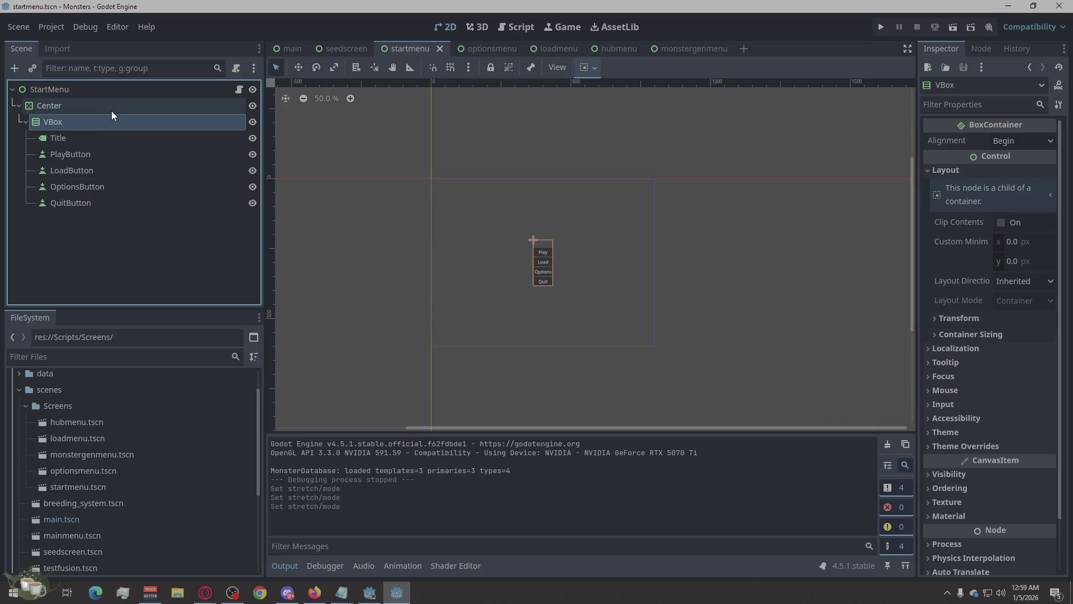
click(1021, 279)
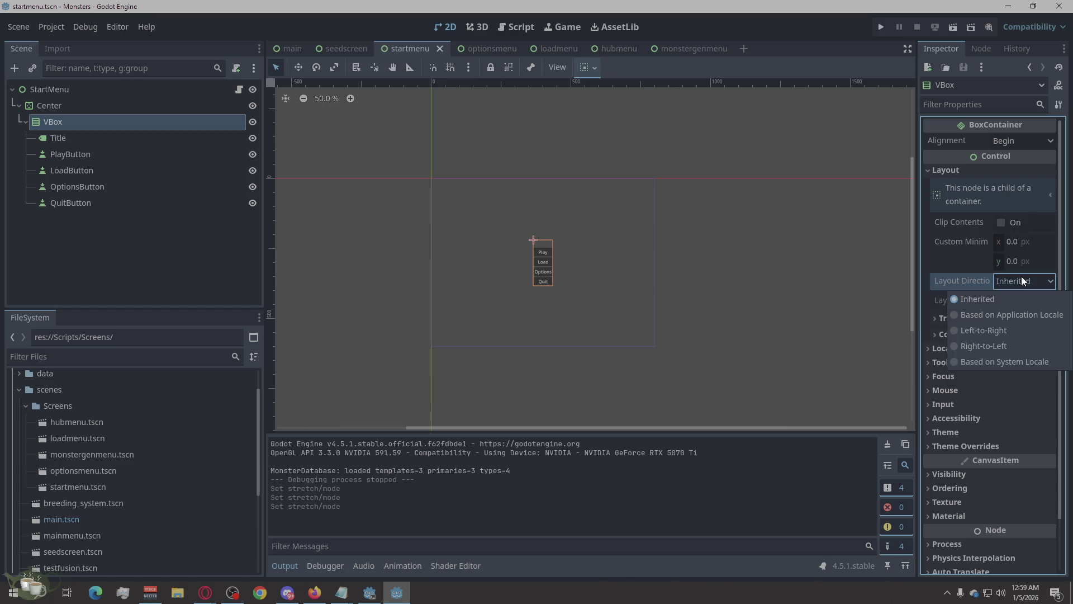
click(1021, 278)
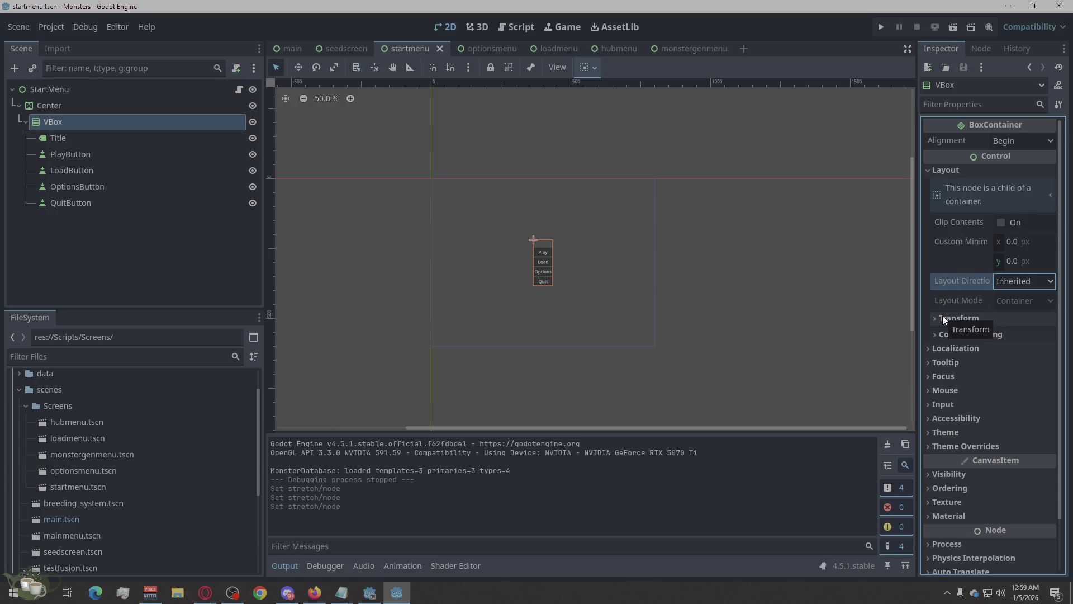
scroll(1013, 274, down, 1)
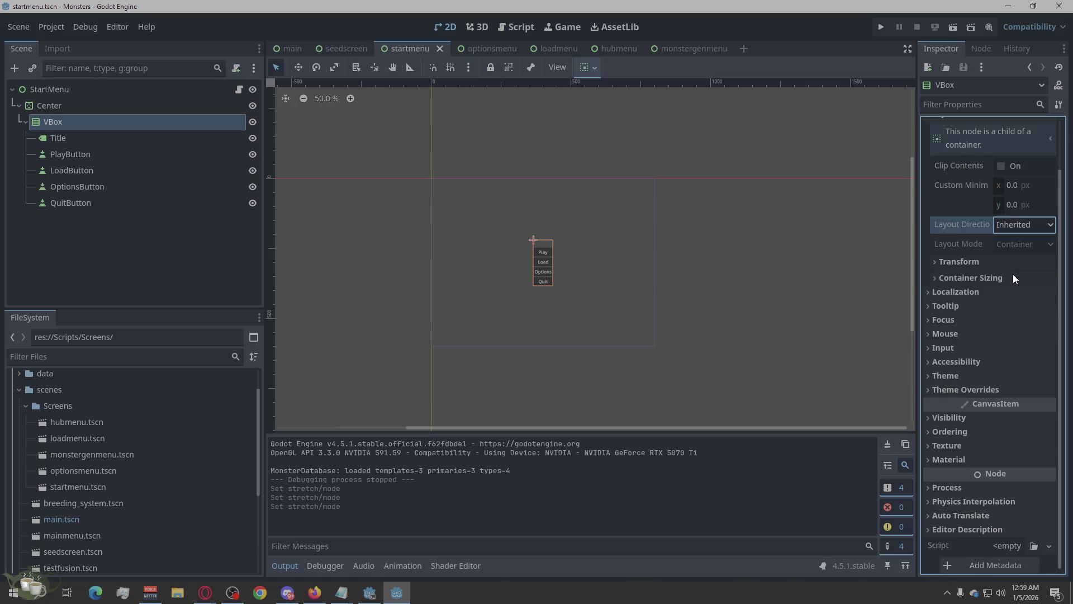
- Filter the VBox's properties by 'exp' and 'fil', clear the filter, and select Center
click(971, 107)
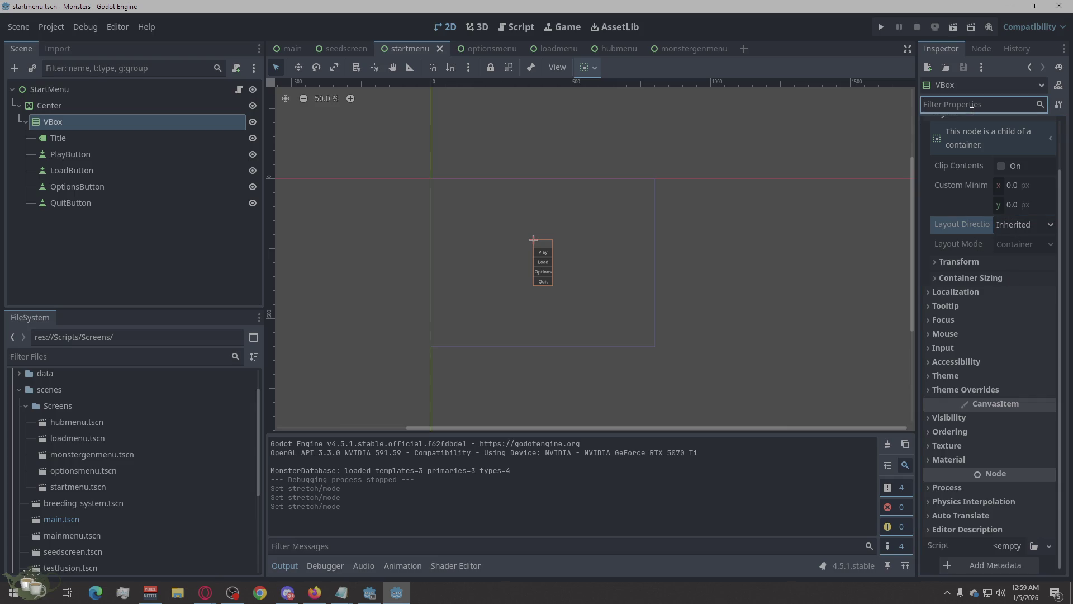
text(exp)
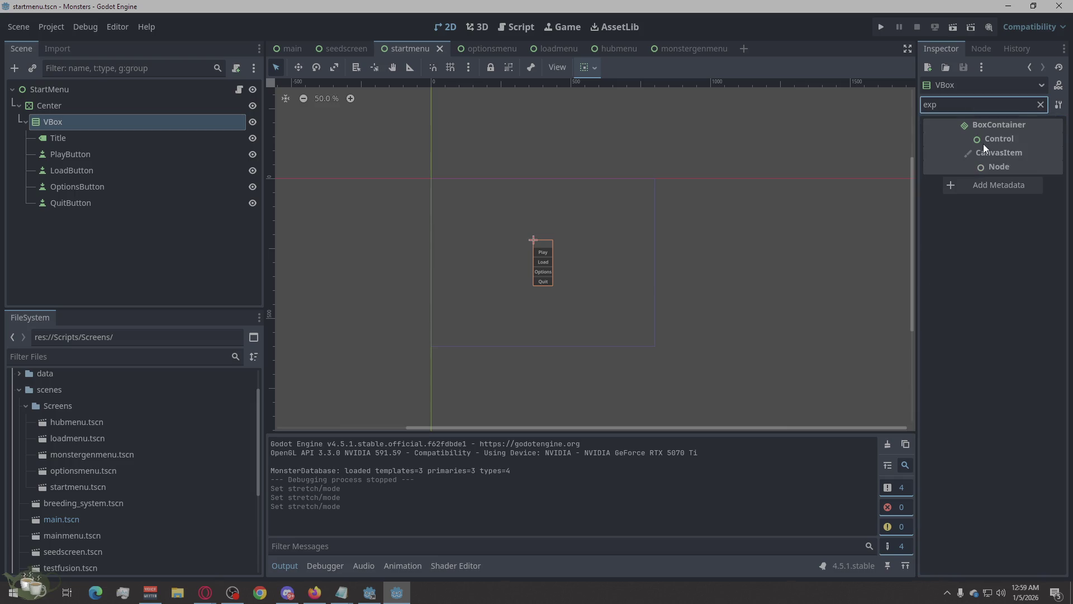
key(BackSpace)
key(BackSpace)
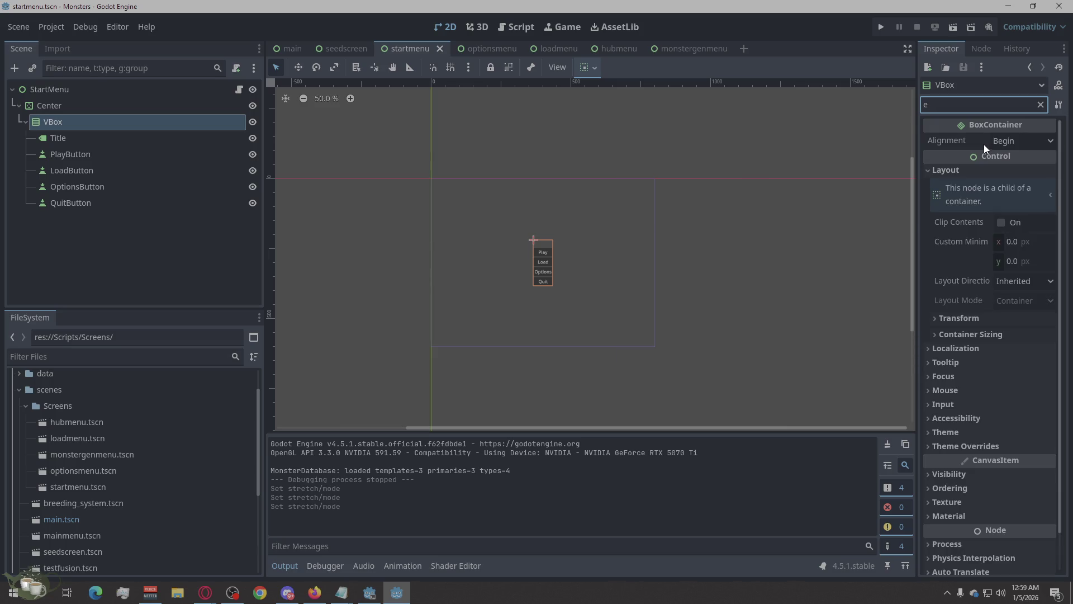
key(BackSpace)
text(fil)
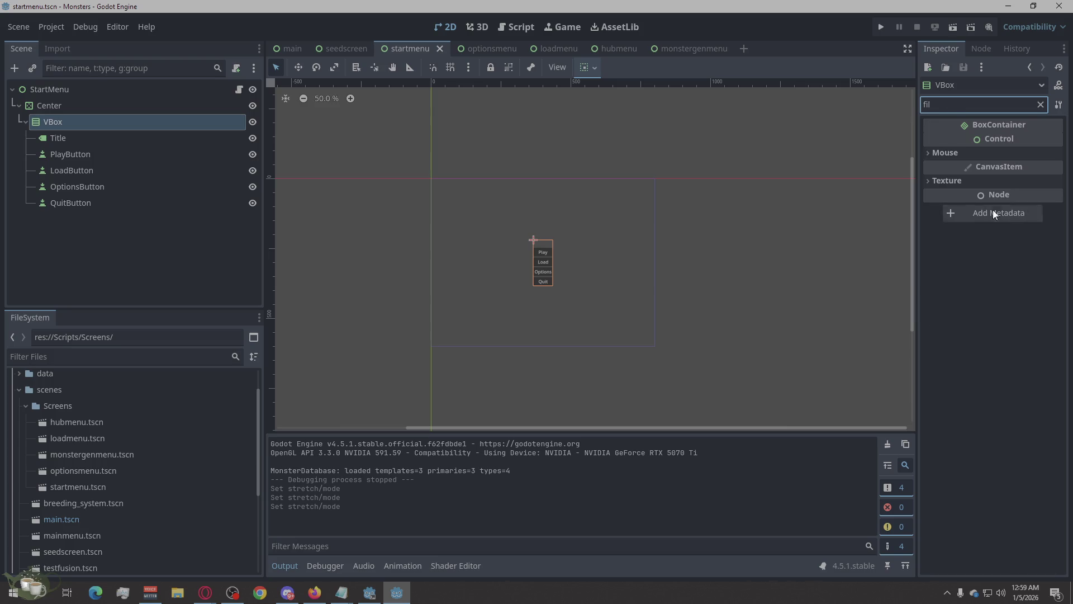
click(932, 181)
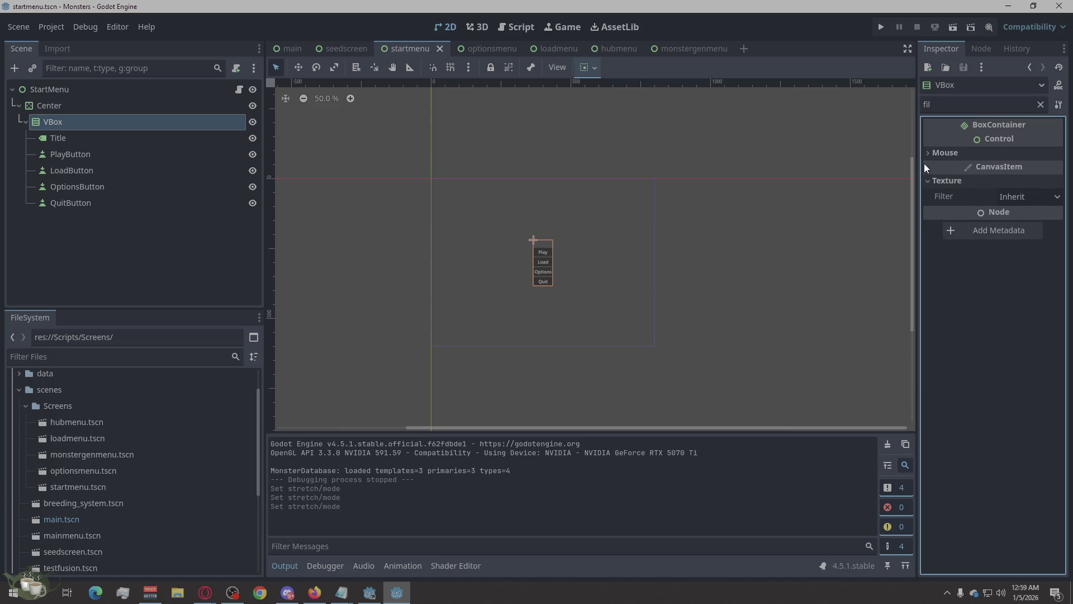
click(929, 156)
click(929, 155)
click(933, 195)
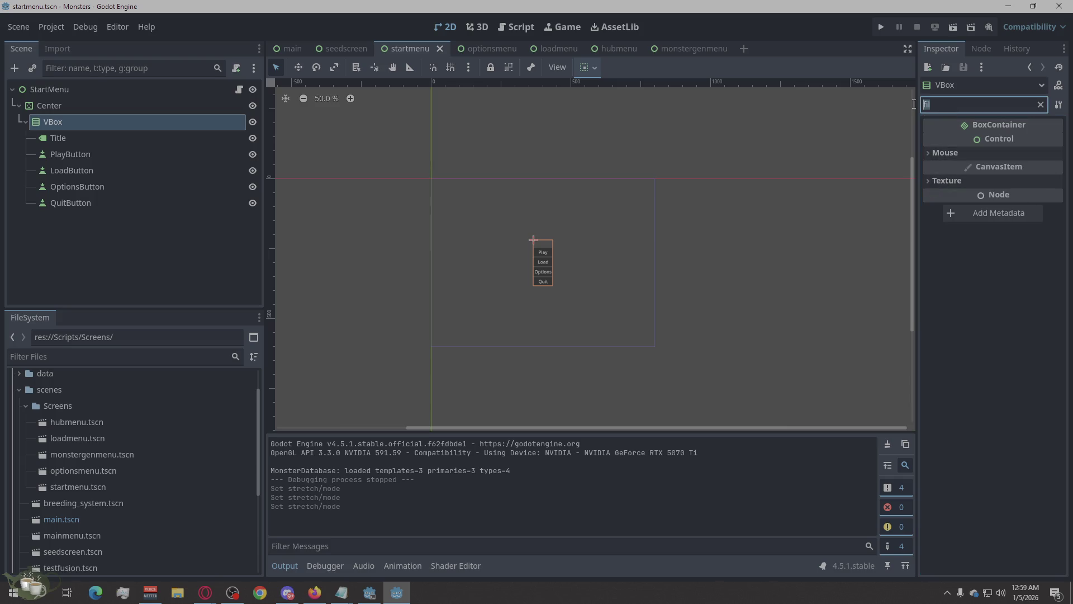
click(1040, 105)
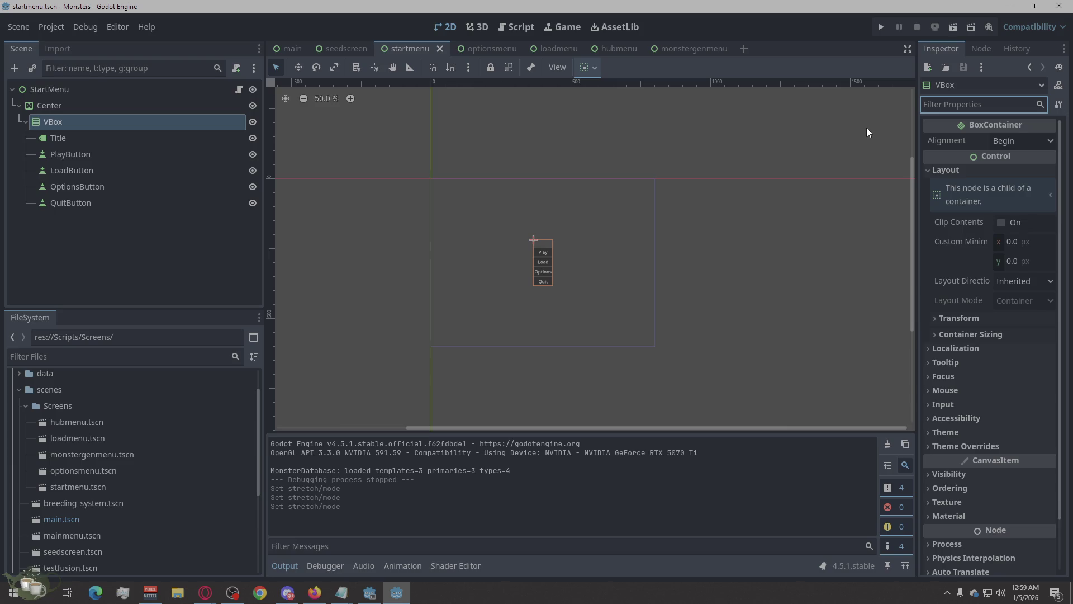
click(122, 106)
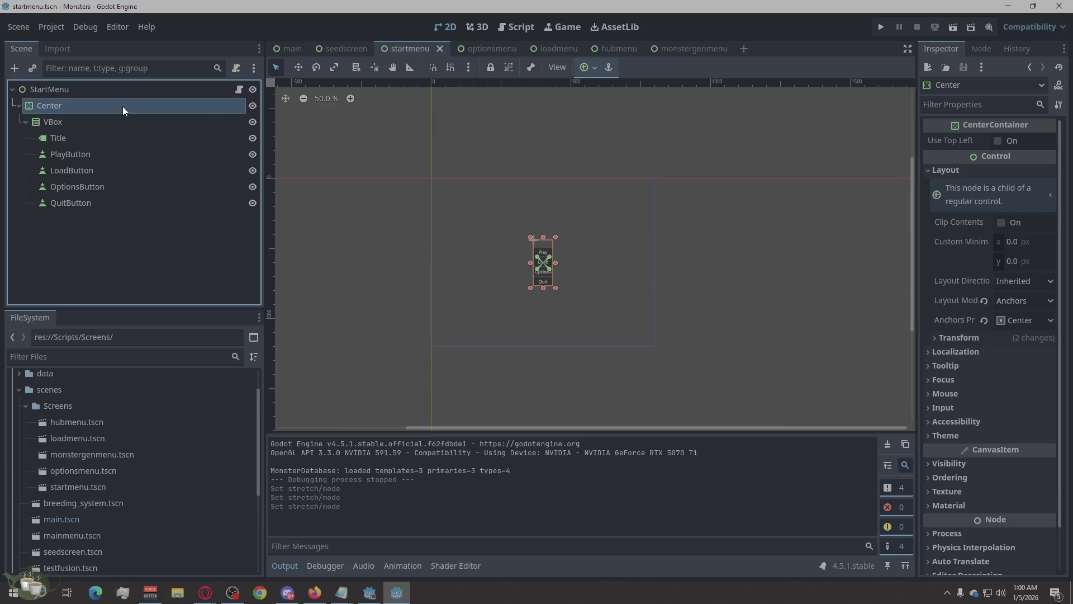
- Set the Center container's Anchors Preset to Full Rect
click(1008, 318)
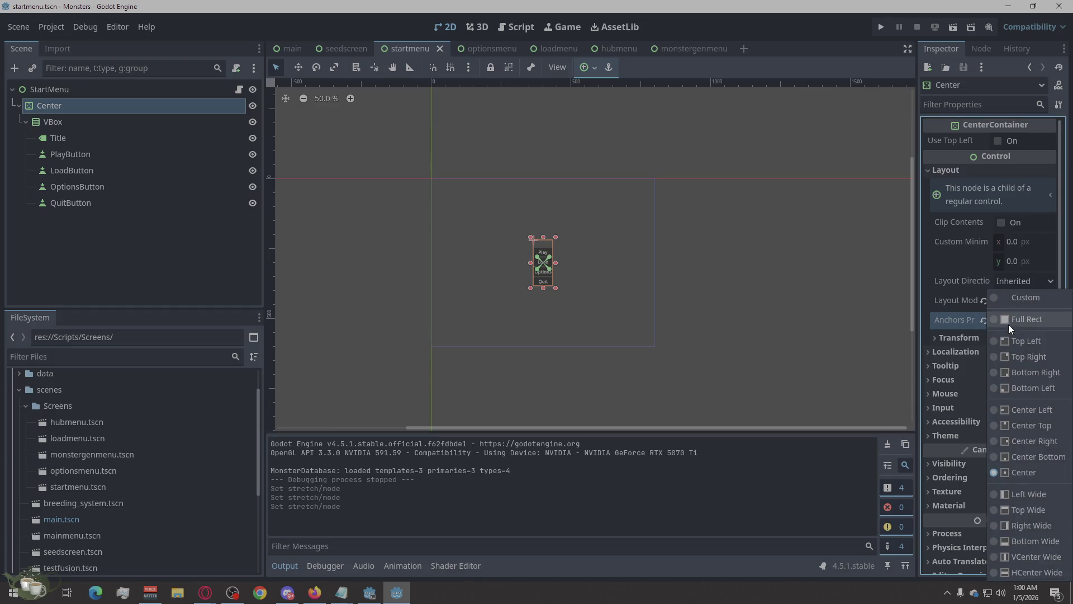
click(1012, 318)
click(712, 264)
- Click through StartMenu, Center, VBox, Title, PlayButton and LoadButton in the Scene tree
click(68, 89)
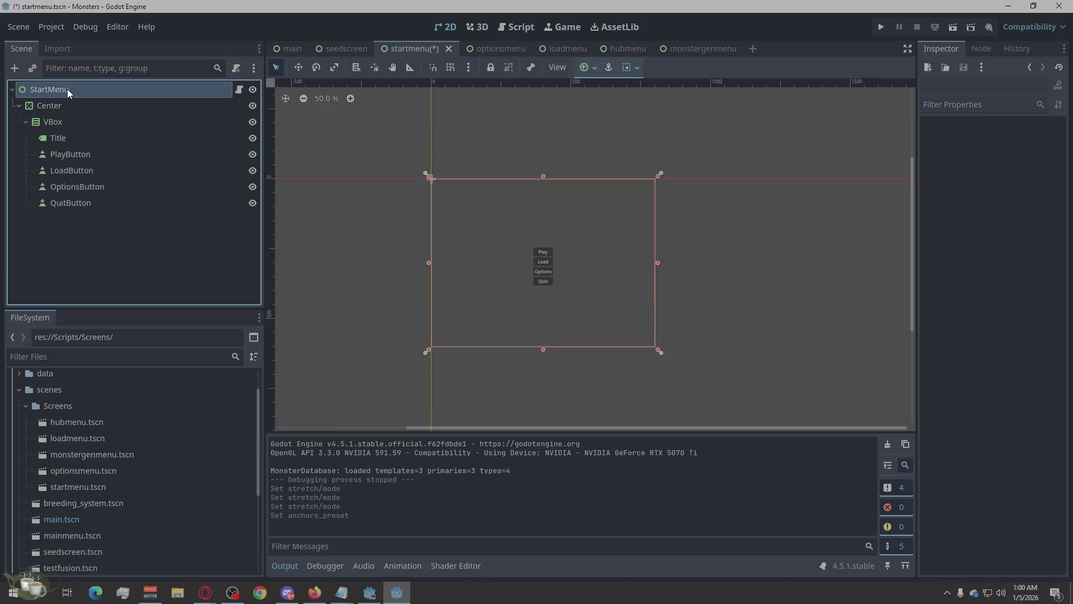
click(69, 105)
click(70, 122)
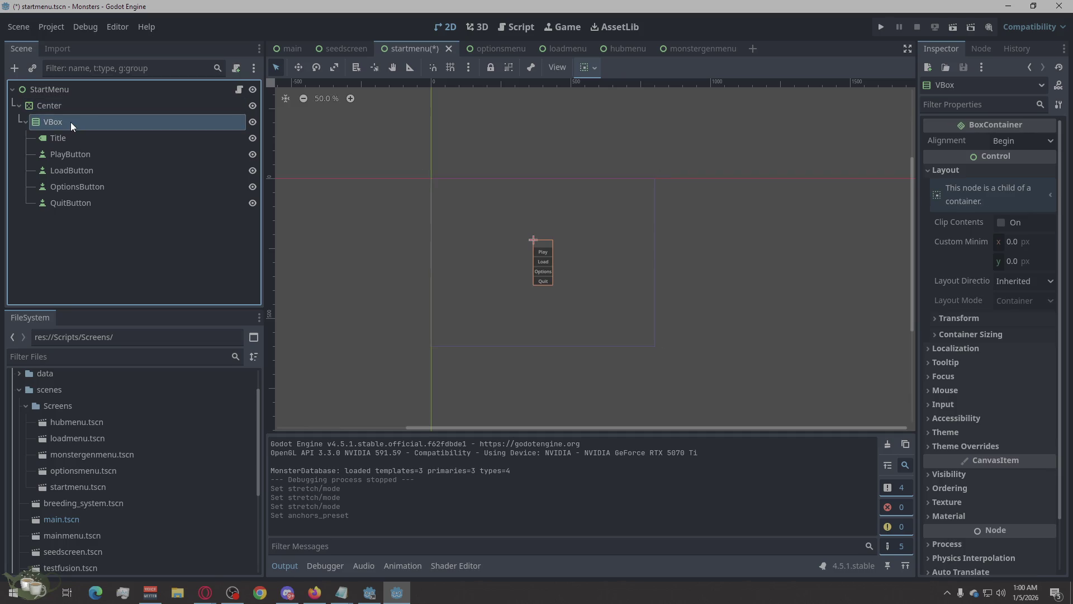
click(70, 140)
click(76, 154)
click(82, 169)
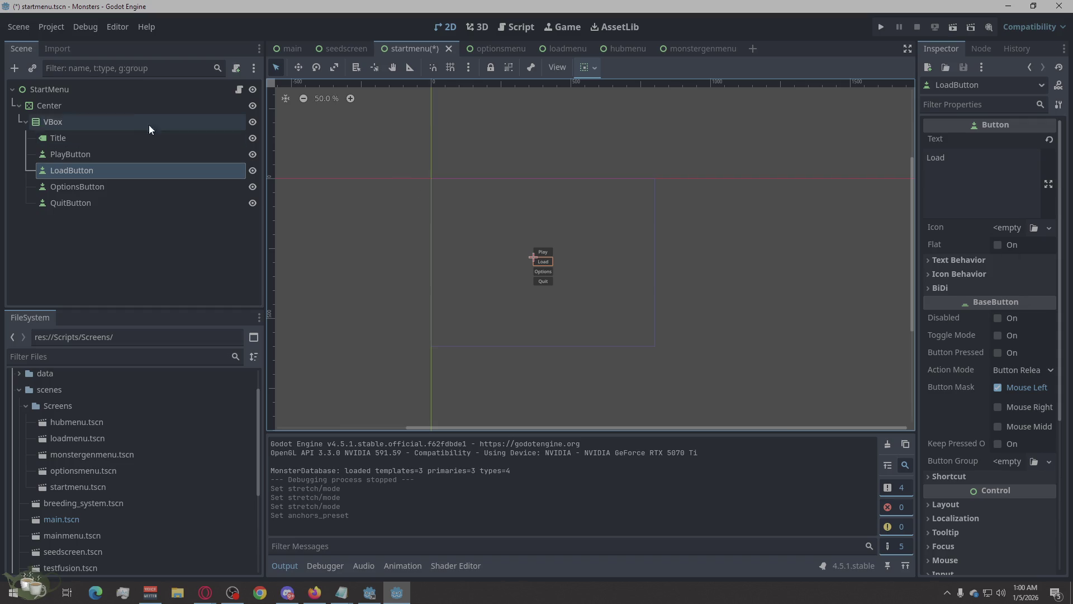
- Change the VBox's BoxContainer Alignment from Begin to Center
click(129, 105)
click(124, 136)
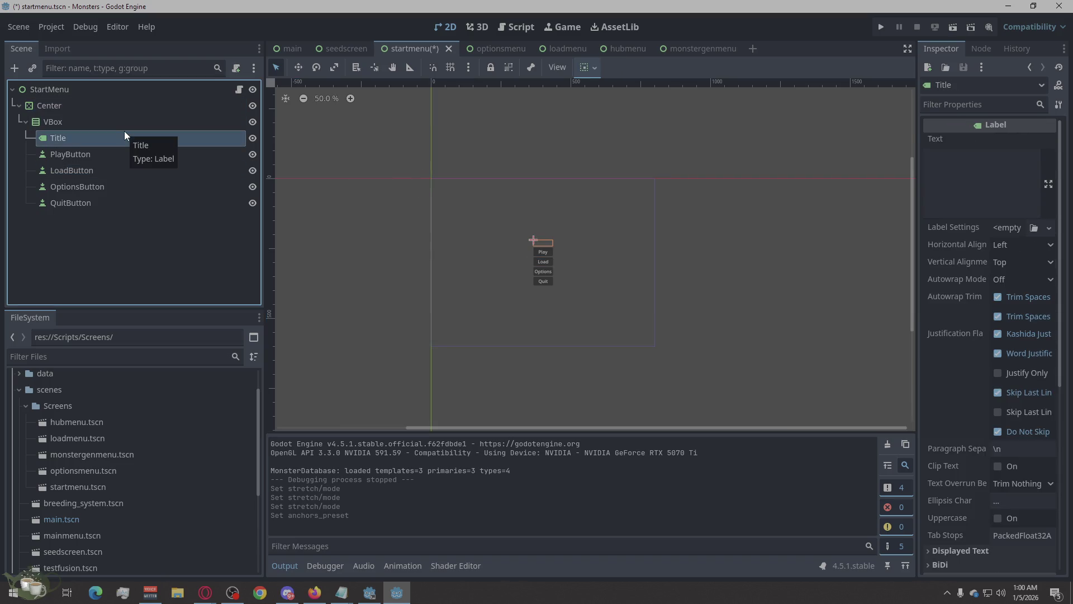
right_click(121, 116)
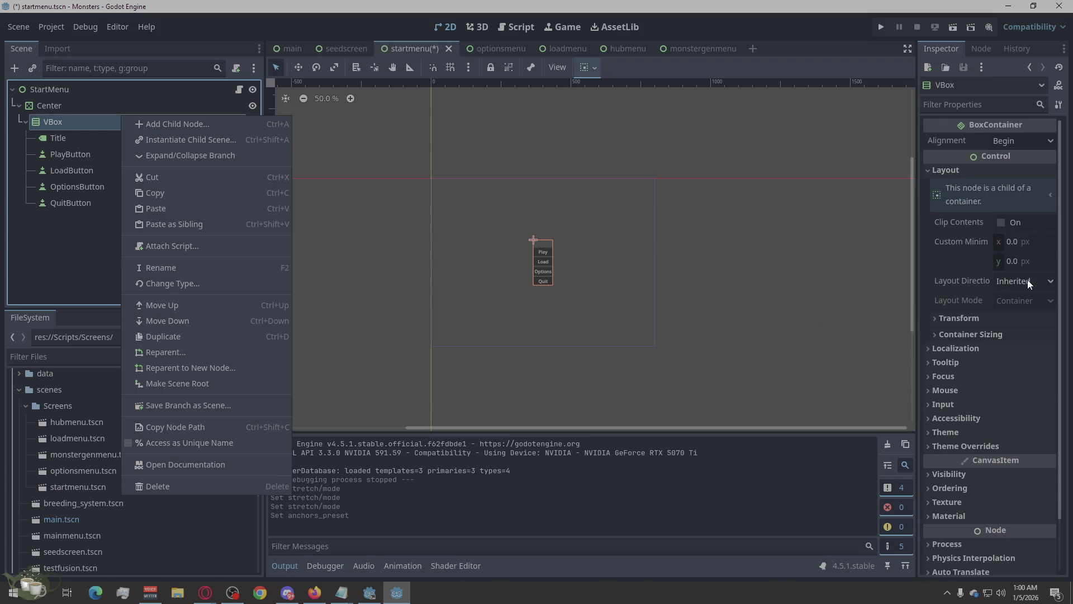
click(1014, 138)
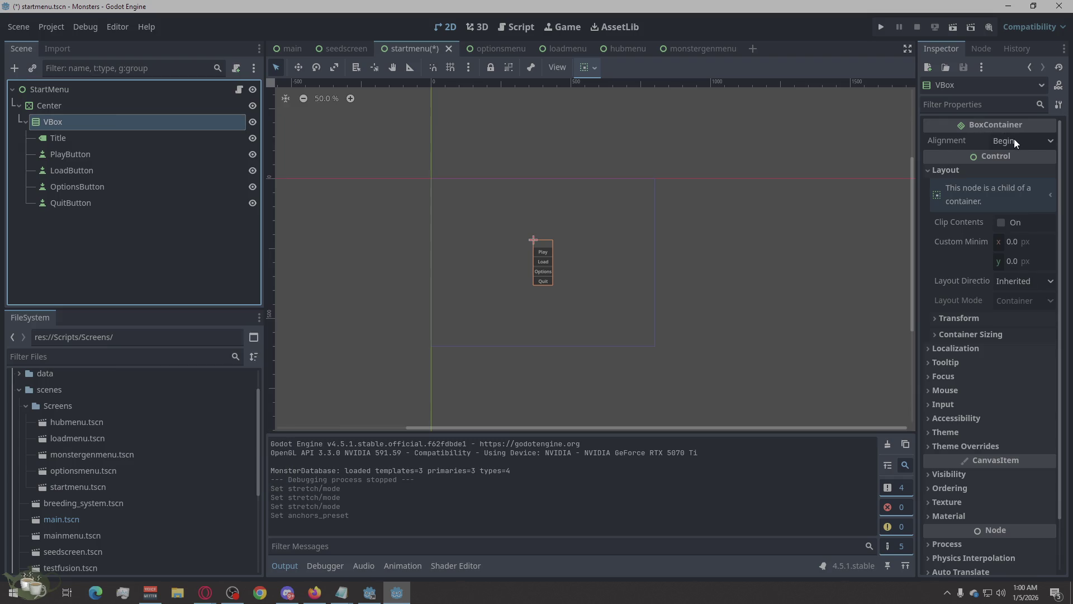
click(1013, 140)
click(1017, 179)
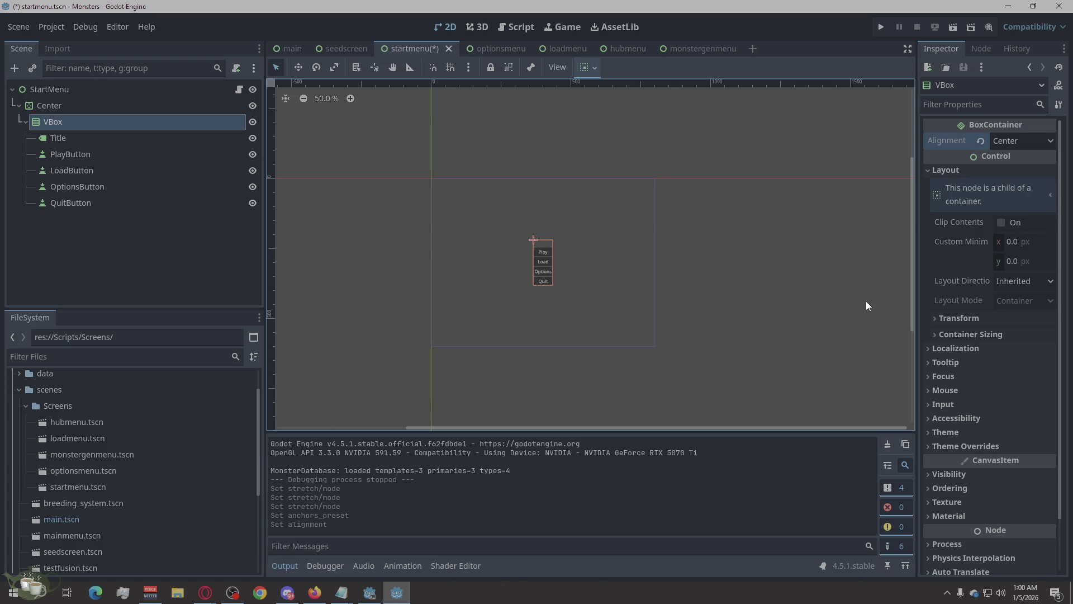
- Inspect the VBox's Transform, Container Sizing and Layout Direction without changing them
click(963, 315)
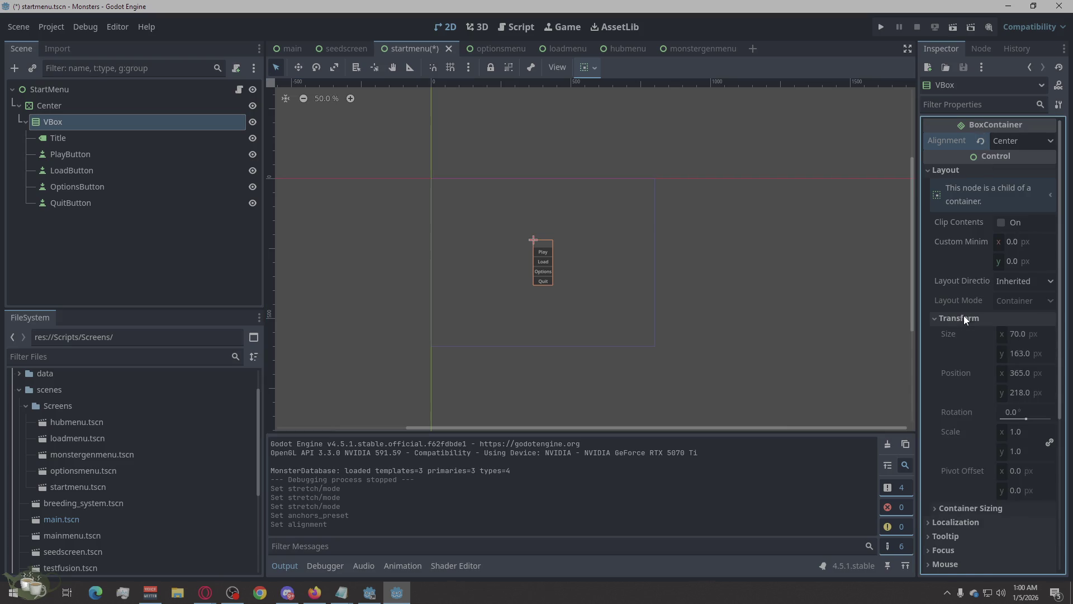
click(963, 315)
click(963, 334)
click(963, 334)
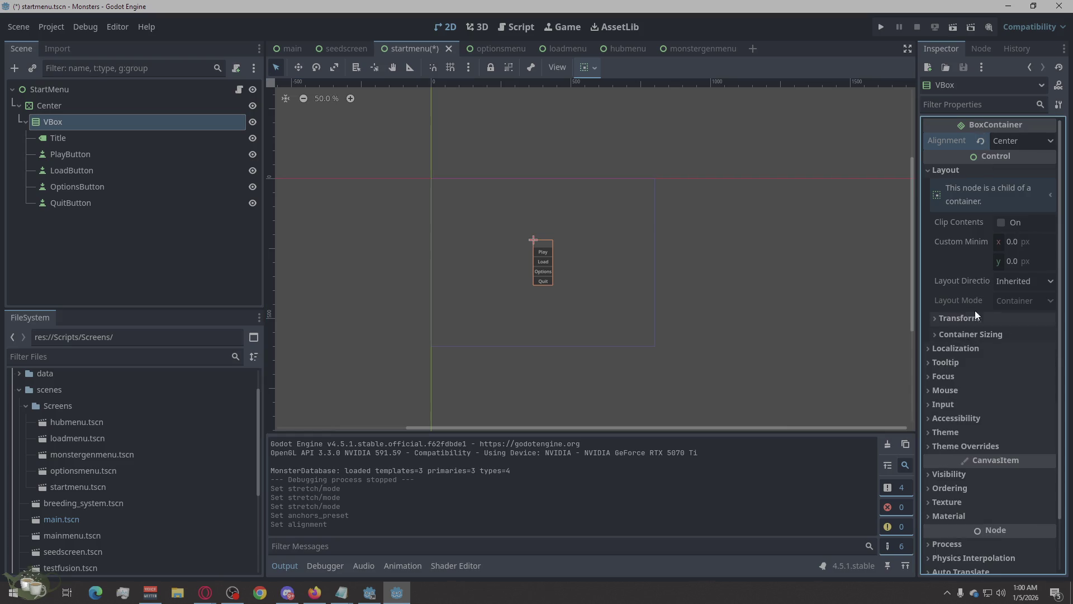
click(1017, 280)
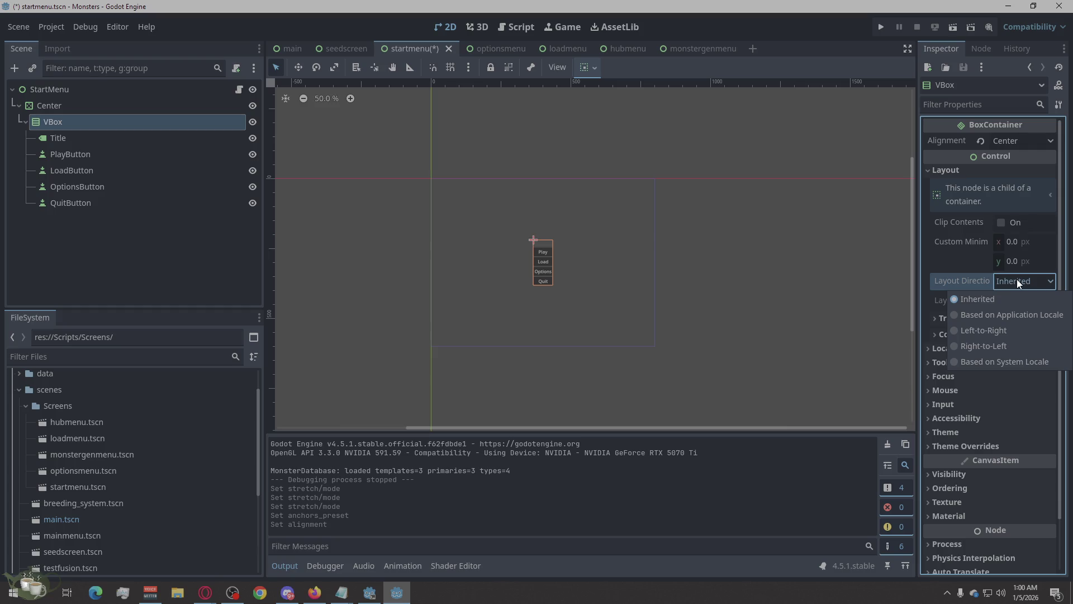
click(1017, 279)
scroll(1017, 280, down, 2)
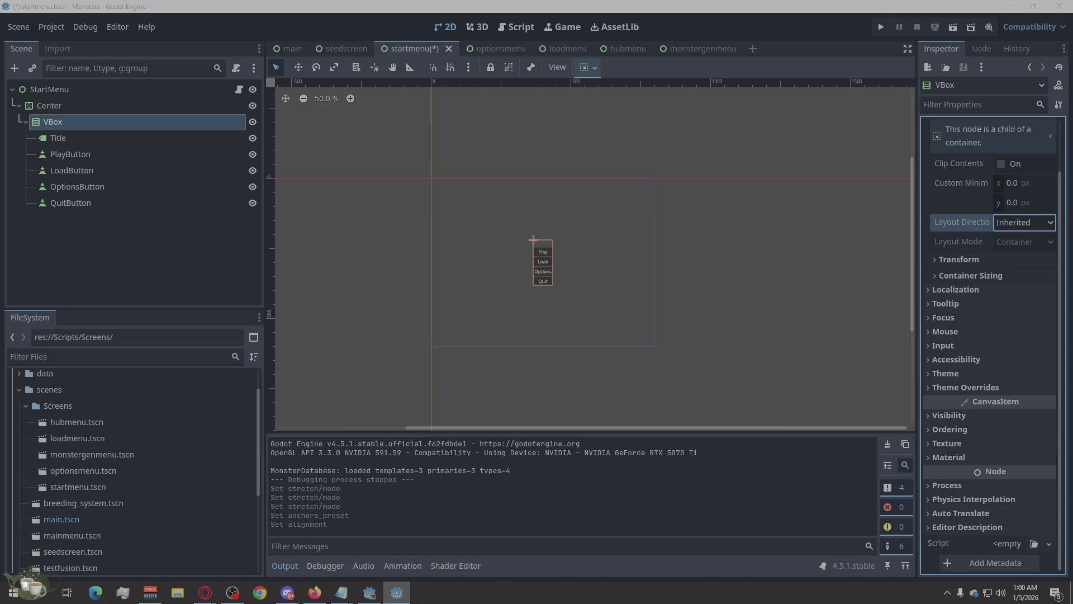
- Review the VBox's horizontal and vertical Container Sizing, then save and run the game
key(alt+Tab)
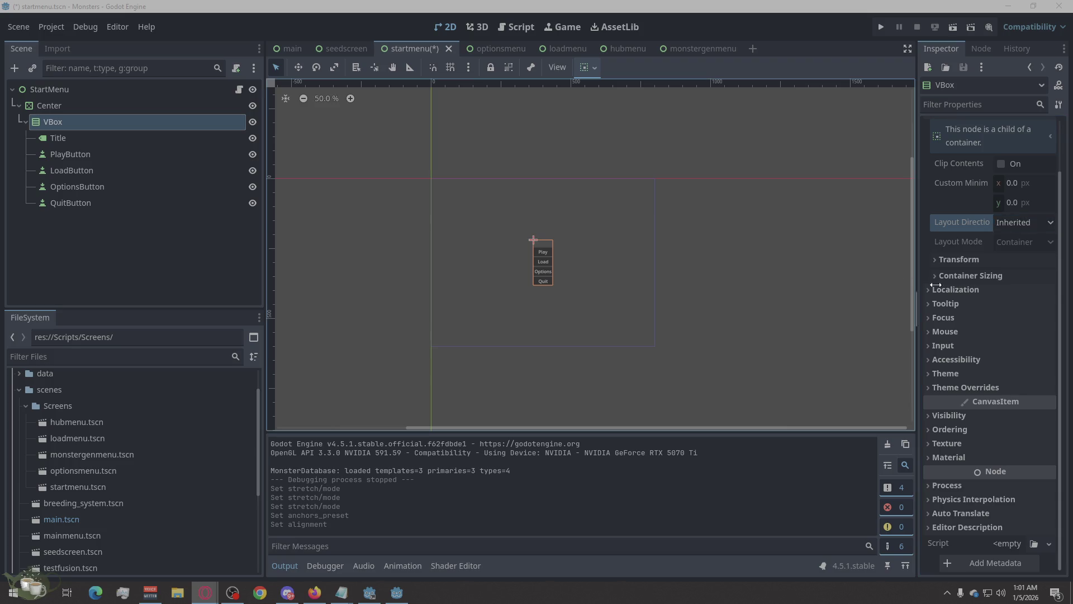
click(991, 275)
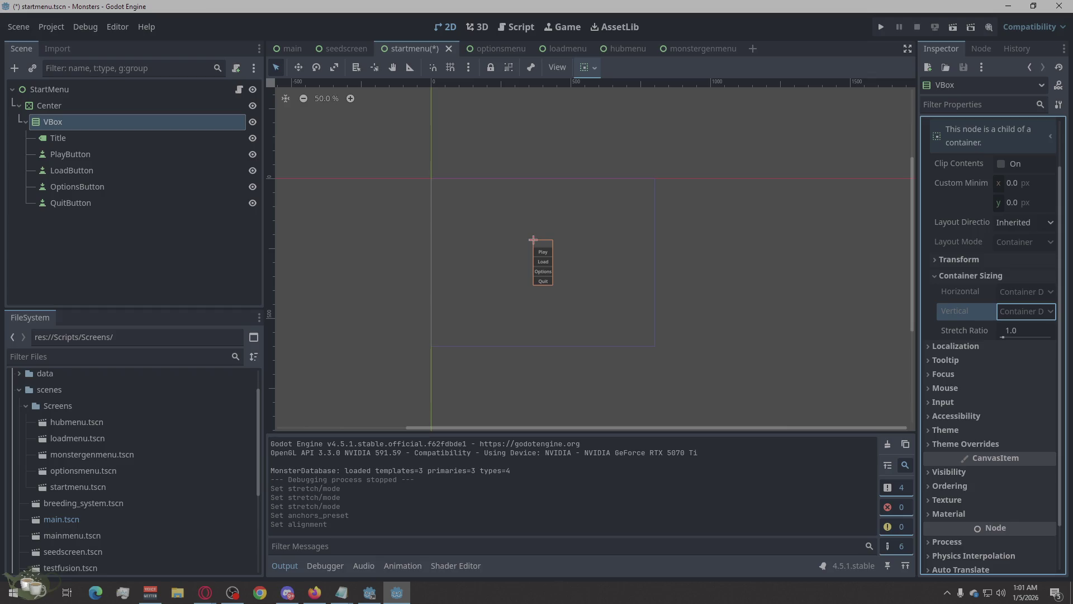
key(alt+Tab)
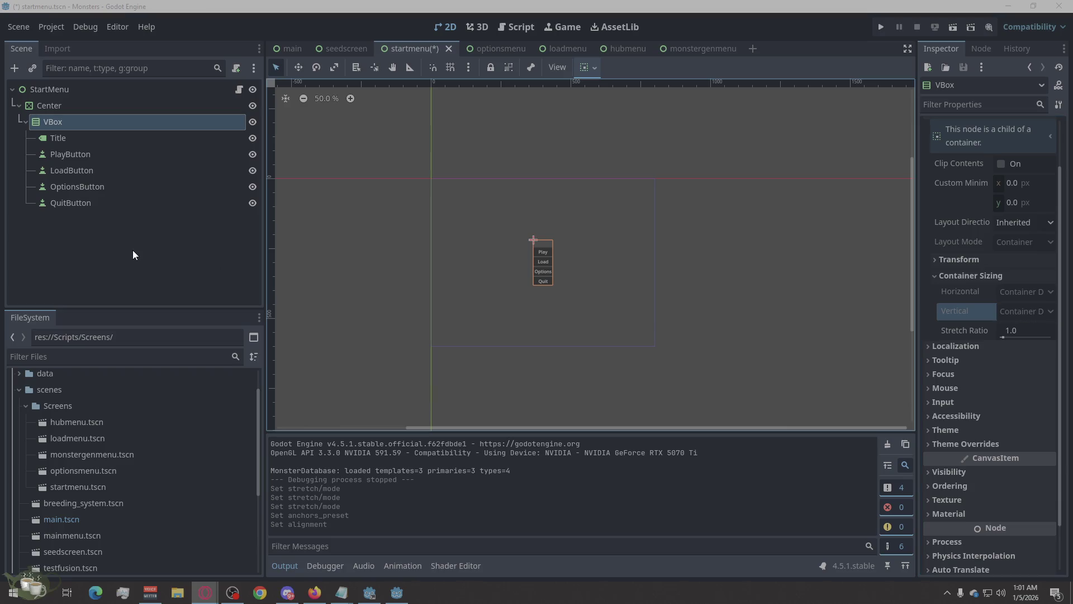
click(129, 125)
click(1023, 306)
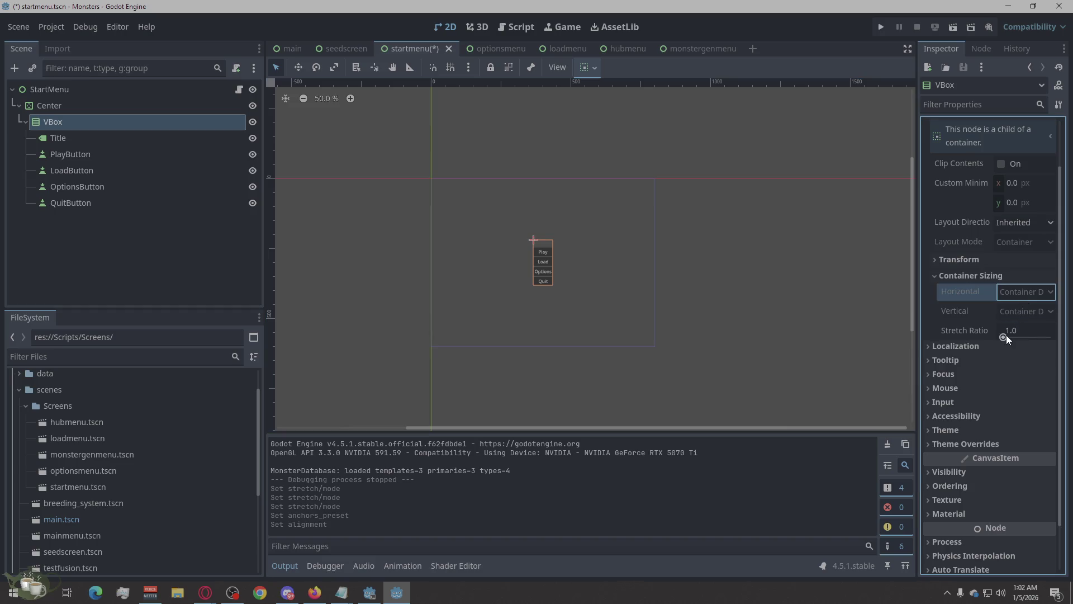
click(1028, 306)
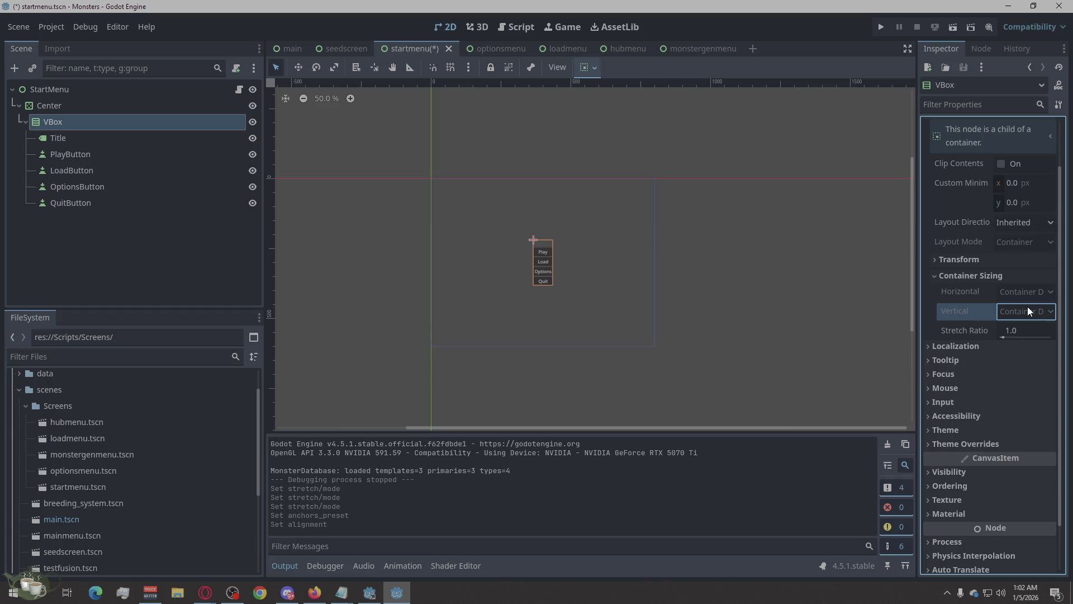
click(881, 27)
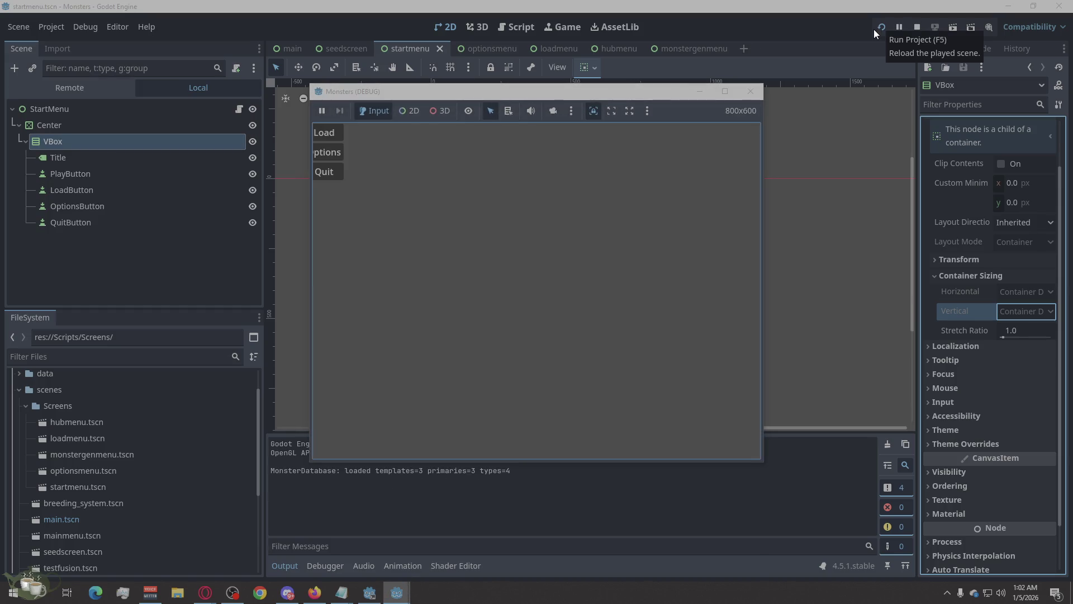
- Close the running Monsters game and show PlayButton's properties in the Inspector
click(751, 91)
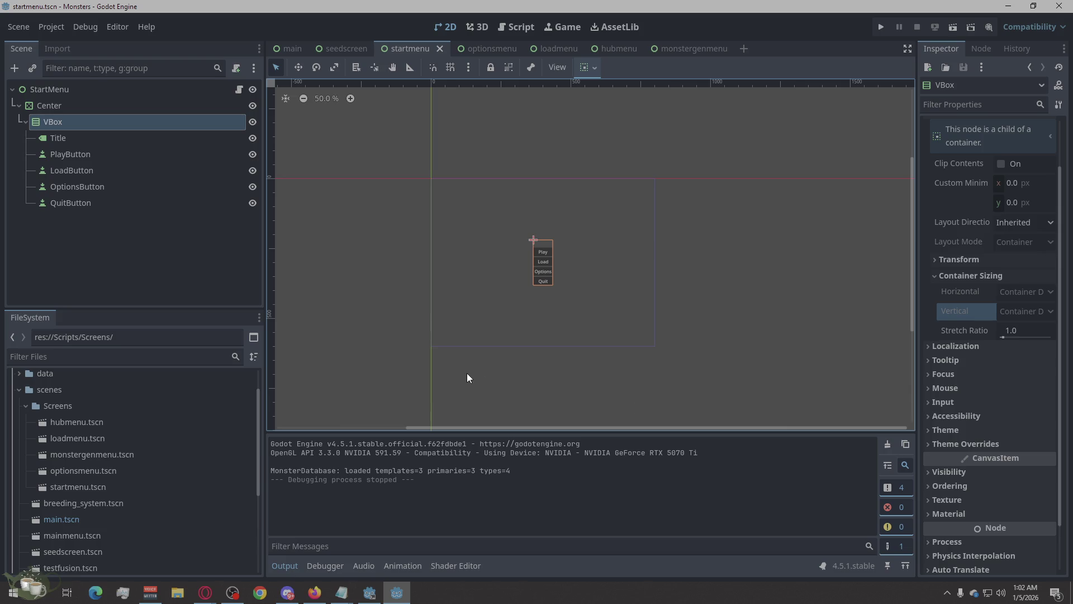
click(79, 157)
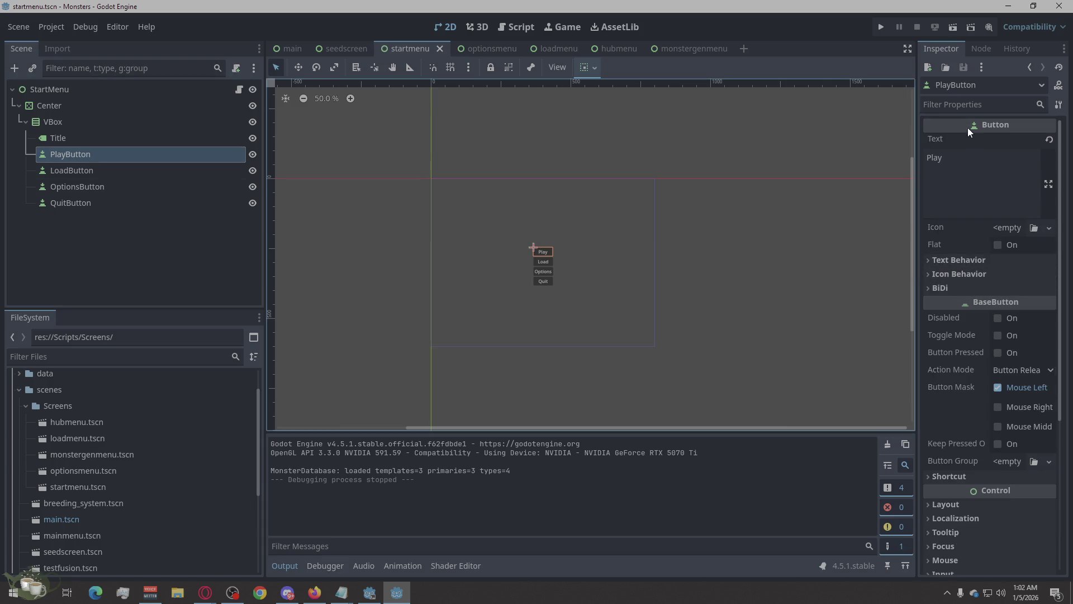
- Confirm the Play button's horizontal container sizing remains Fill
scroll(987, 458, down, 3)
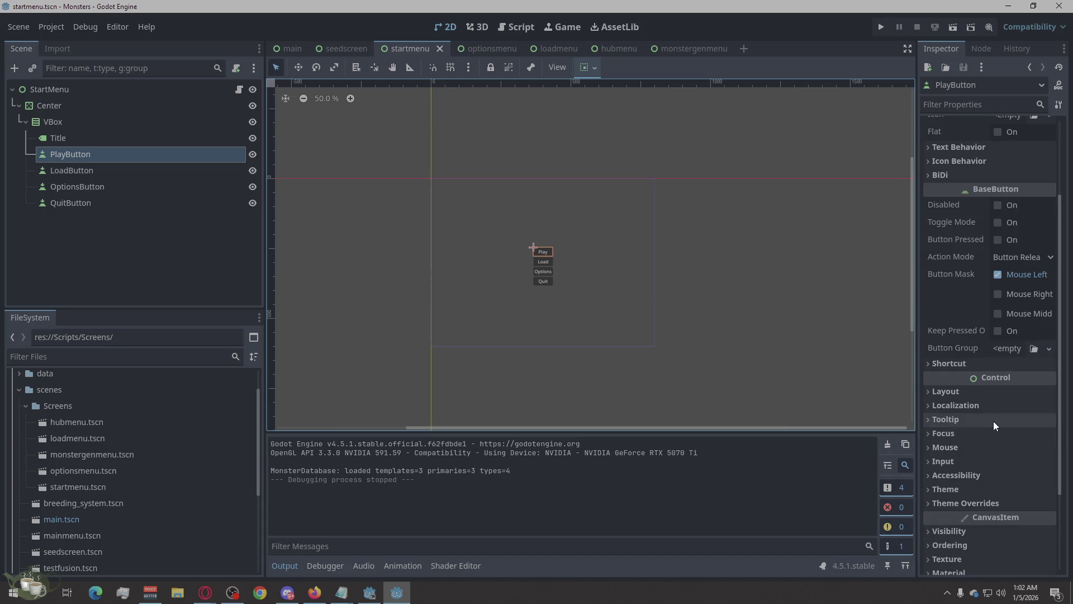
click(970, 390)
scroll(1003, 355, down, 5)
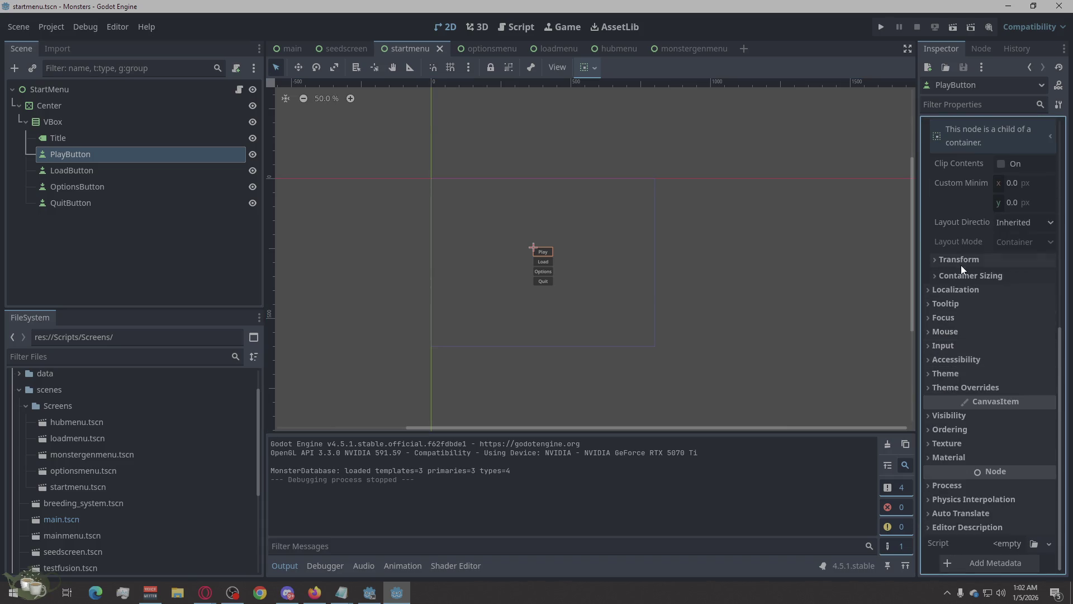
click(969, 276)
click(1045, 295)
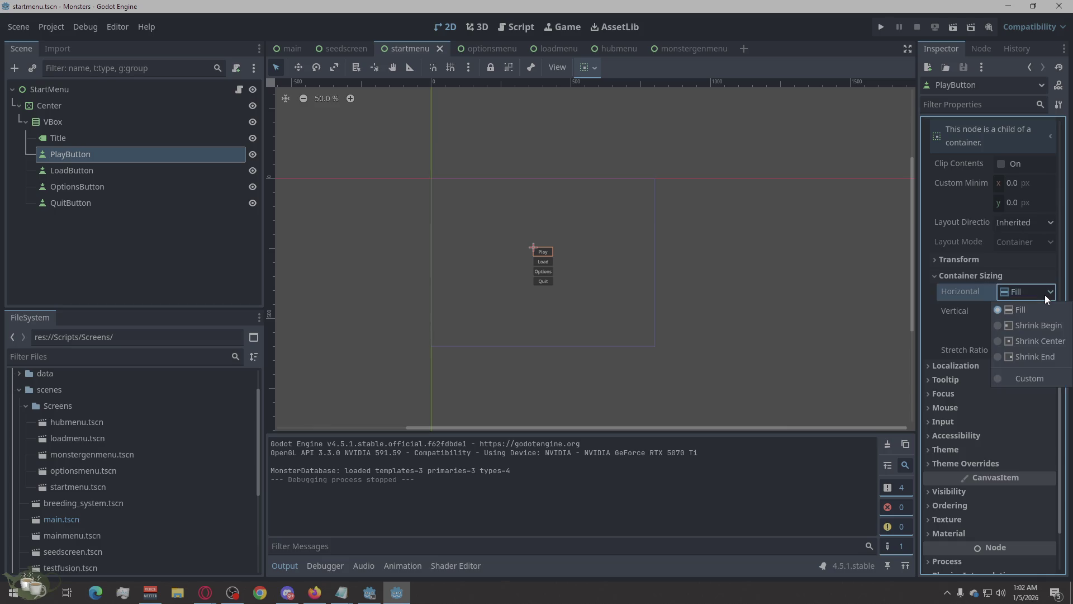
click(1044, 294)
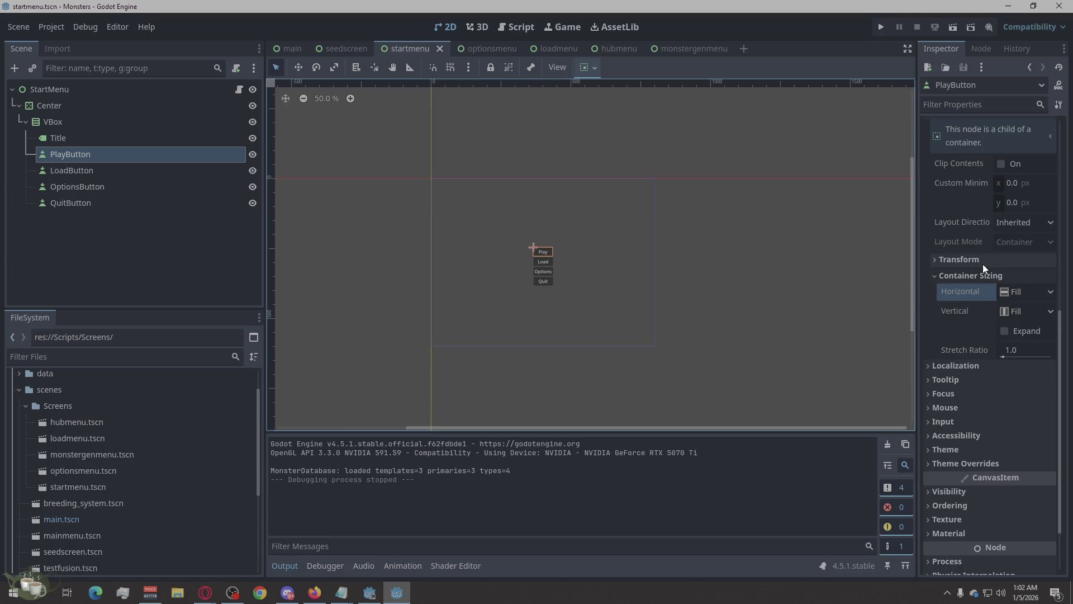
scroll(983, 264, up, 5)
click(944, 442)
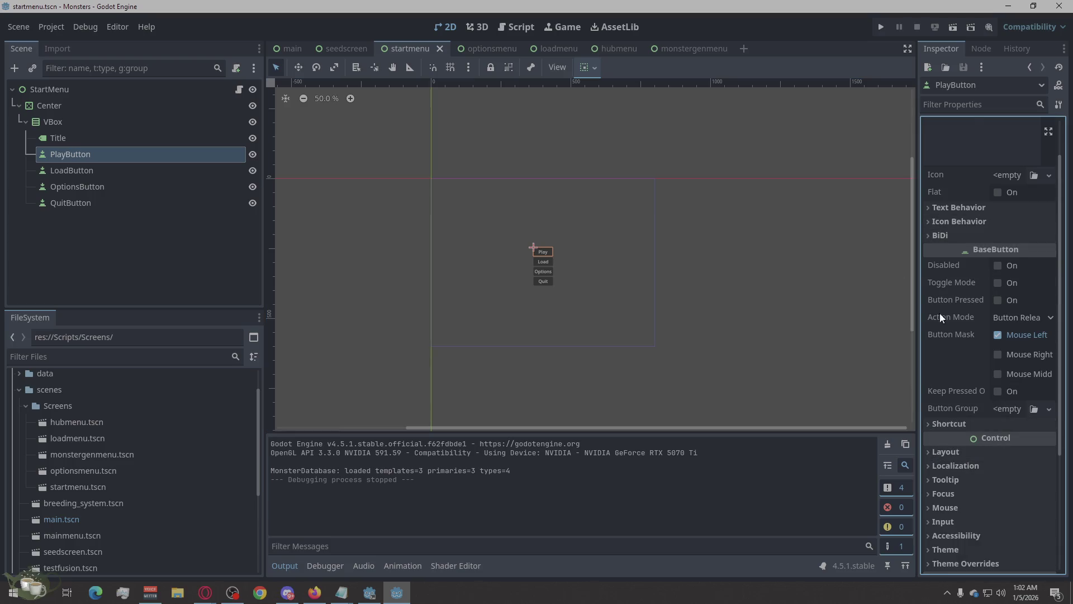
- Select the VBox container, then switch to the main scene
scroll(939, 313, up, 2)
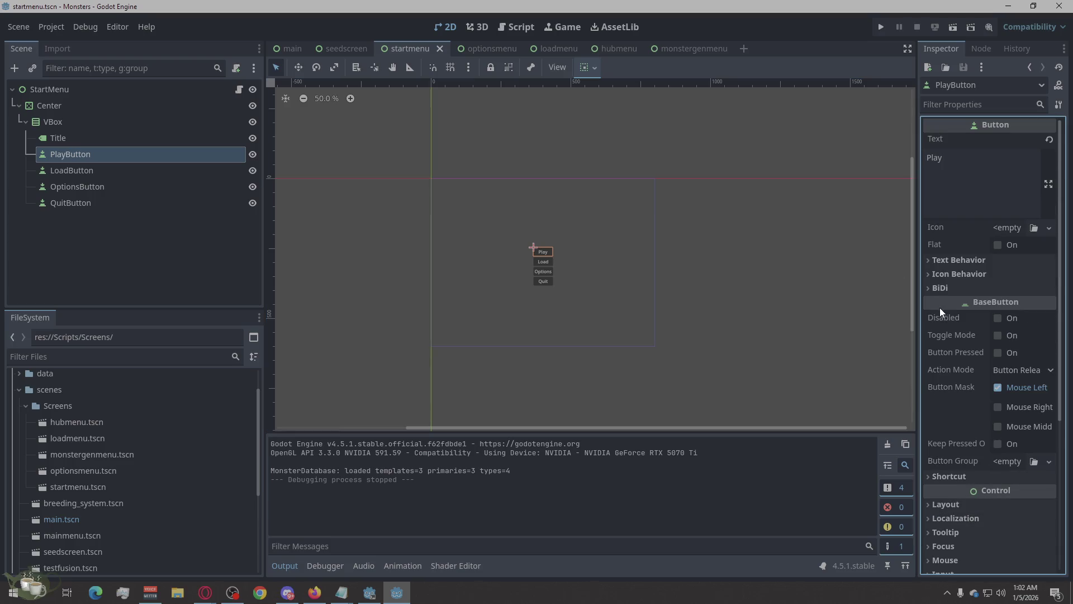
click(92, 122)
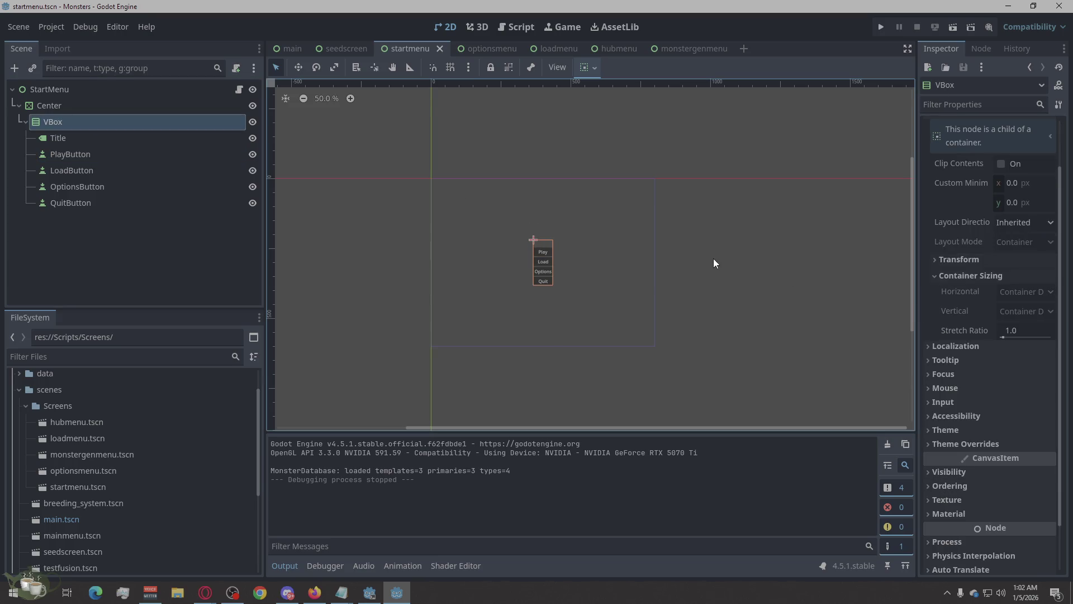
click(288, 47)
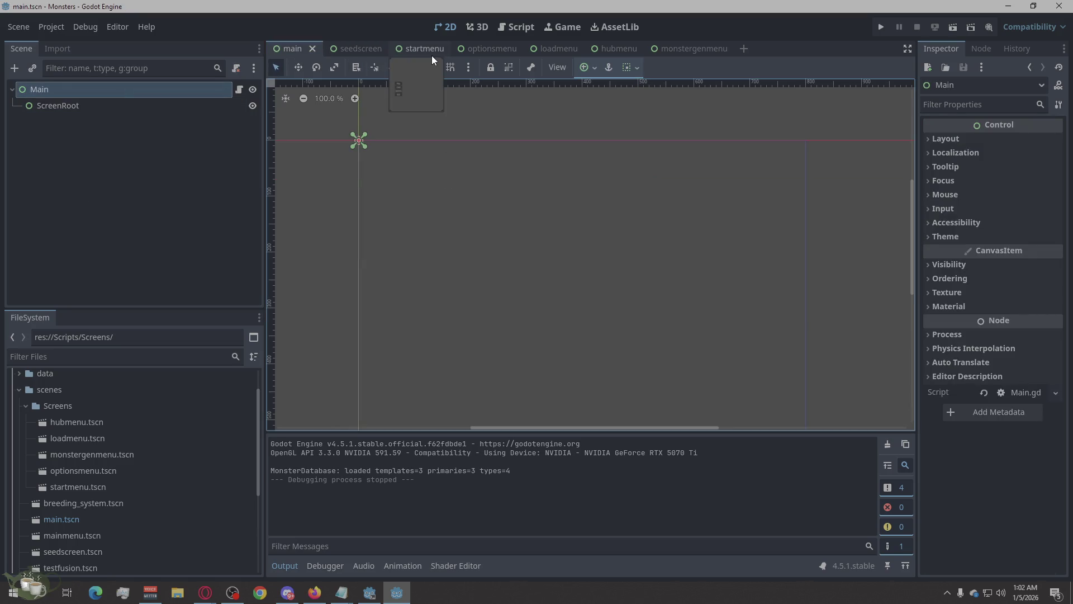
- Set the Main node's anchors preset to Full Rect
scroll(510, 160, down, 4)
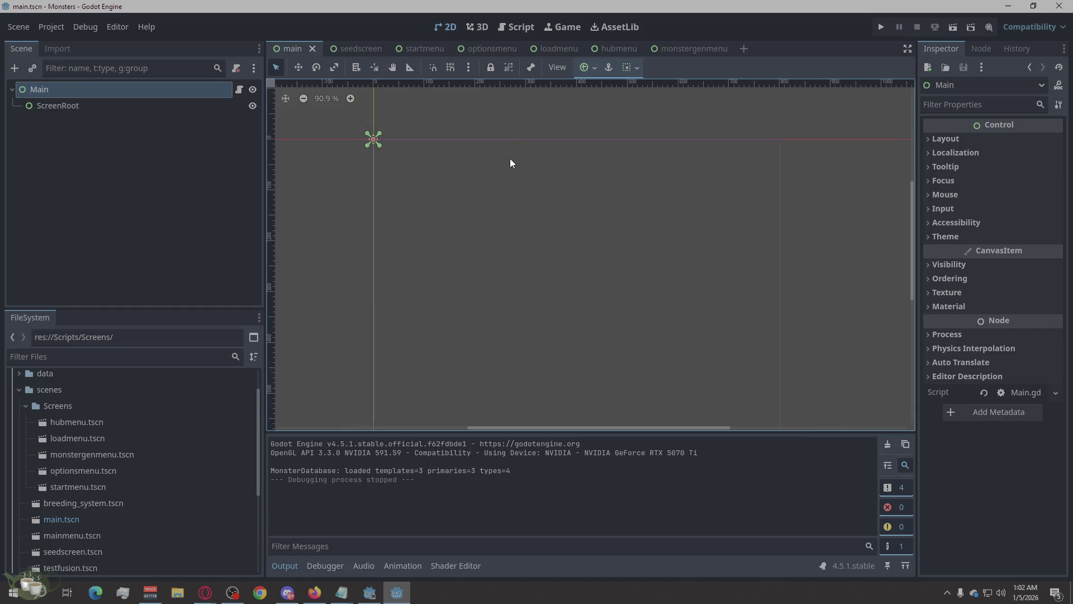
right_click(114, 93)
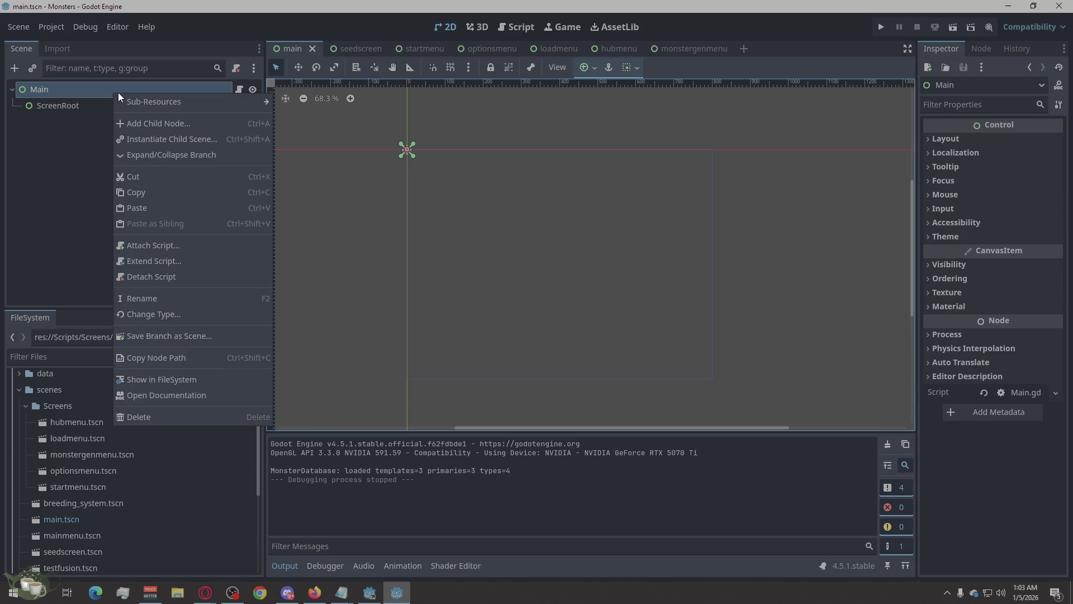
click(61, 166)
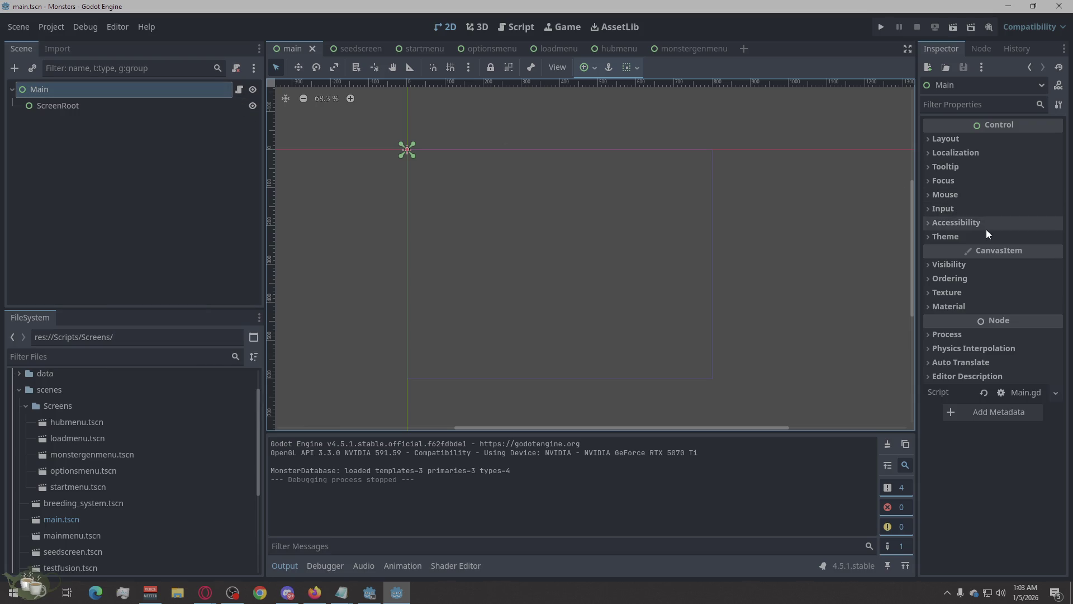
click(931, 137)
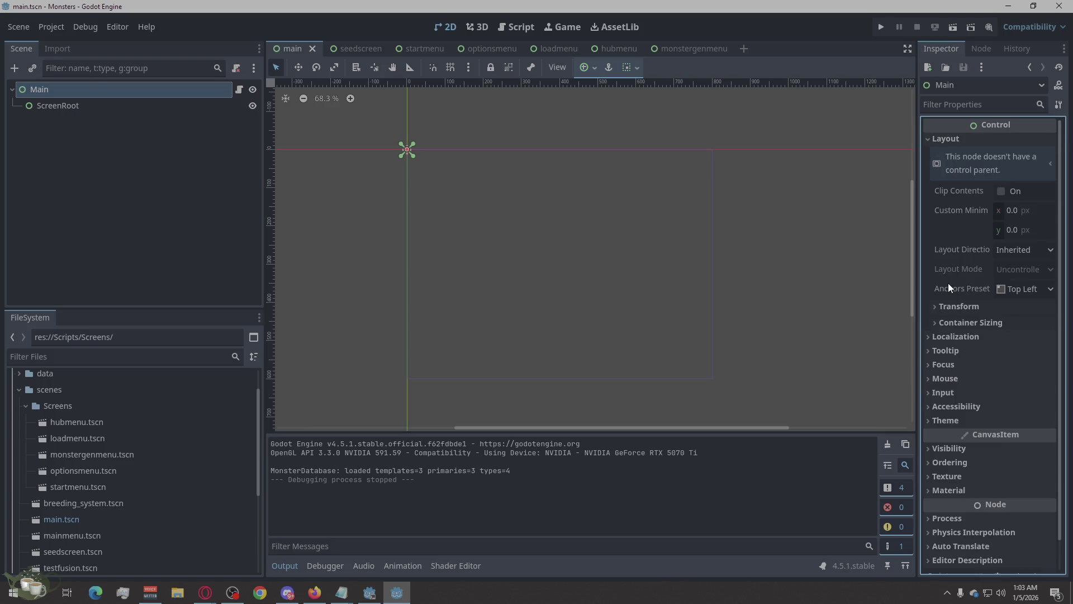
click(1004, 286)
click(1031, 319)
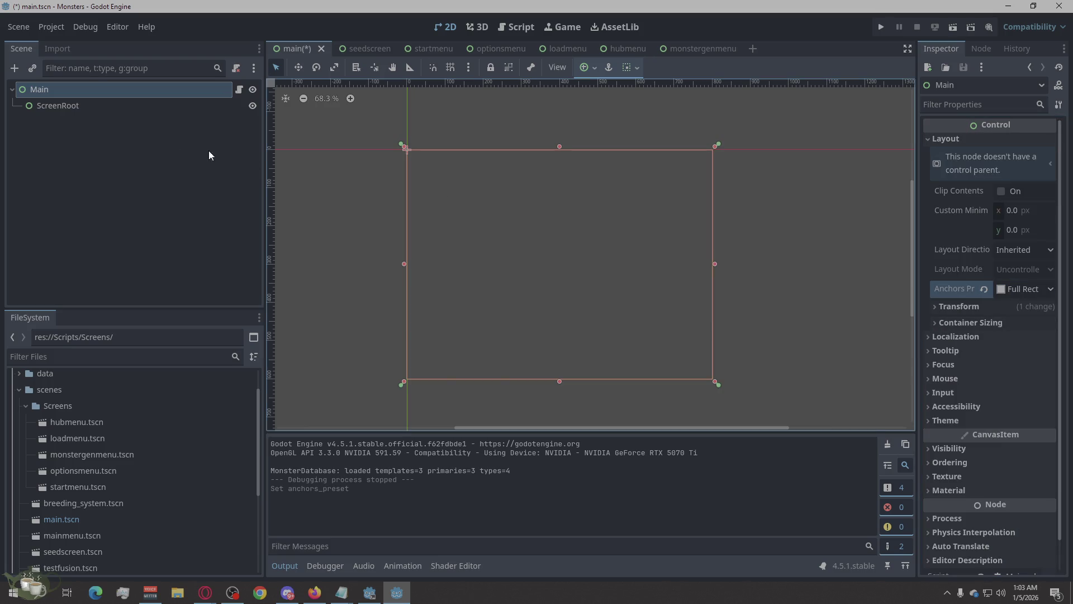
- Switch ScreenRoot to Anchors layout with the Full Rect preset, then run the project
click(126, 107)
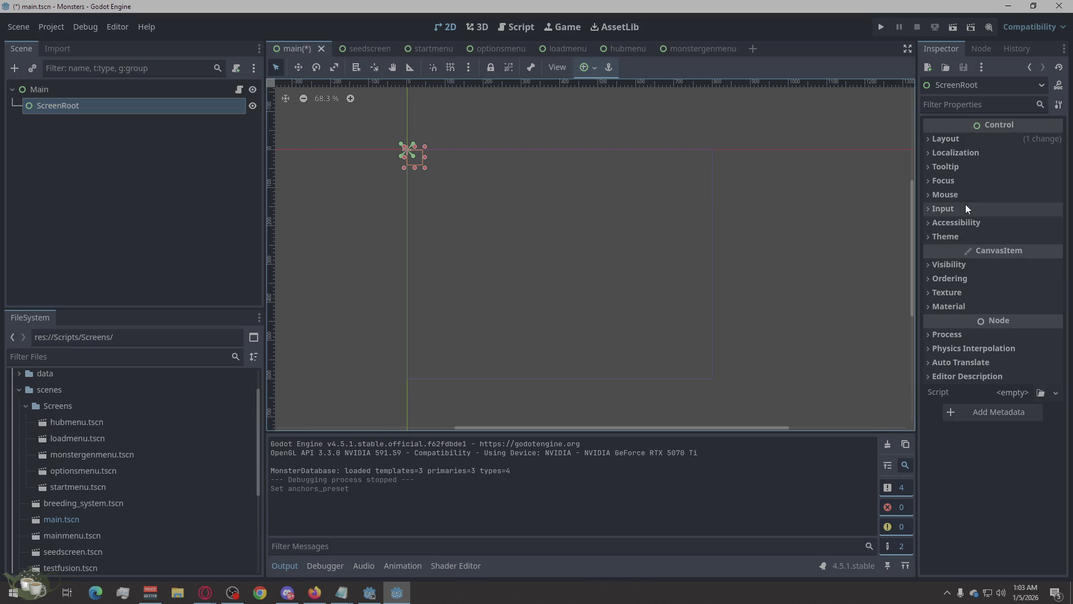
click(976, 139)
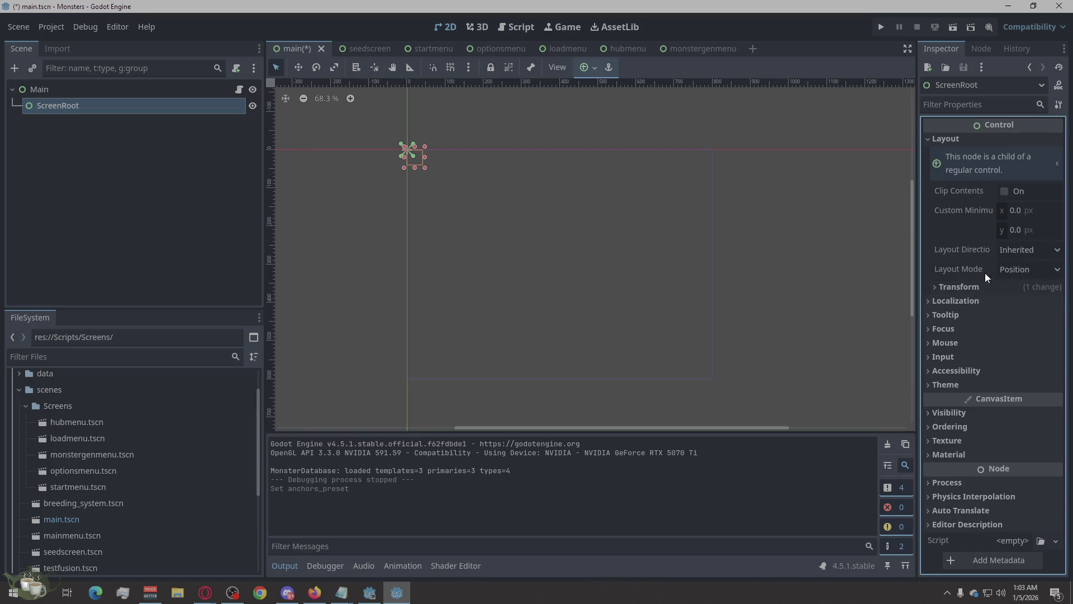
click(1013, 273)
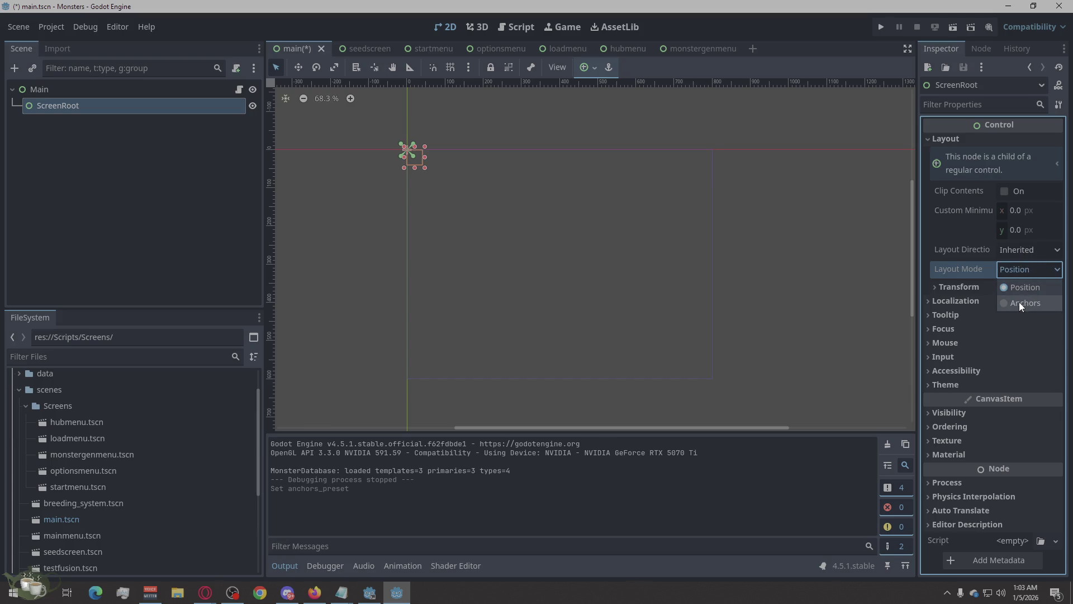
click(1018, 301)
click(1026, 289)
click(1041, 319)
click(795, 253)
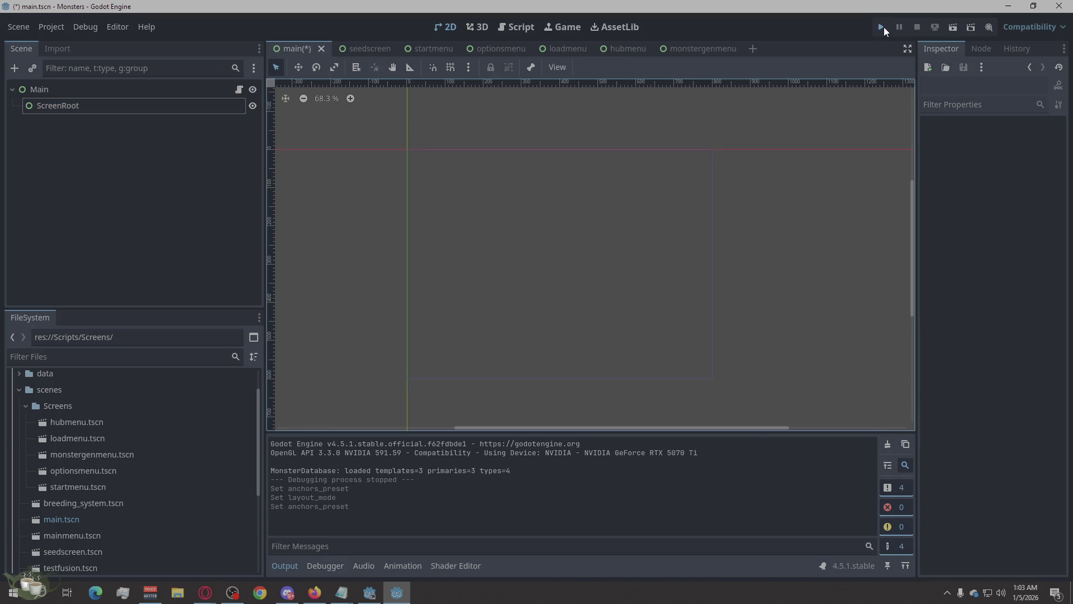
click(882, 27)
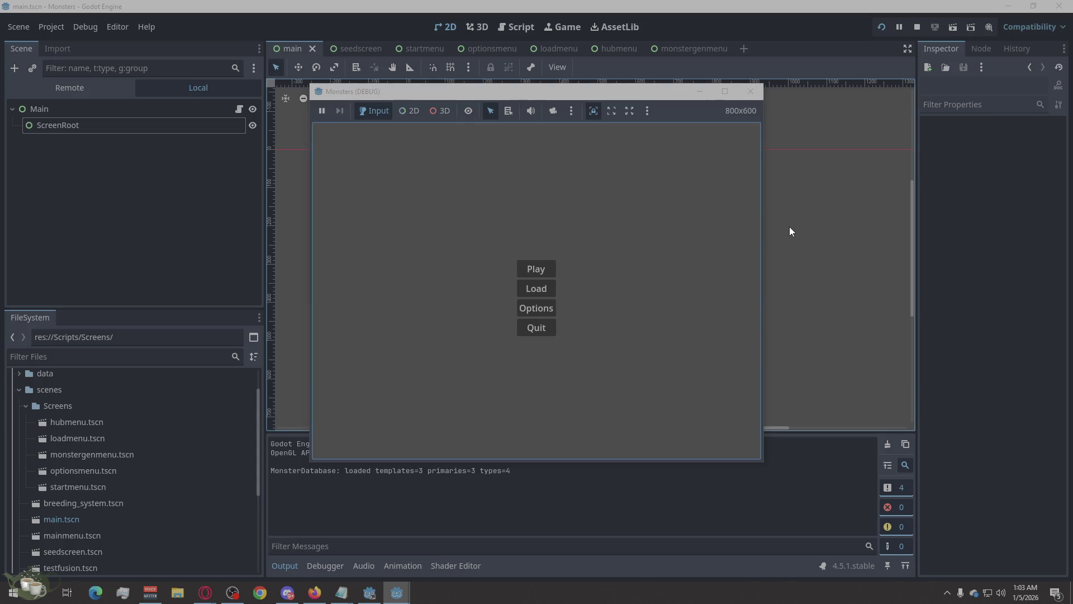
click(536, 268)
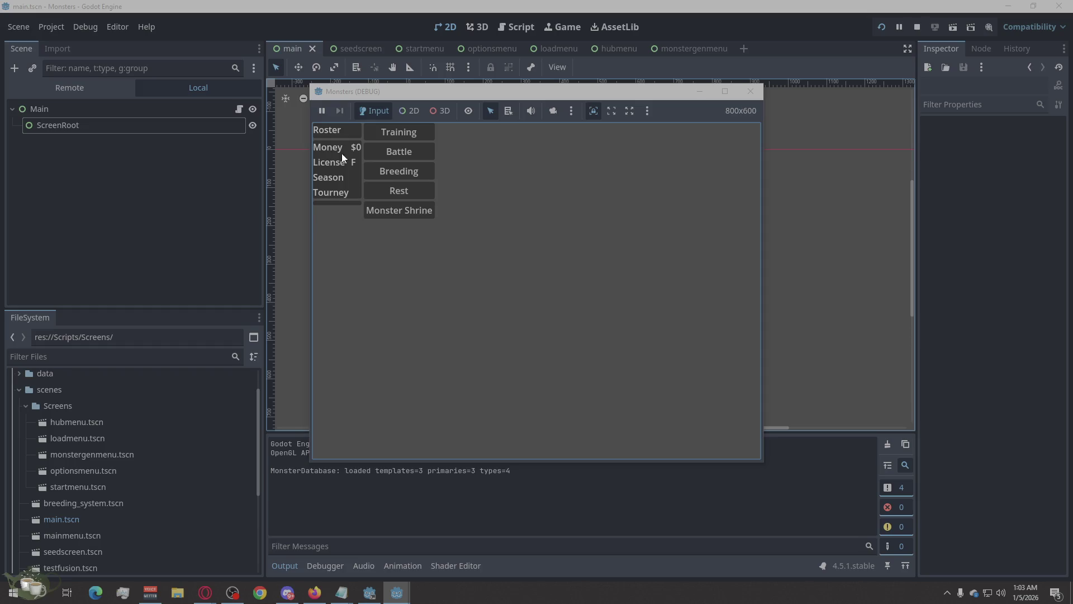
click(335, 203)
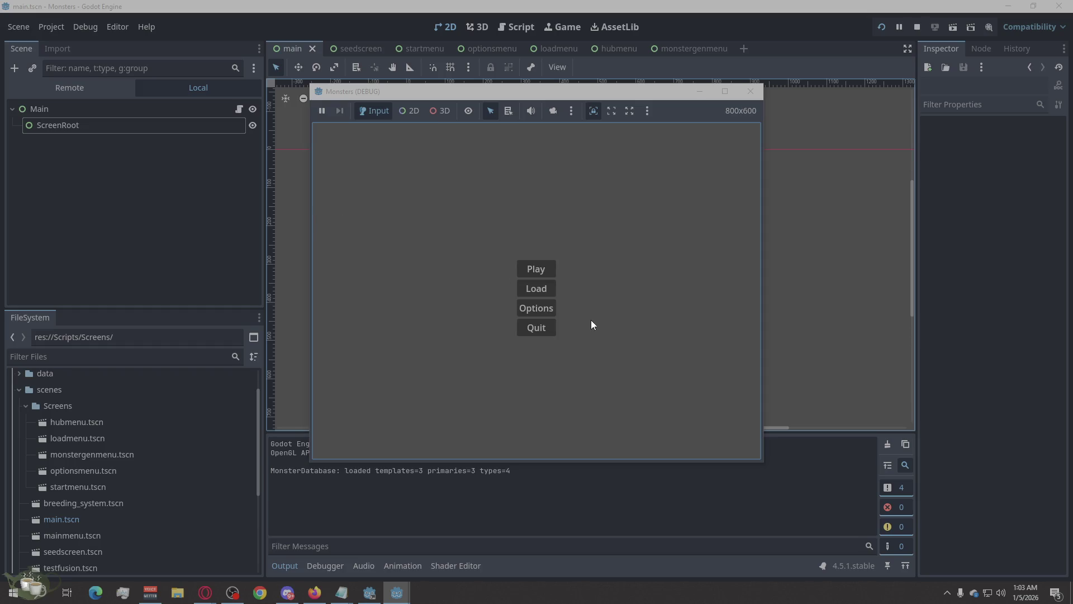
click(545, 309)
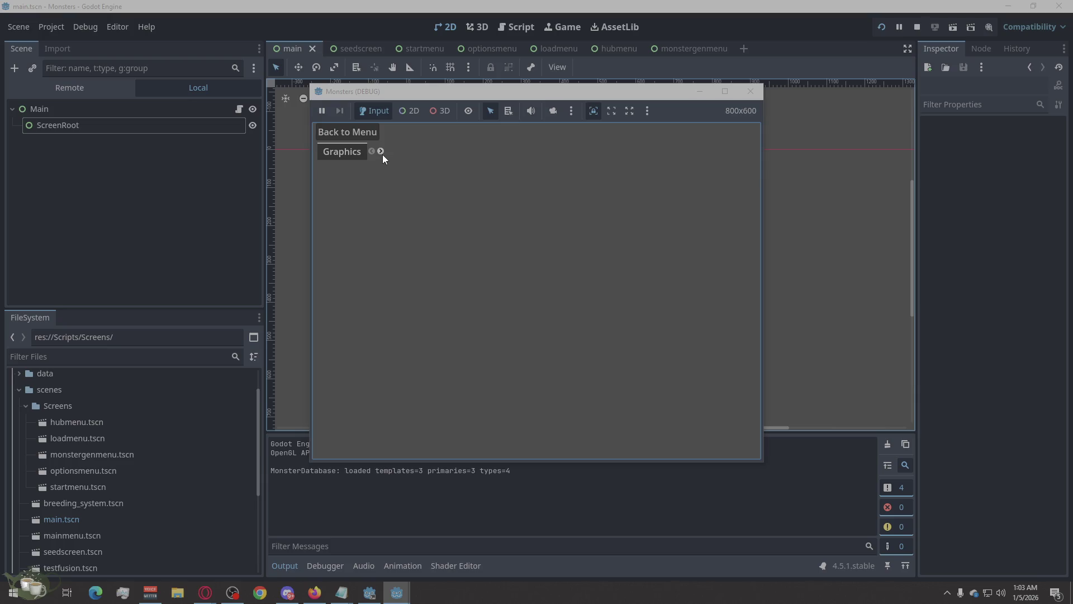
click(358, 134)
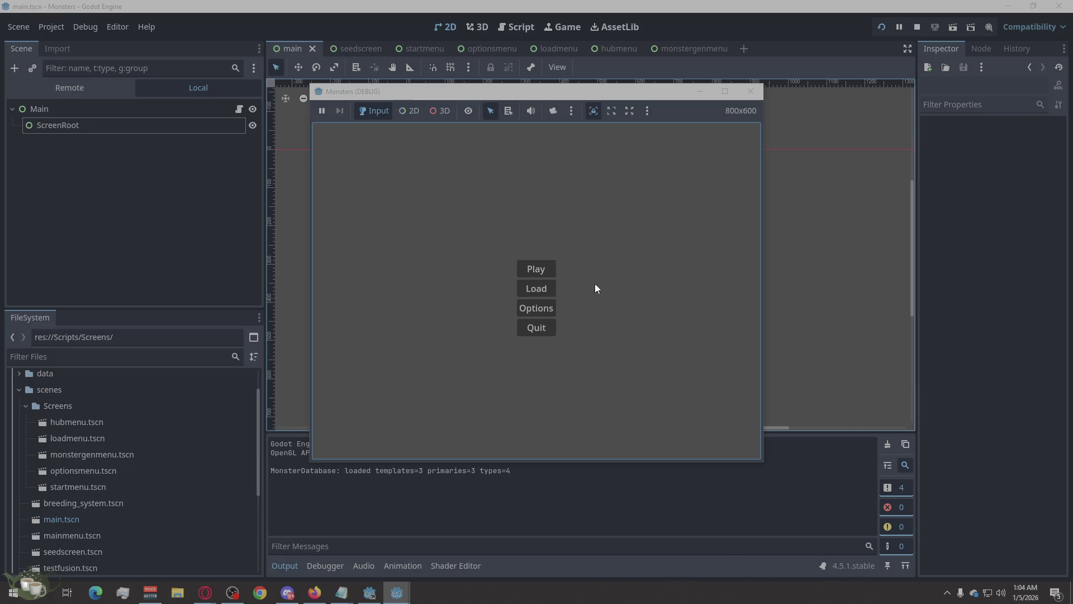
- Stop the running game and switch to the optionsmenu scene
click(750, 92)
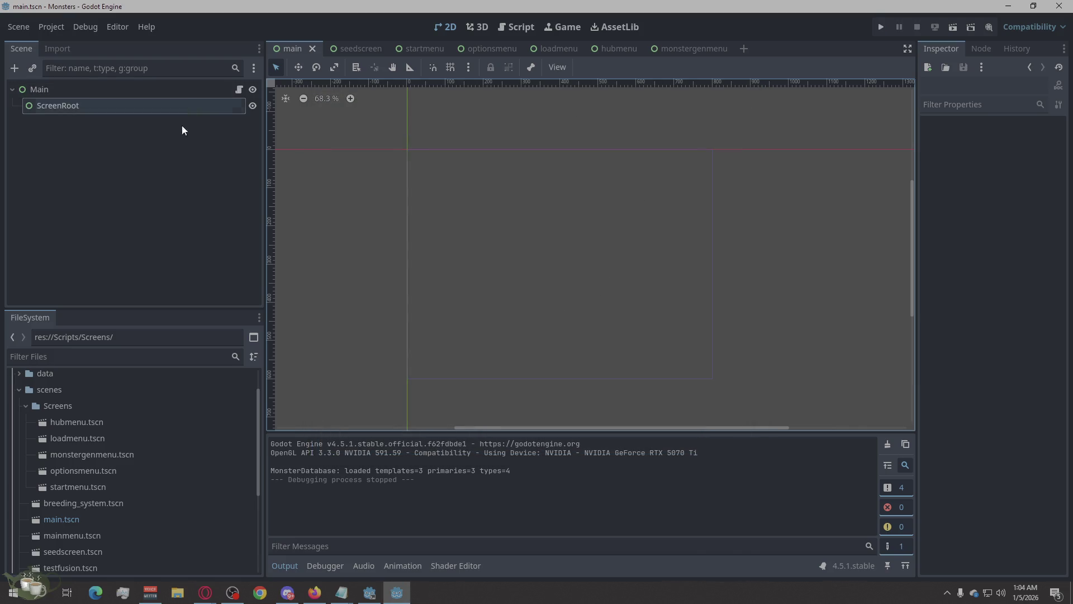
click(356, 50)
click(415, 48)
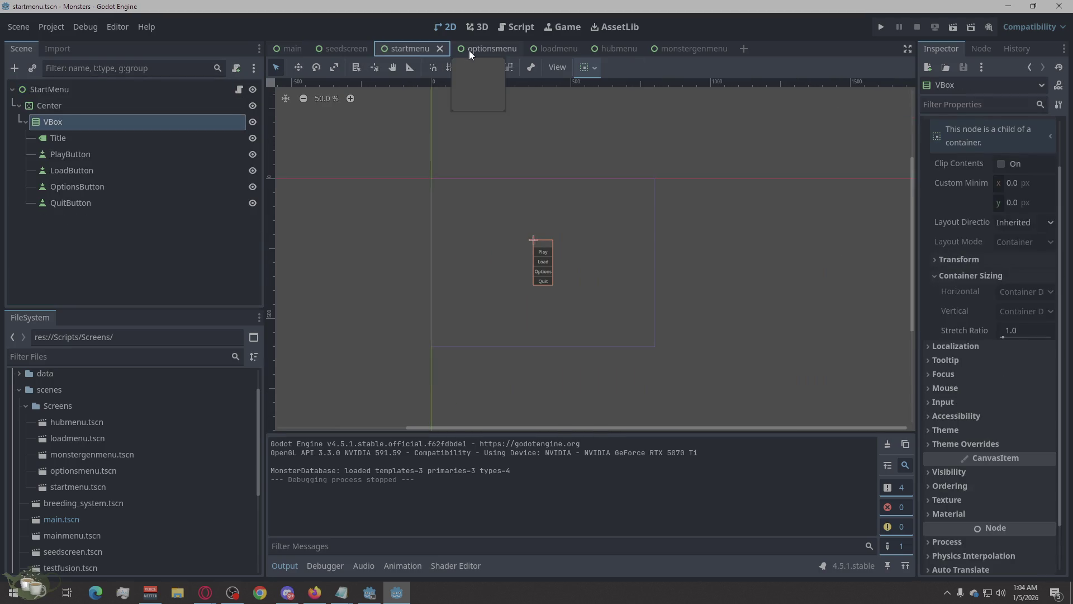
click(475, 49)
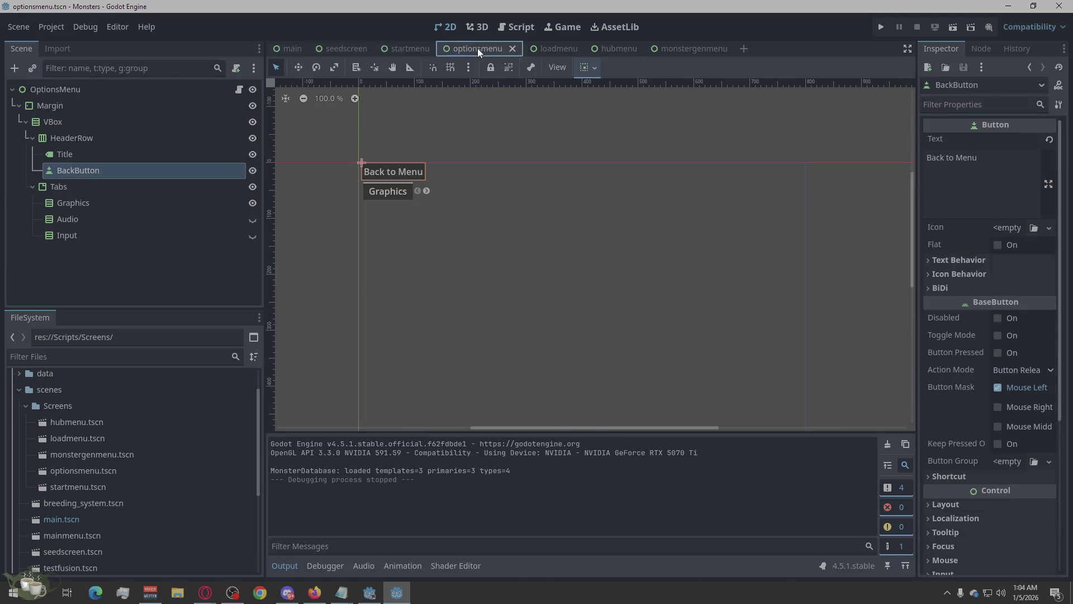
- Select the BackButton node and inspect its Layout > Container Sizing settings
click(425, 116)
scroll(422, 114, down, 1)
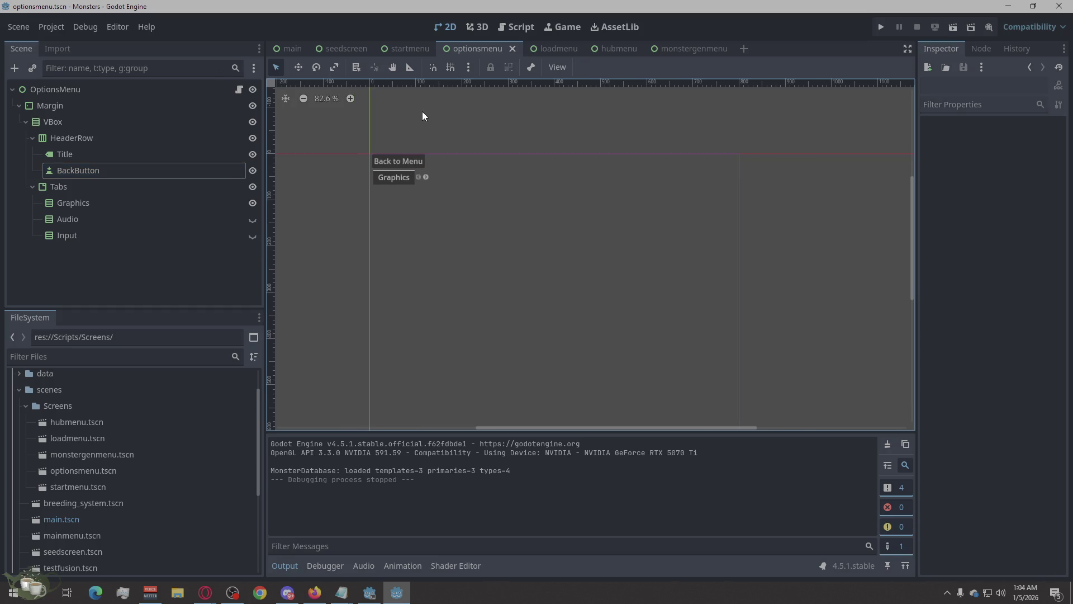
click(152, 170)
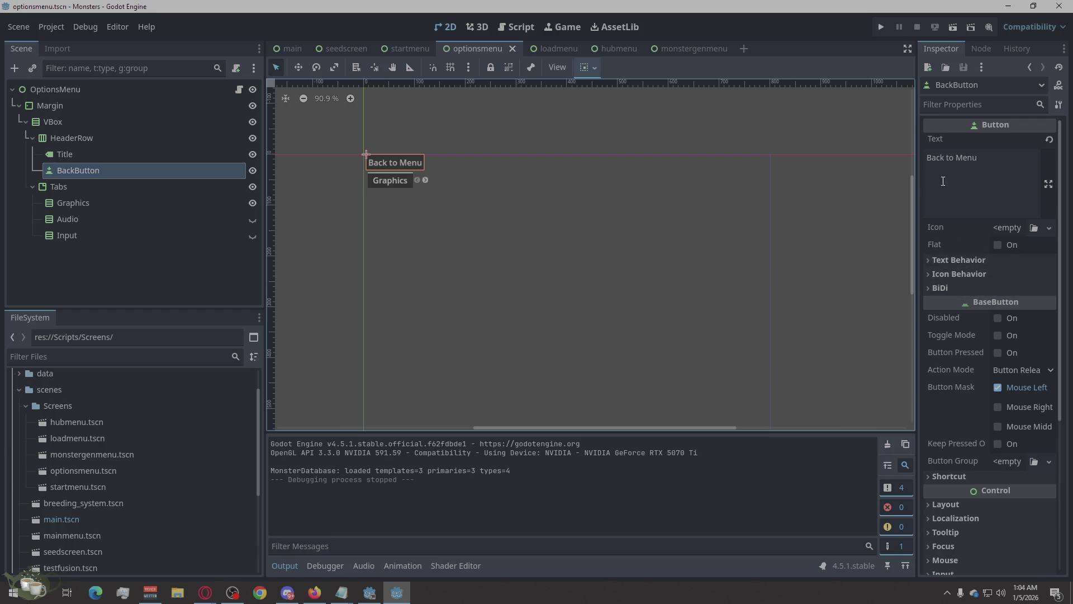
scroll(953, 257, down, 3)
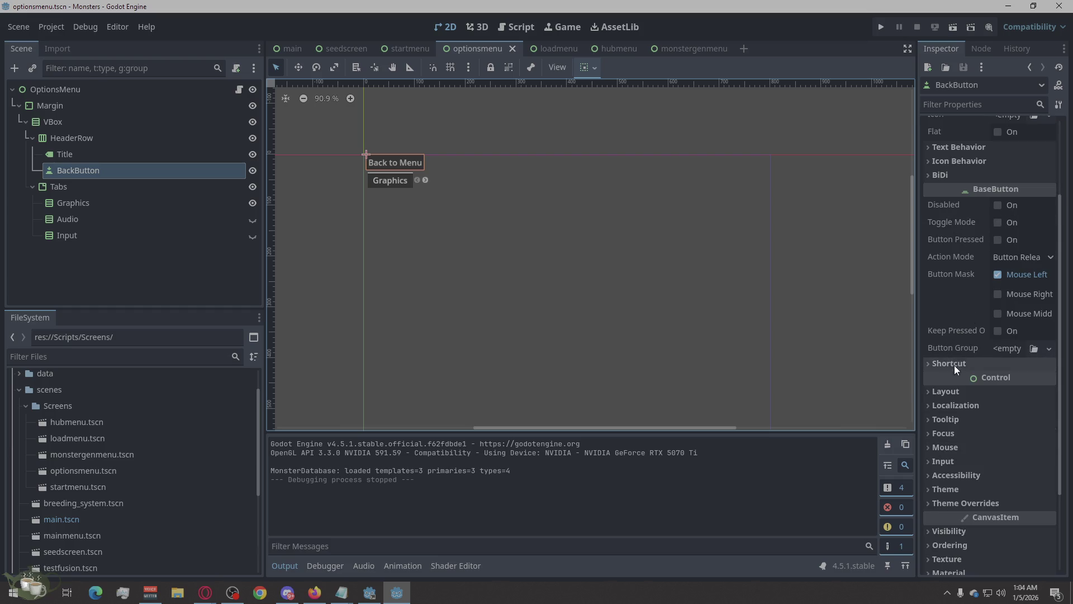
scroll(961, 255, down, 3)
click(948, 276)
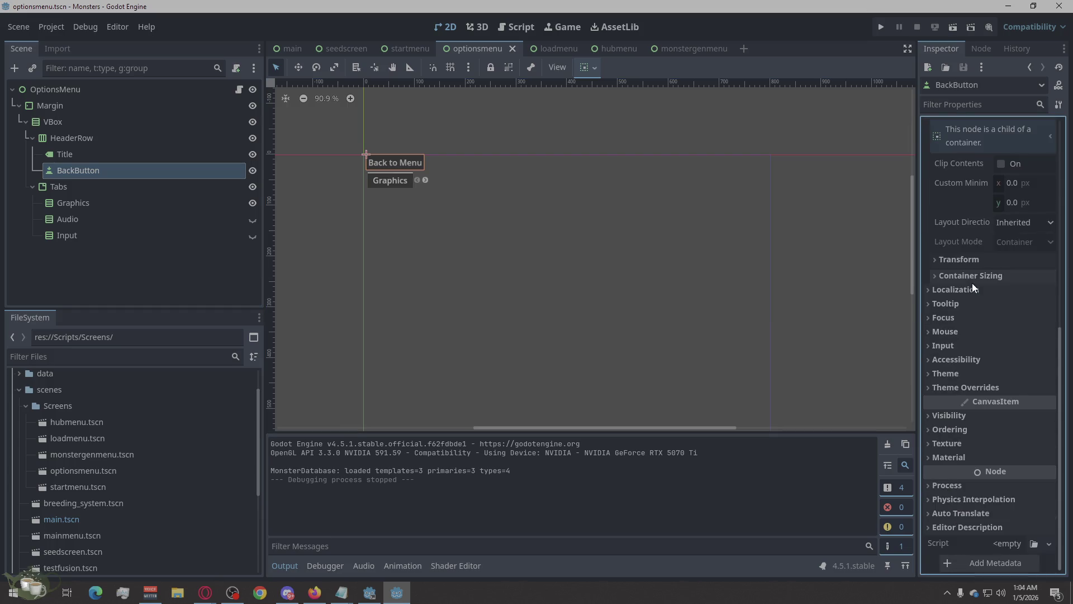
click(969, 276)
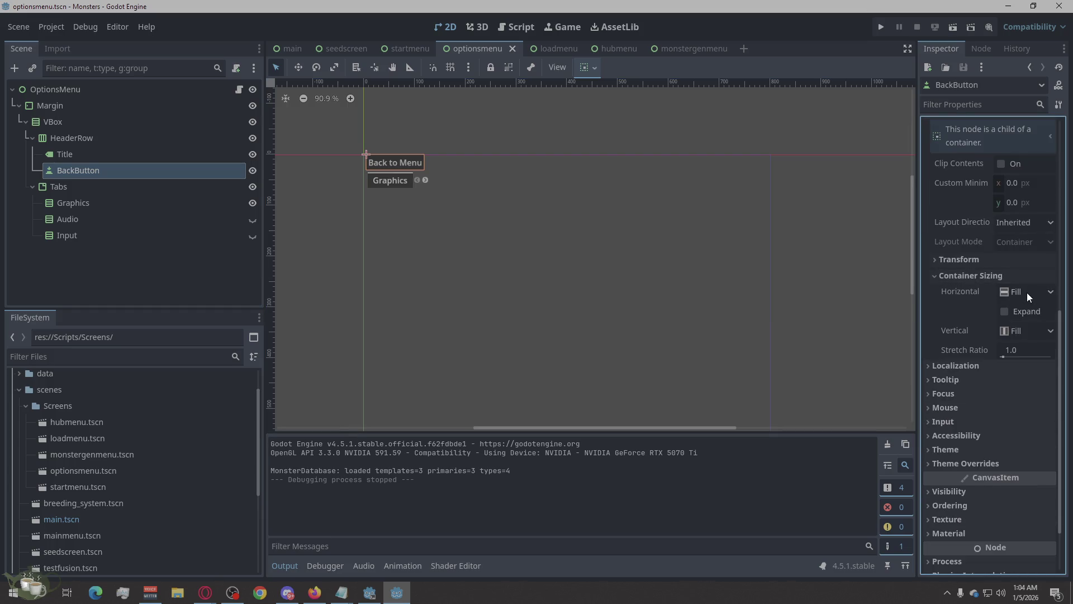
click(967, 280)
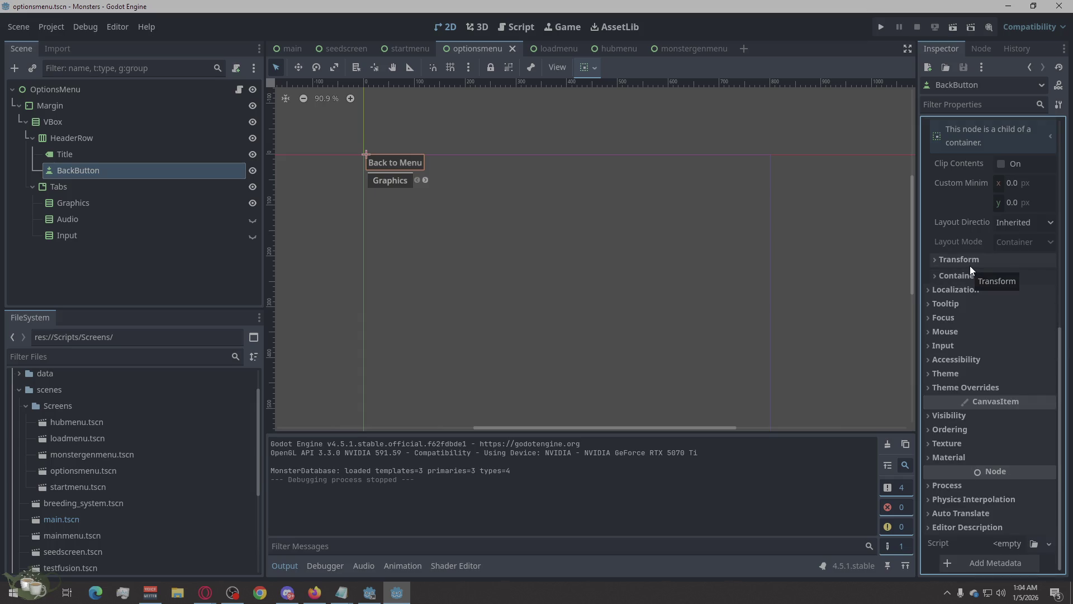
- Review BackButton's layout direction and layout mode without changes, and select the Title label
click(1015, 224)
click(1014, 225)
click(1018, 247)
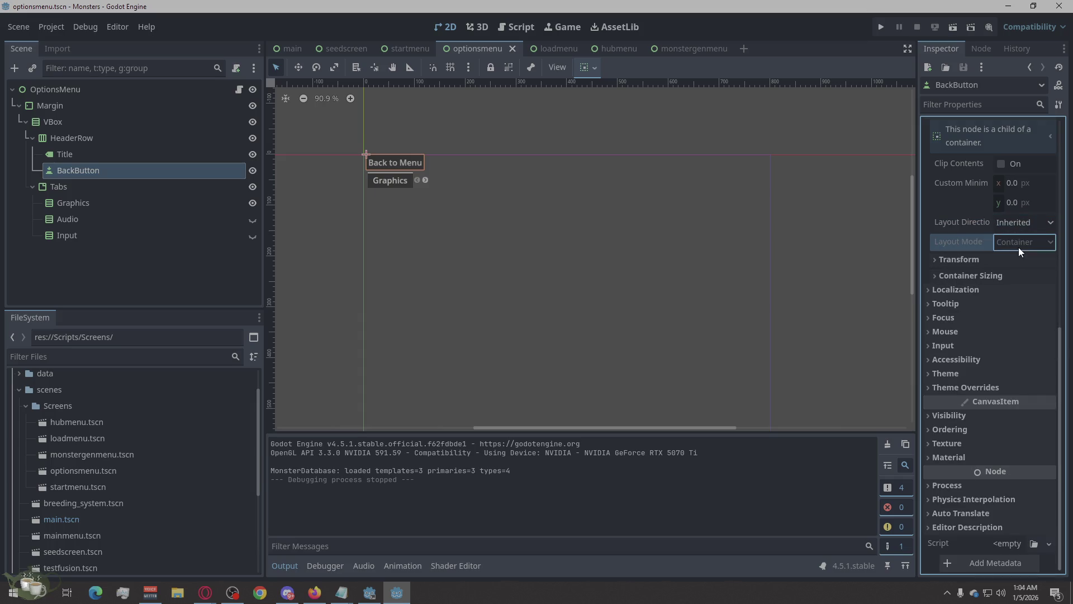
click(104, 152)
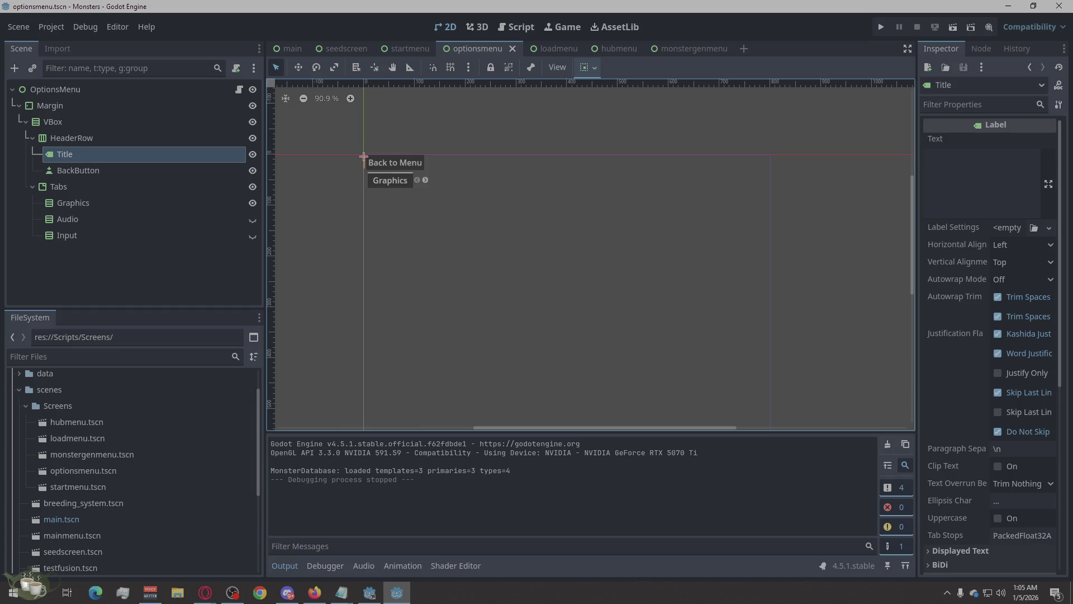
- Set the OptionsMenu root's Anchors Preset to Full Rect
click(92, 106)
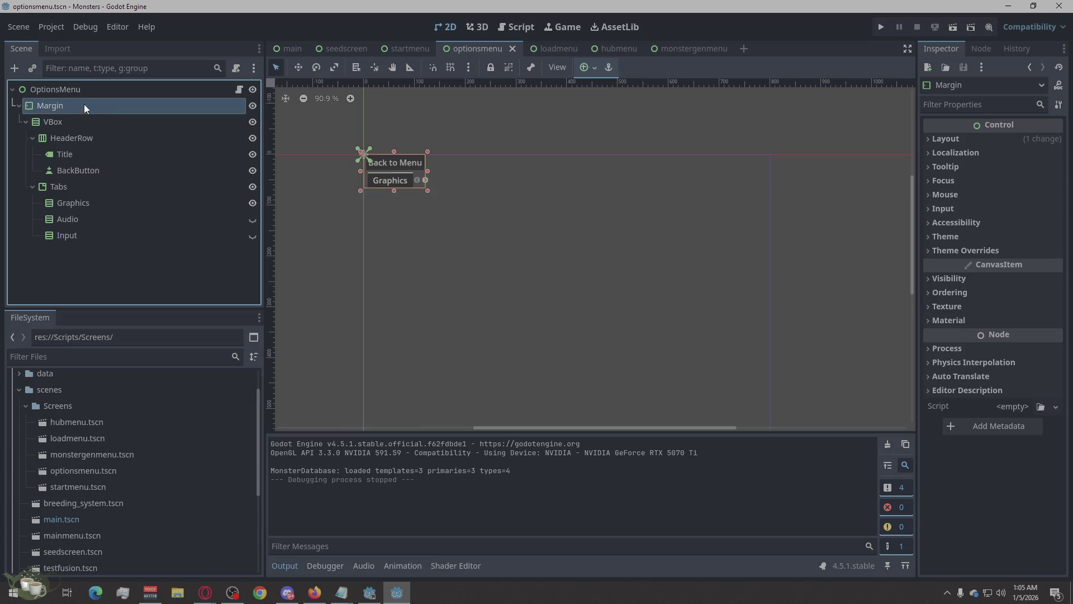
click(79, 87)
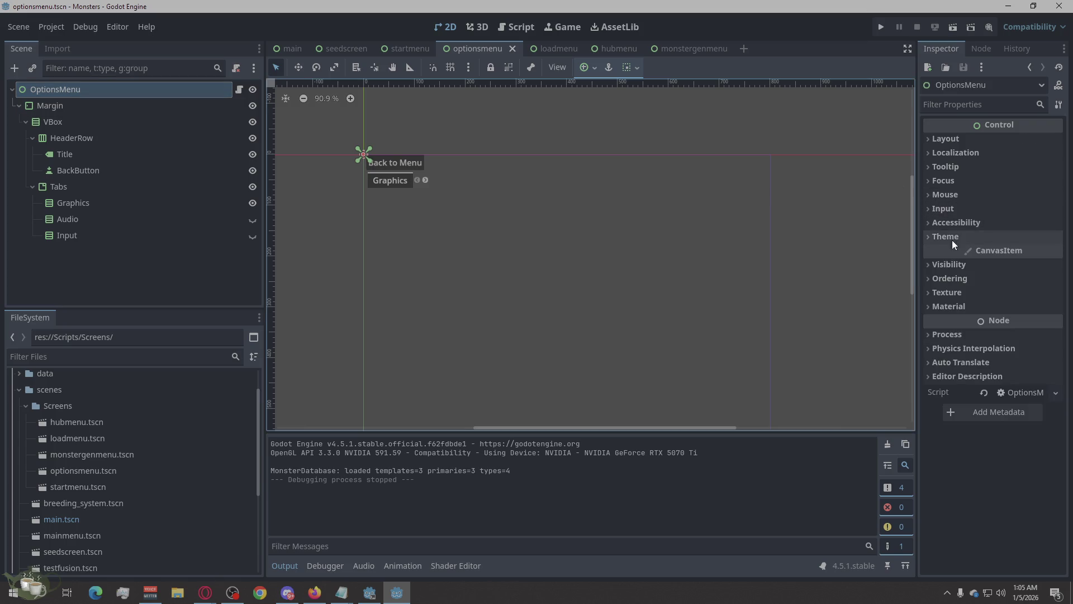
click(946, 139)
click(1028, 288)
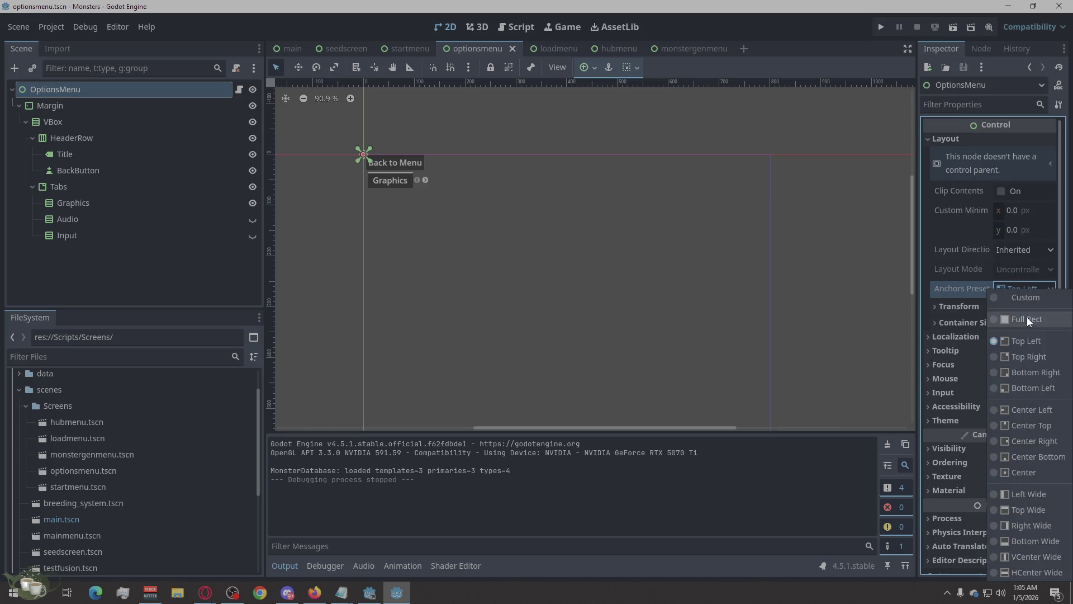
click(1028, 319)
- Switch the Margin container to Anchors layout mode with the Full Rect preset
click(127, 106)
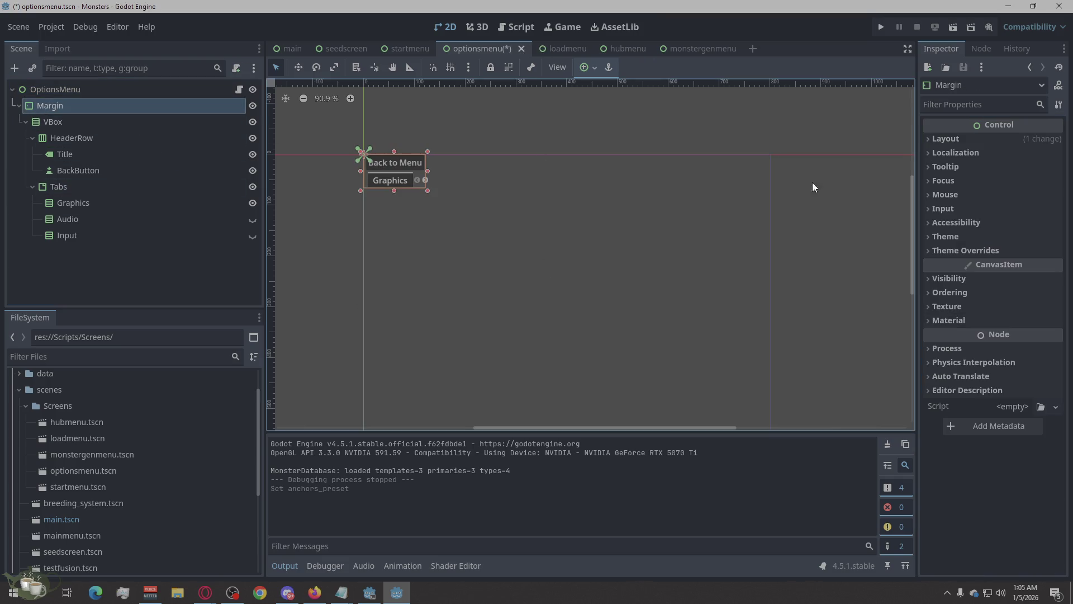
click(963, 138)
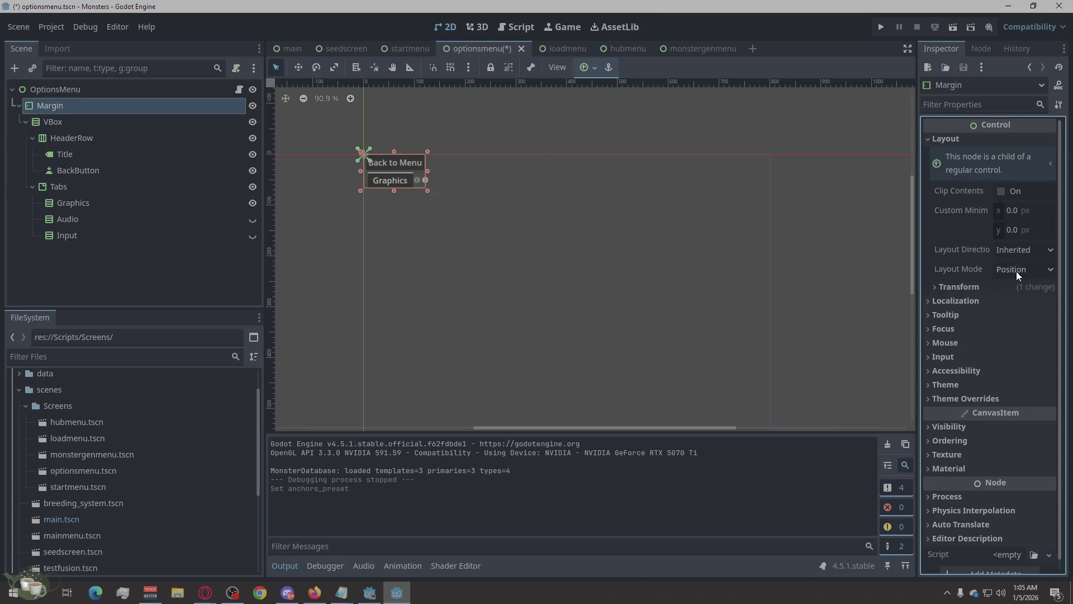
click(1016, 270)
click(1023, 302)
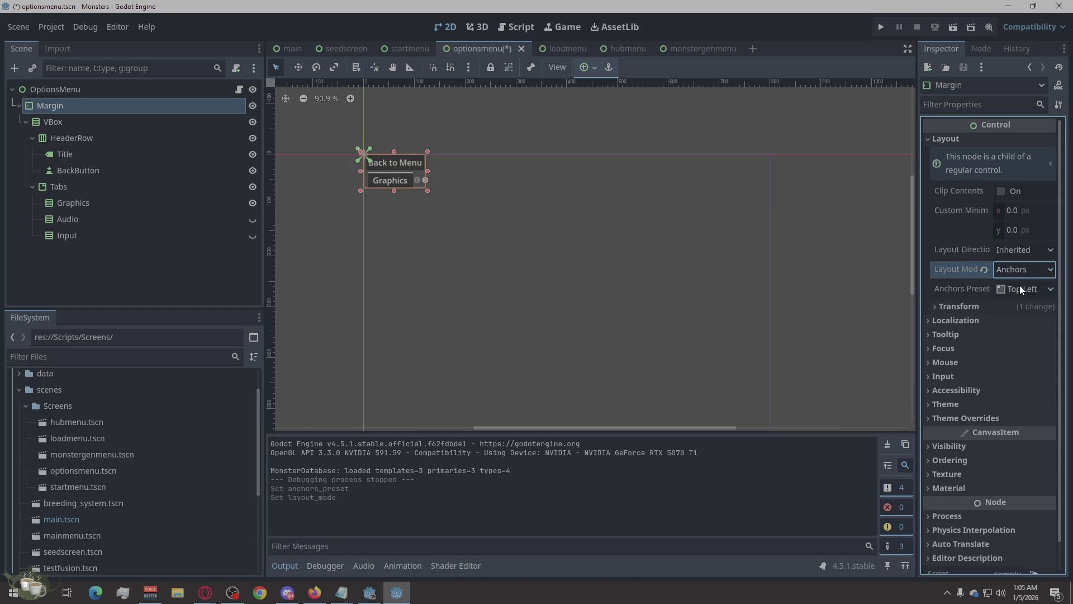
click(1019, 287)
click(1023, 318)
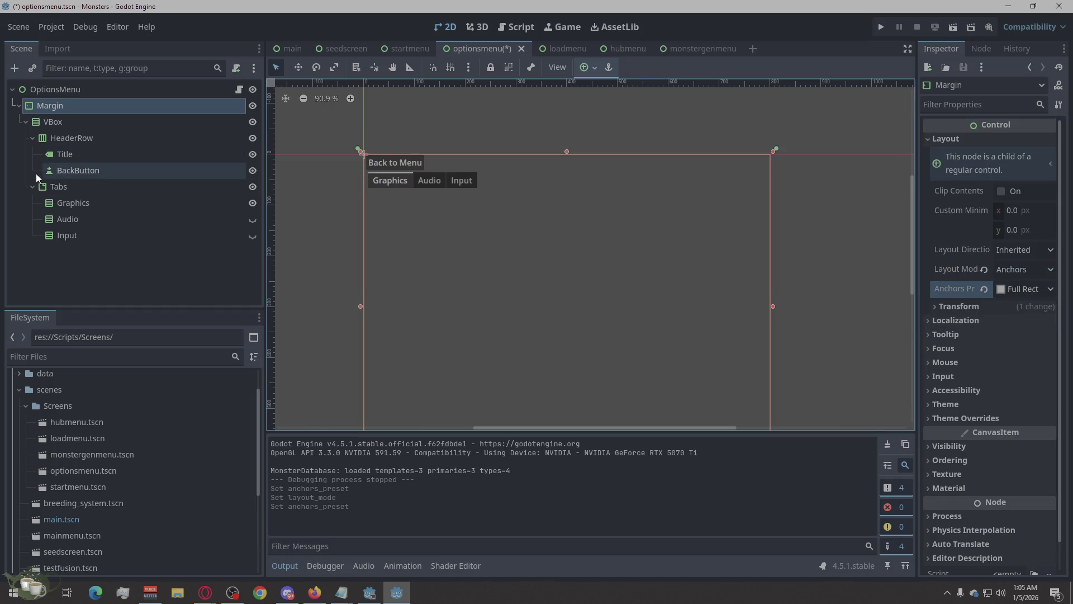
click(77, 125)
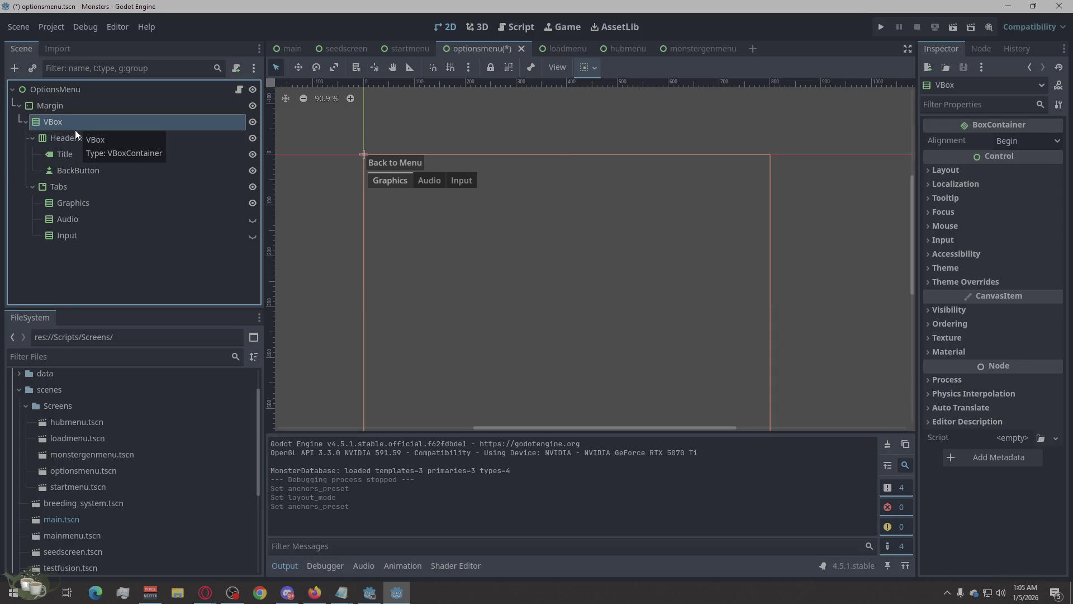
click(954, 172)
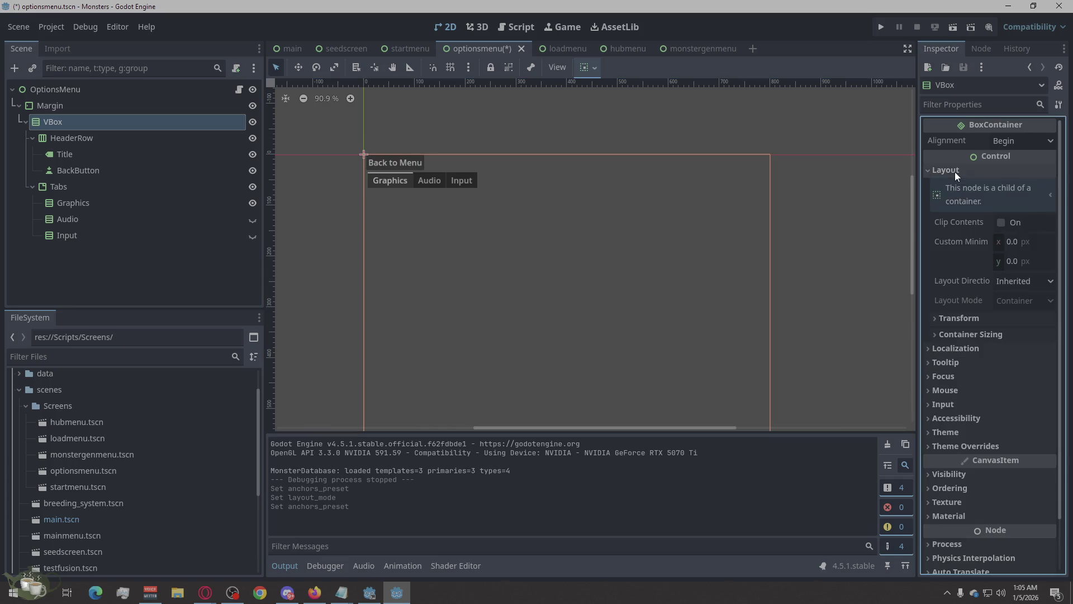
click(1030, 280)
click(1030, 280)
click(1031, 280)
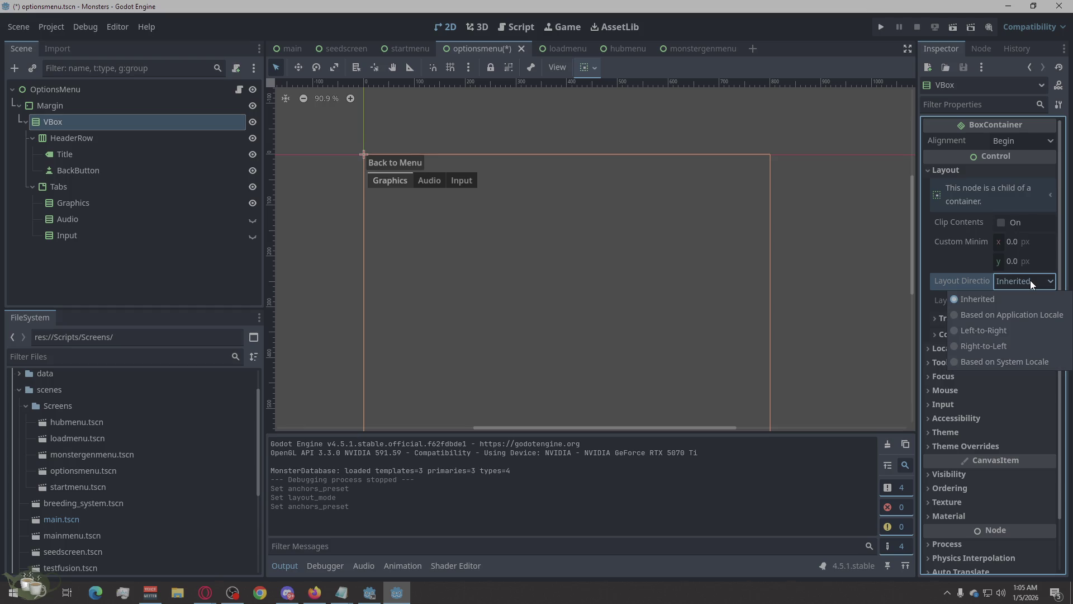
click(1030, 280)
click(1011, 140)
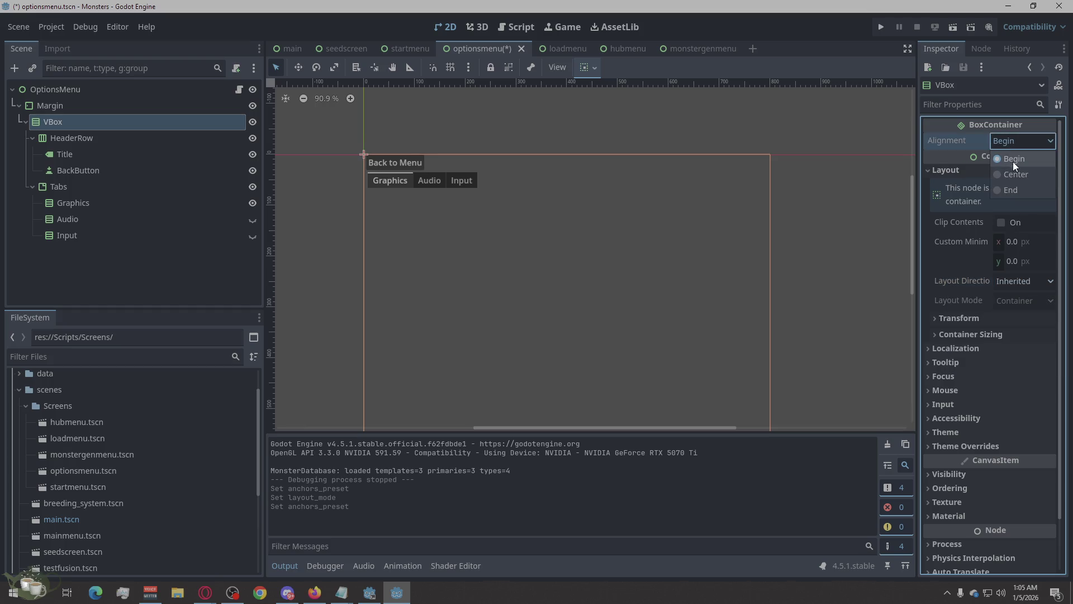
click(1017, 172)
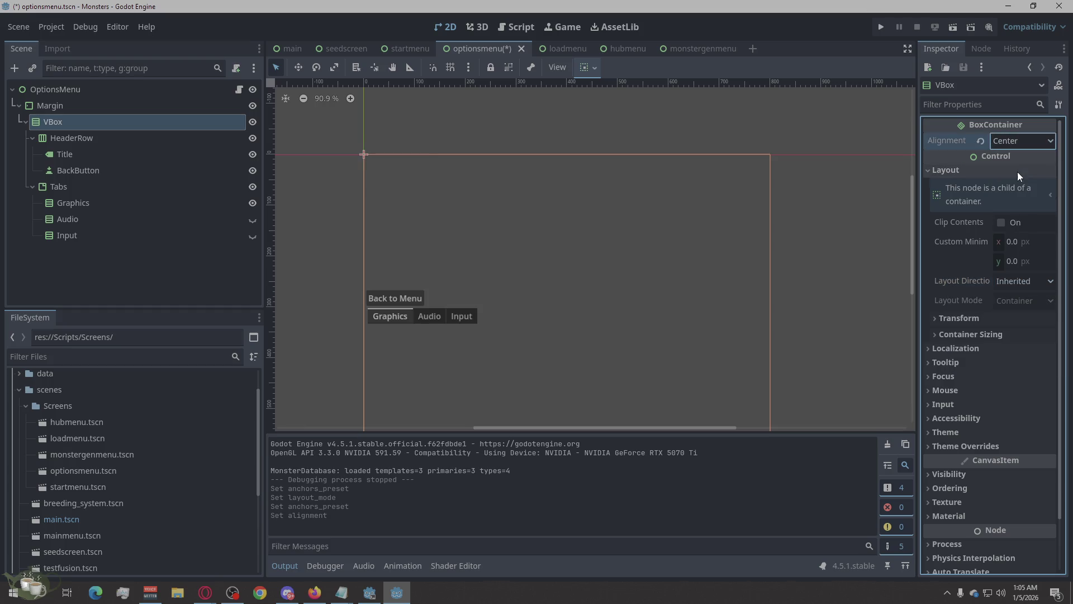
click(1025, 140)
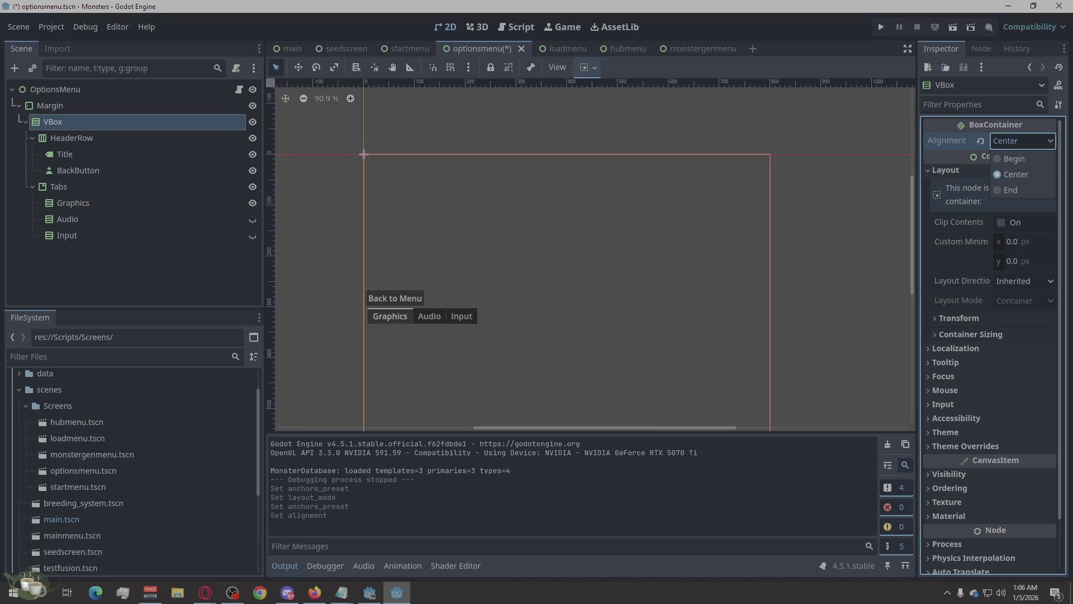
click(1004, 160)
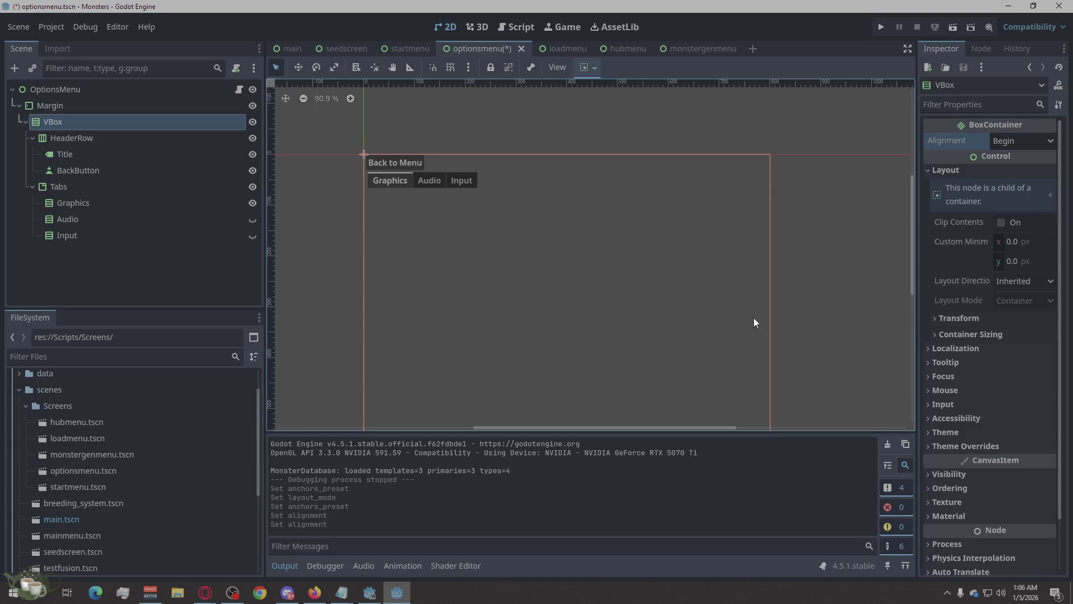
click(432, 180)
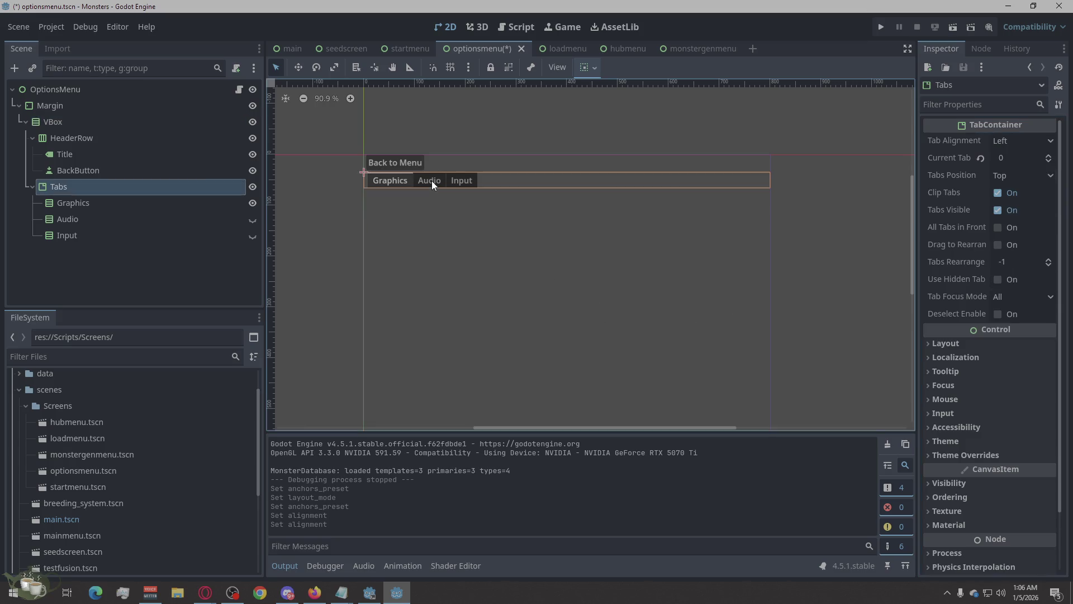
click(549, 289)
click(418, 162)
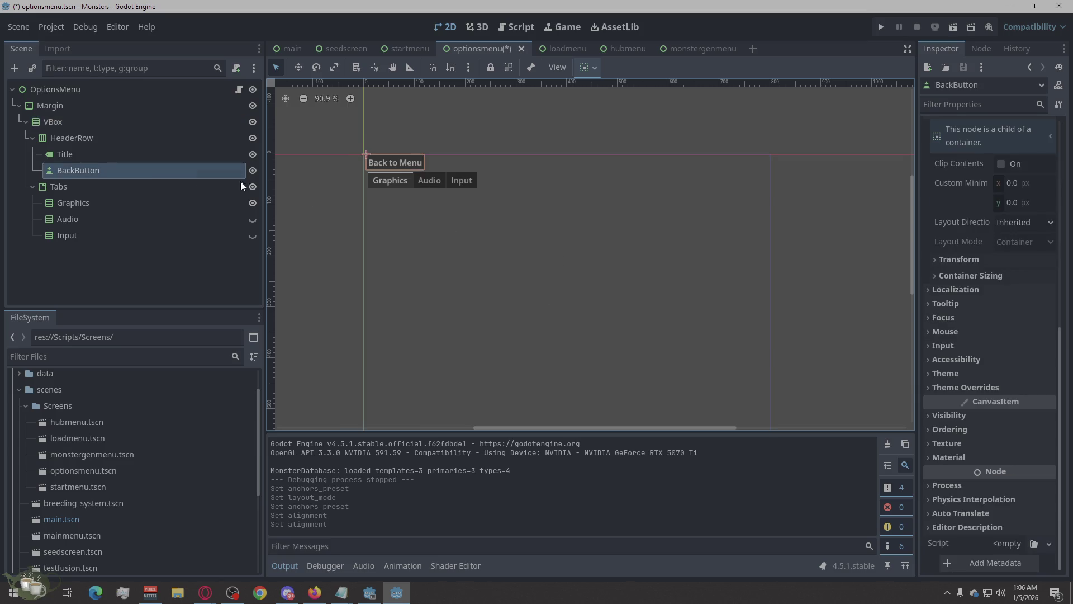
click(115, 200)
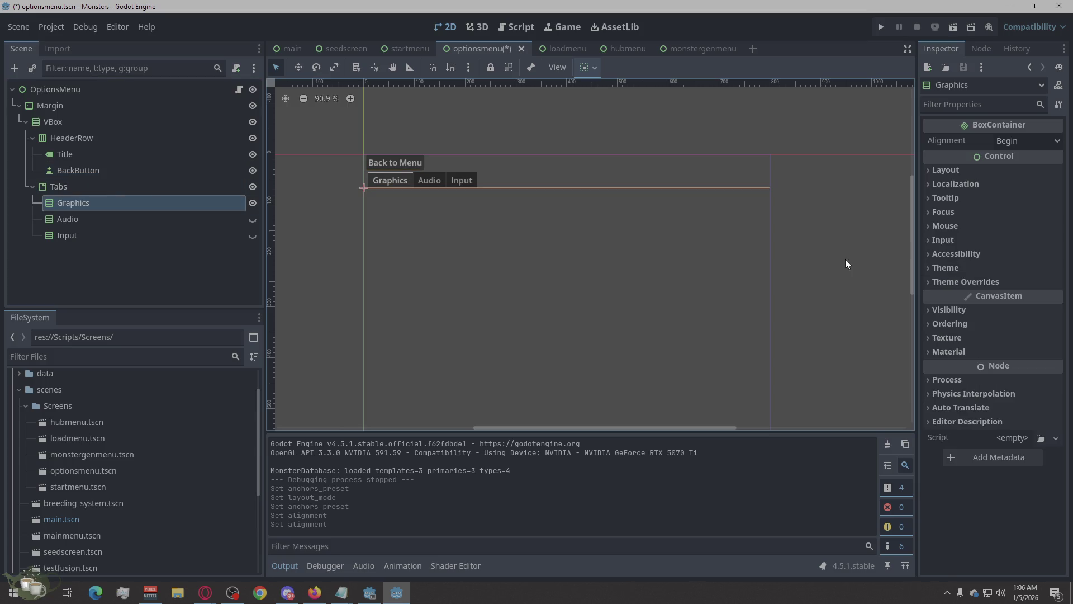
click(972, 169)
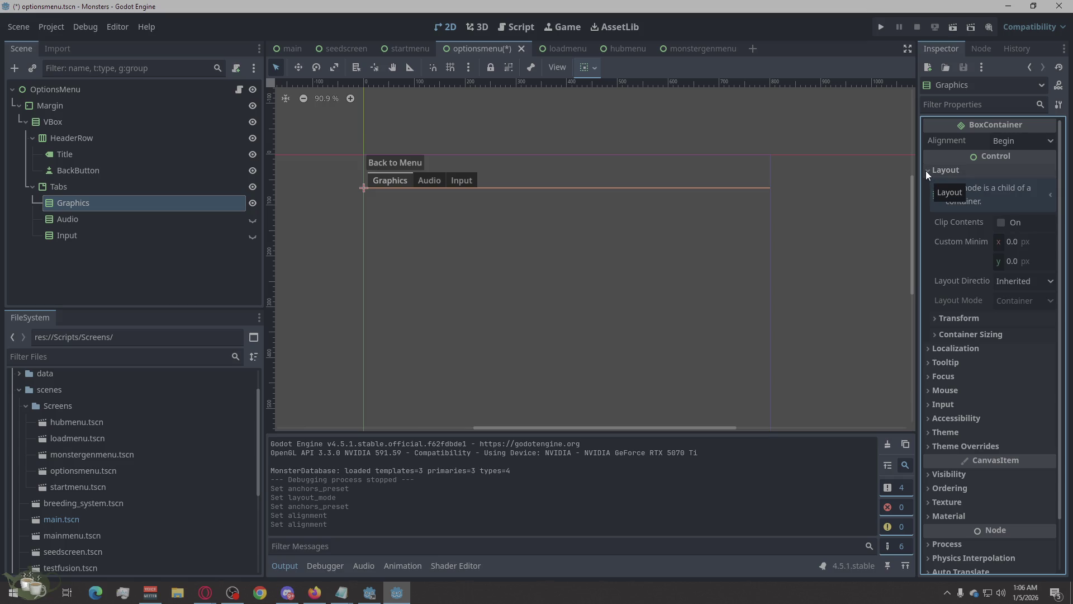
click(951, 317)
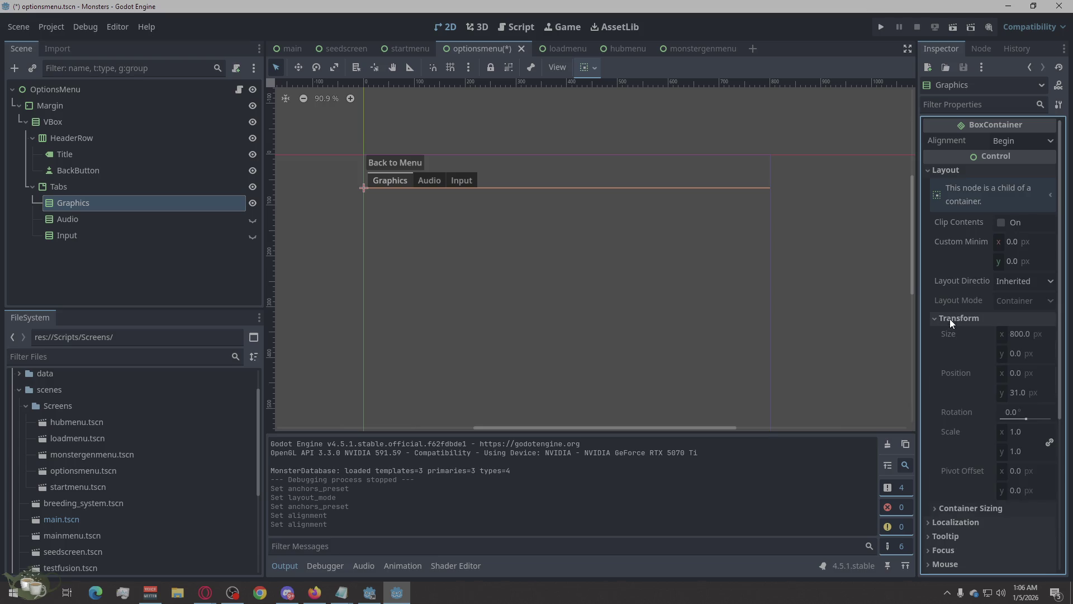
click(950, 319)
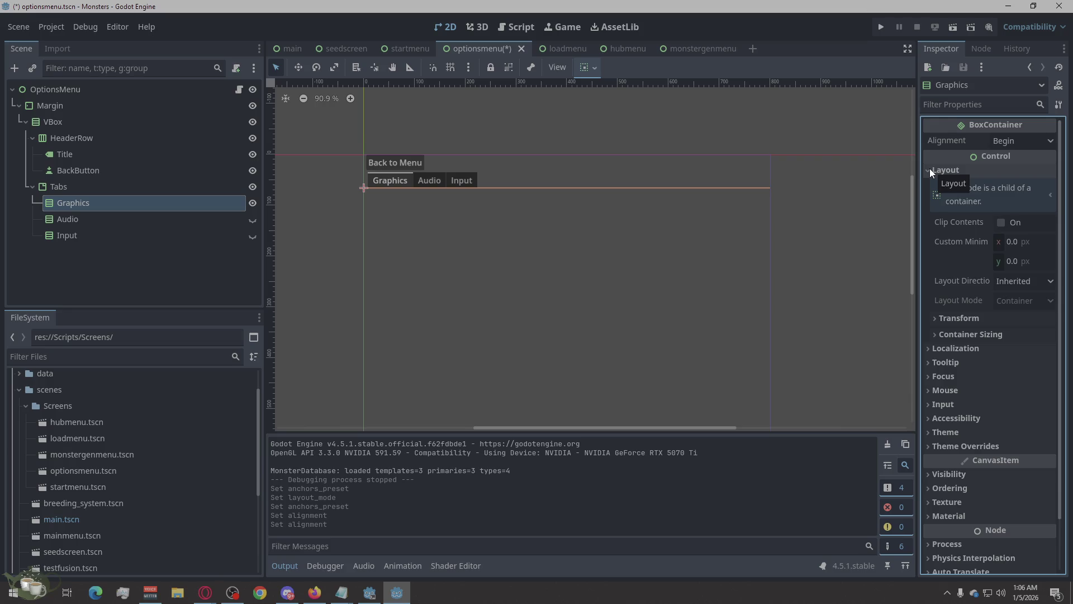
click(930, 169)
click(968, 188)
click(967, 189)
click(969, 196)
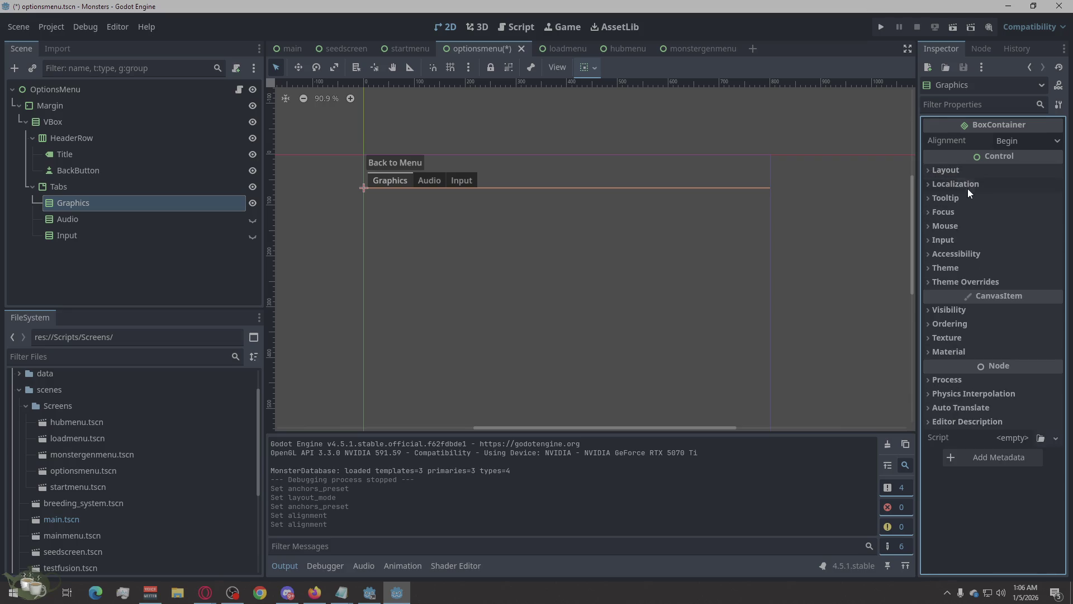
click(969, 197)
click(967, 216)
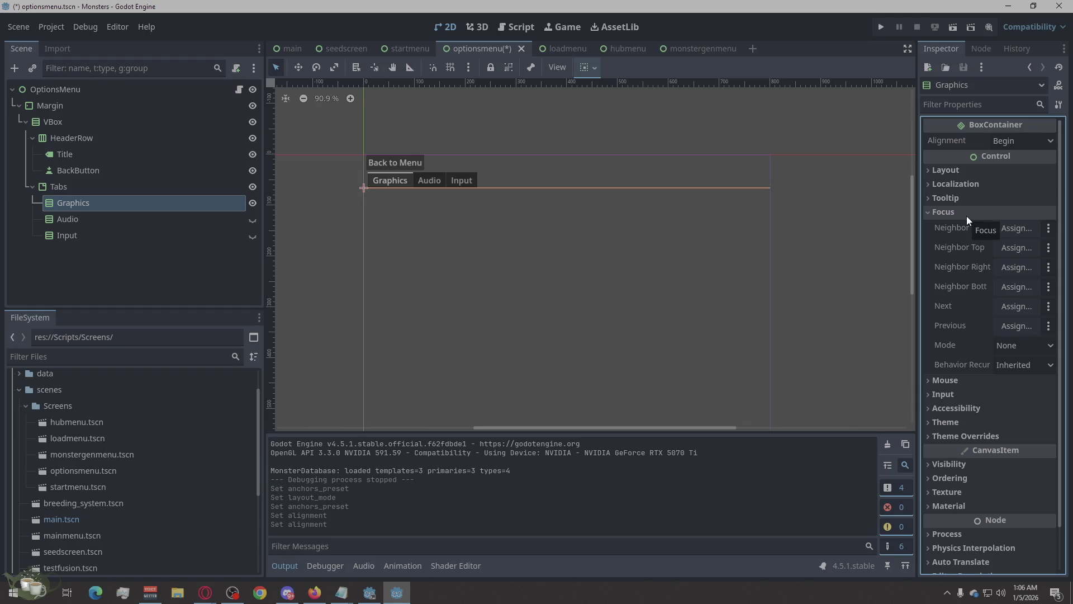
click(966, 216)
click(434, 188)
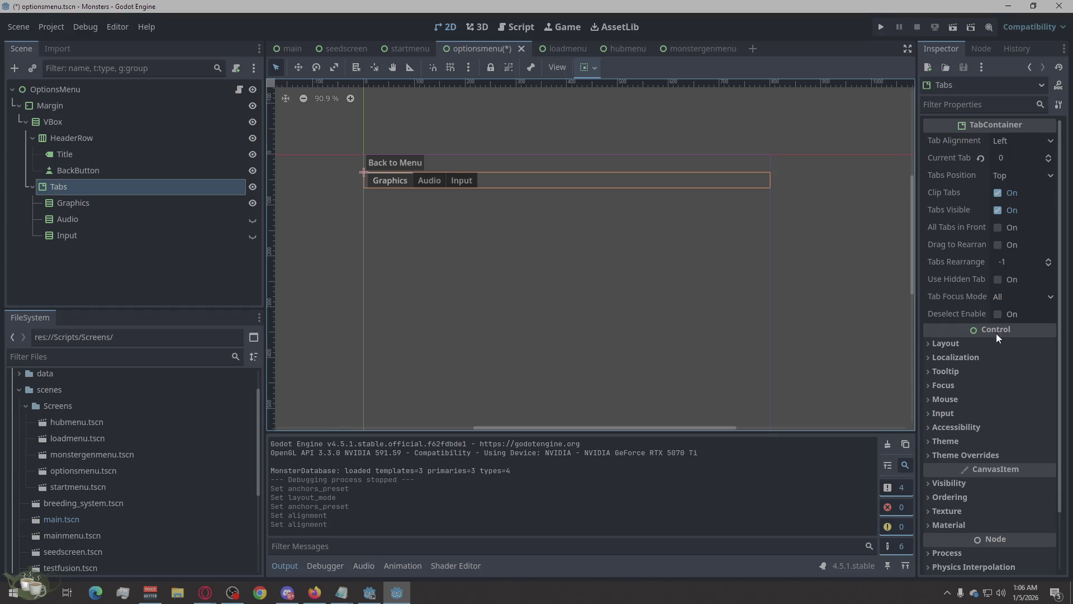
click(953, 342)
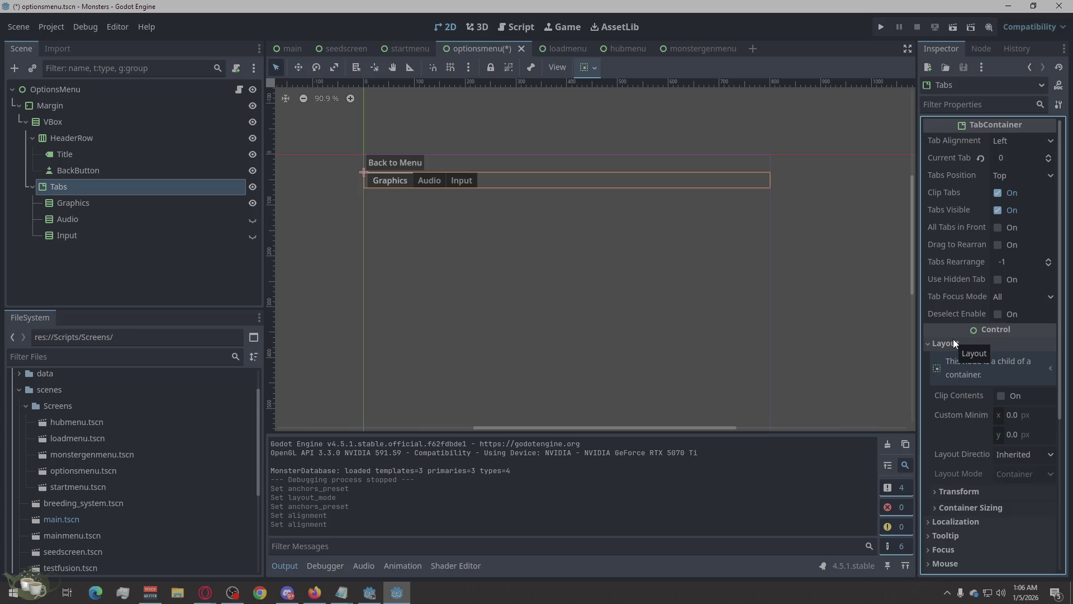
click(926, 343)
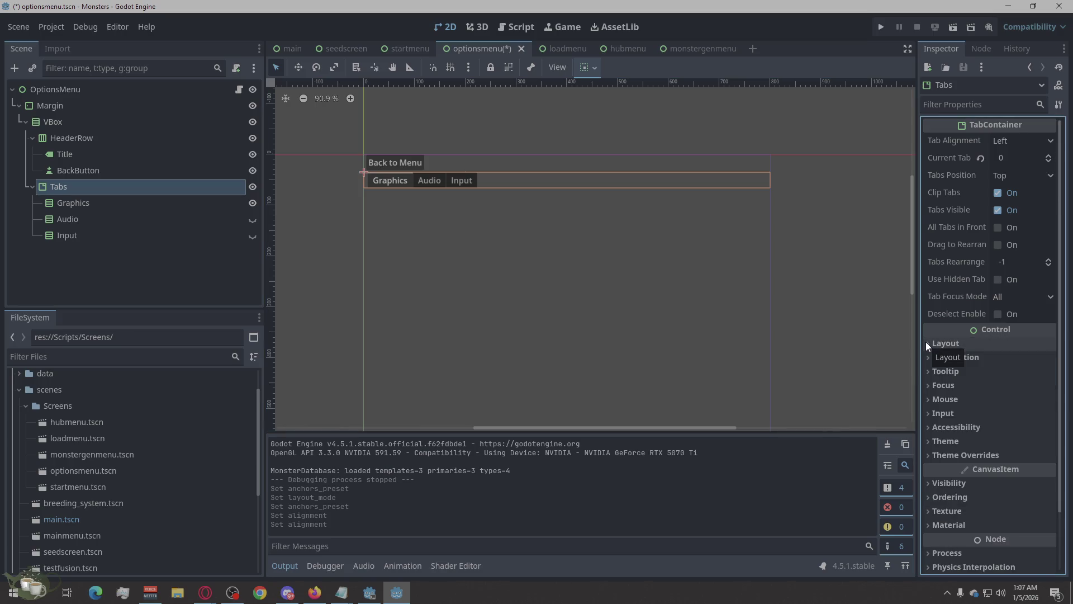
click(1010, 155)
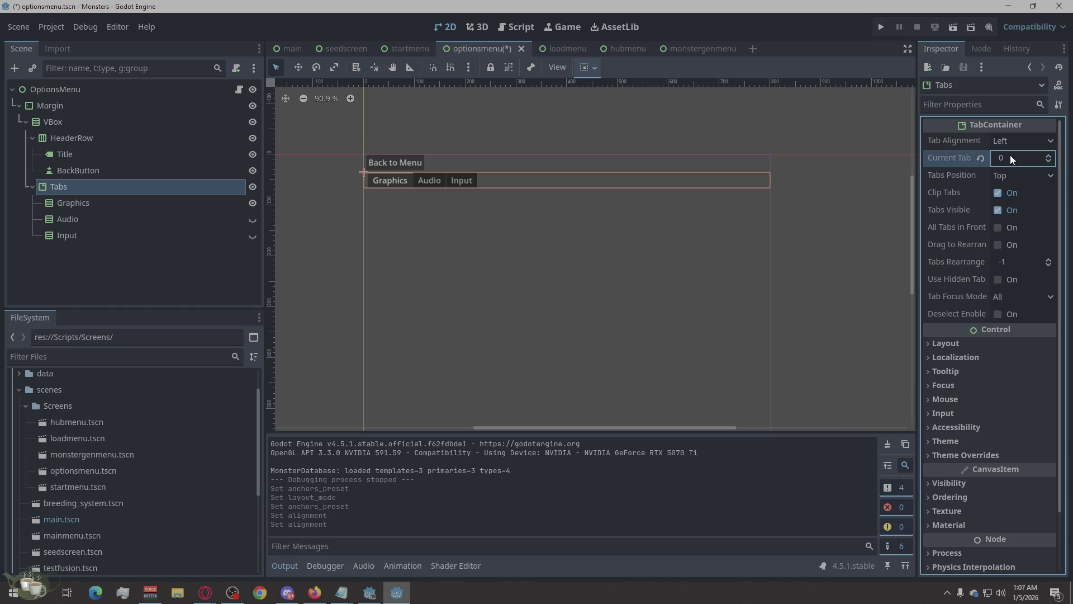
key(Down)
key(Return)
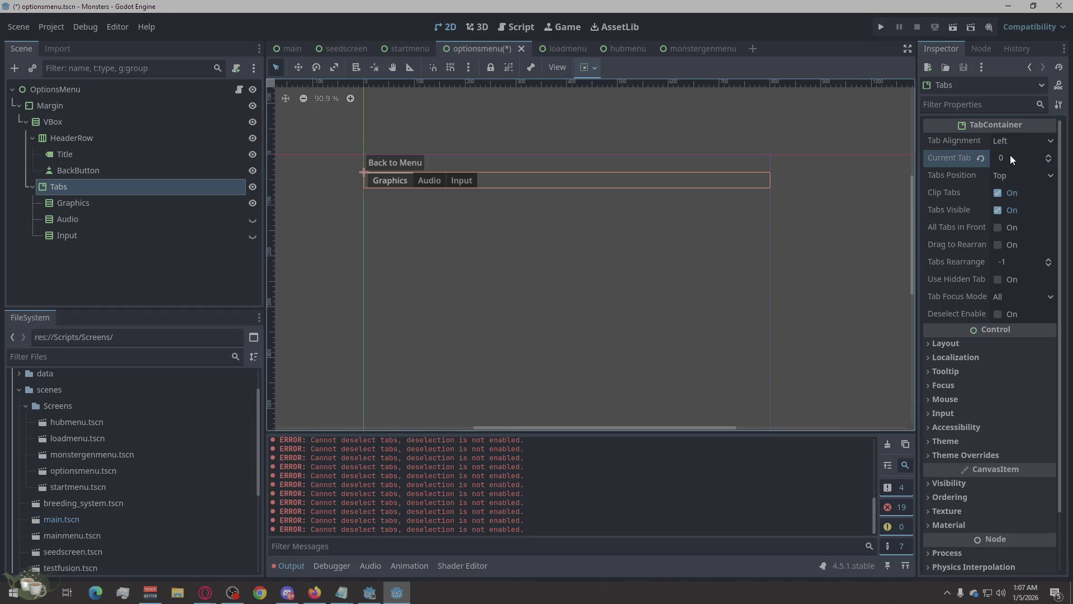
click(592, 388)
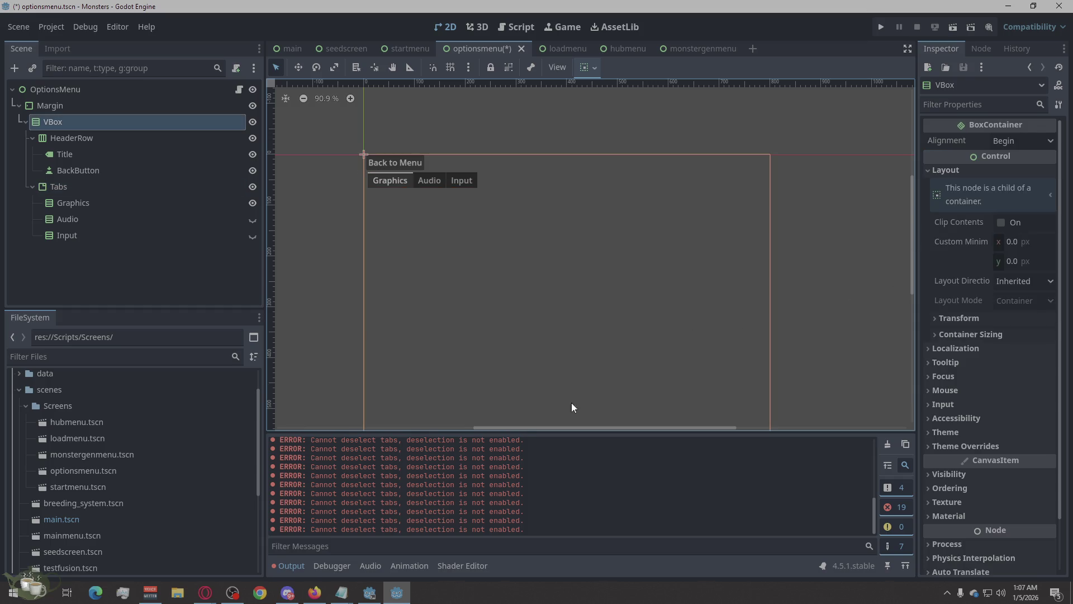
- Set the Tabs container's Tab Alignment to Center
click(83, 185)
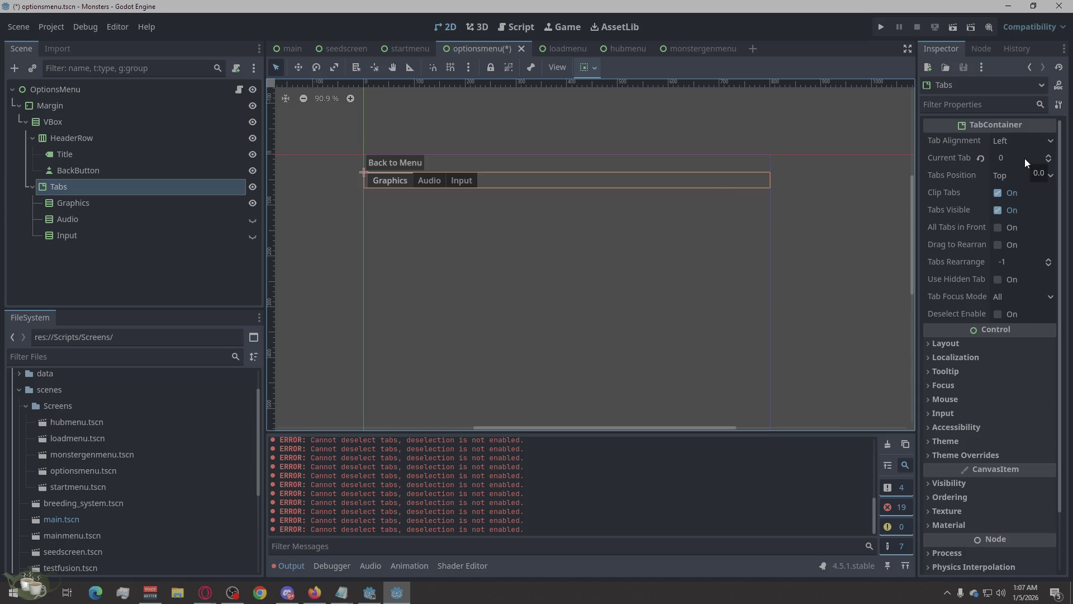
click(105, 196)
click(112, 182)
click(1012, 137)
click(1001, 169)
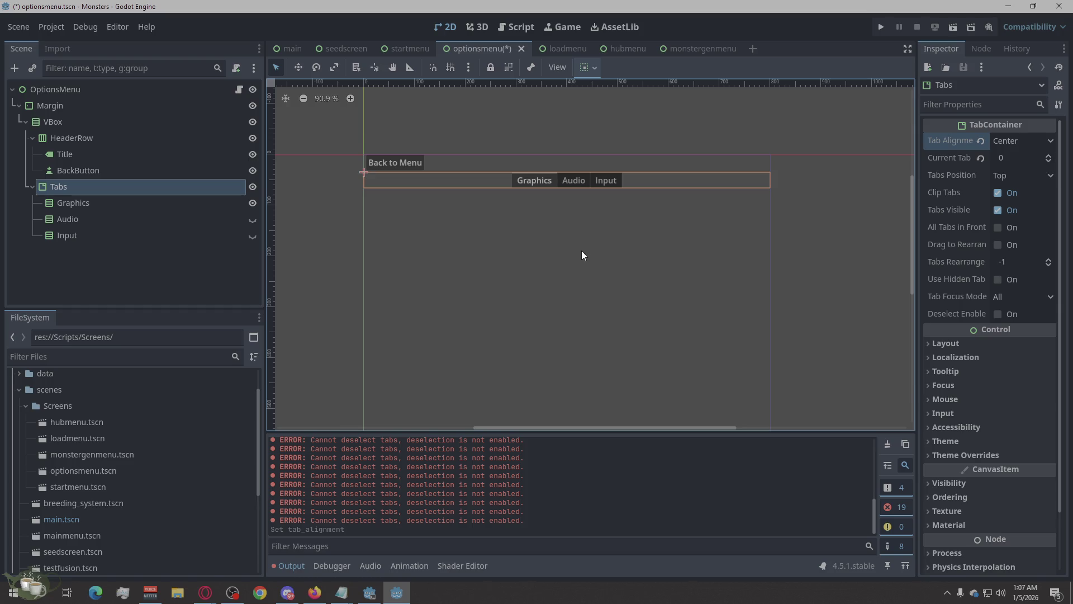
click(1009, 179)
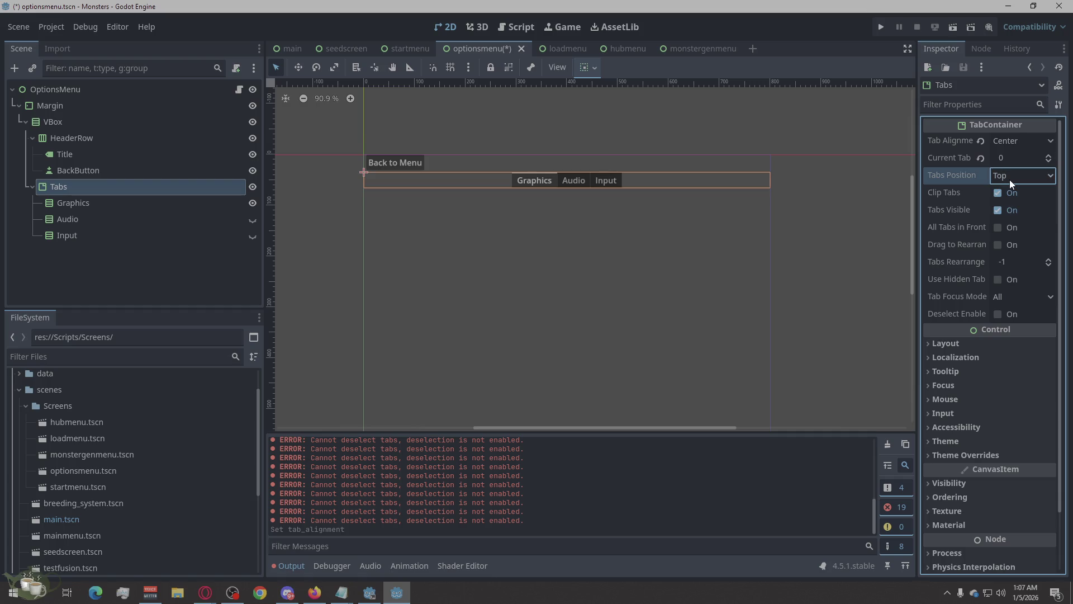
click(141, 175)
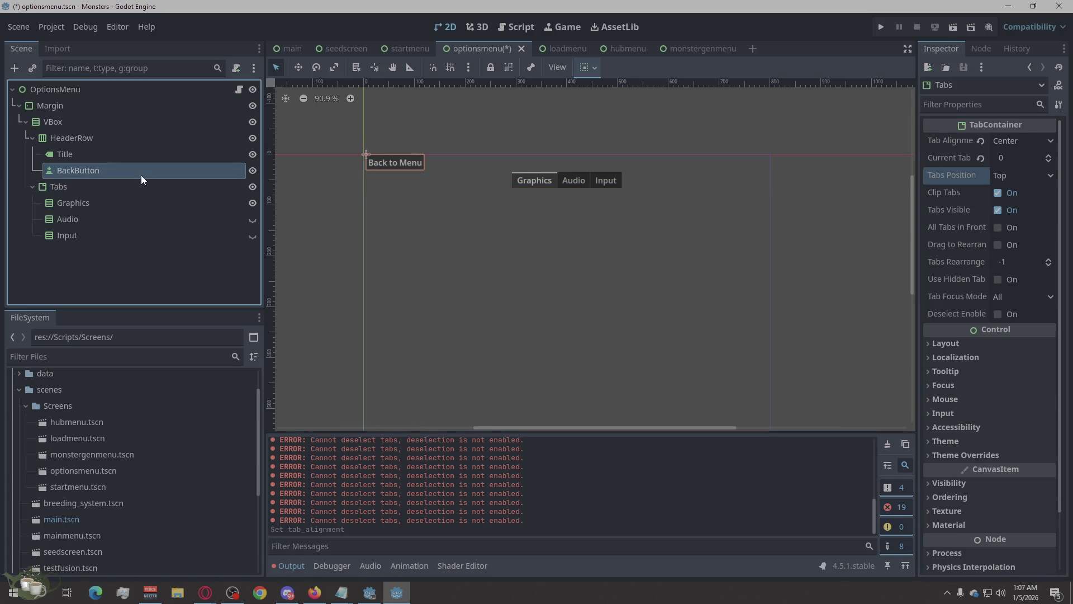
- Drag the Tabs node above HeaderRow inside VBox in the Scene dock
click(971, 263)
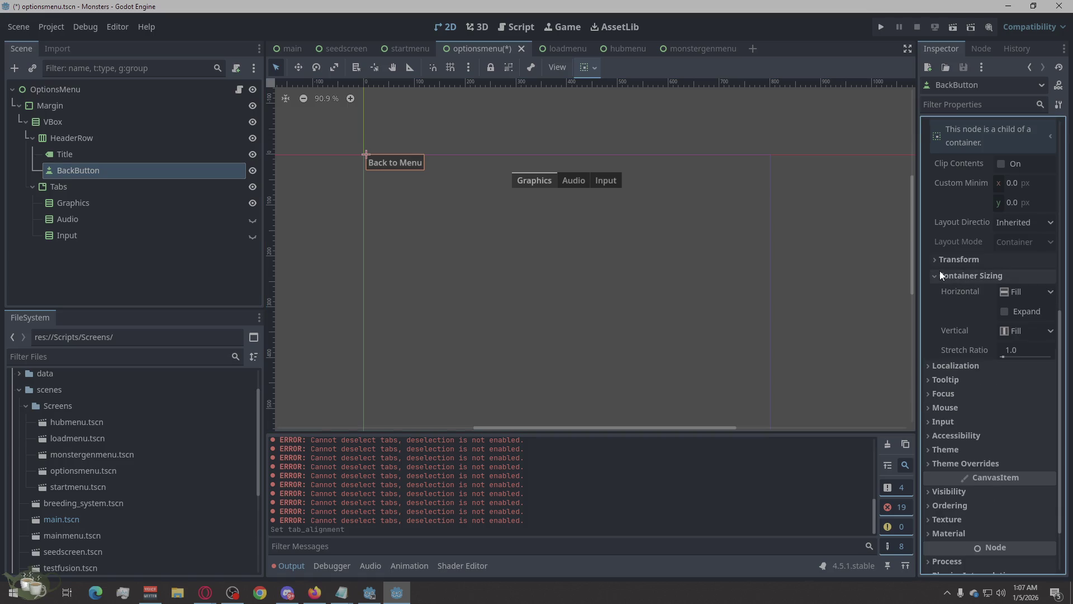
click(940, 265)
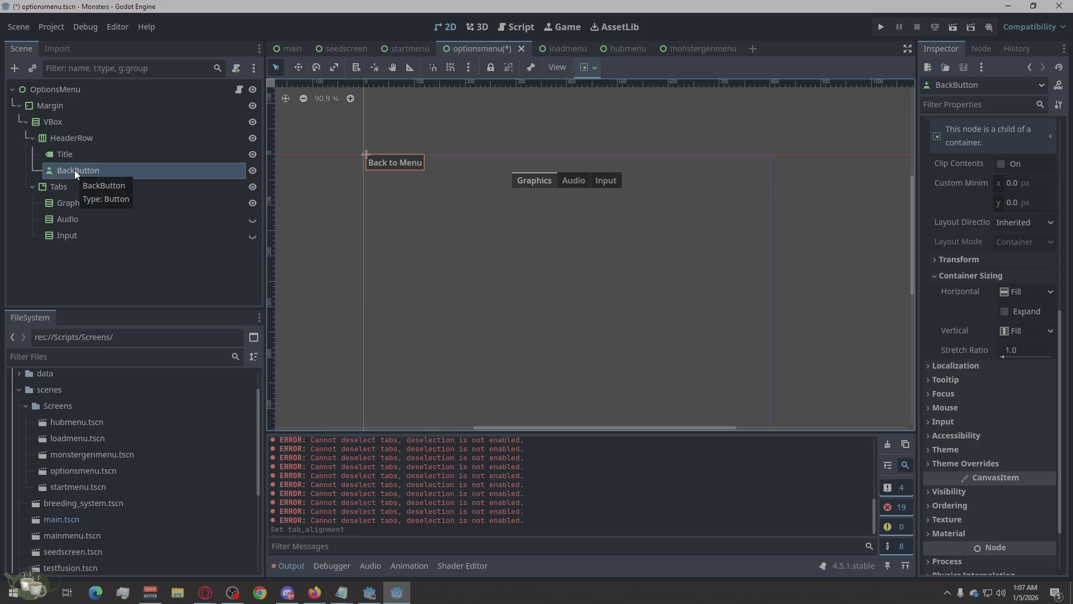
mouse_move(75, 169)
mouse_down()
mouse_move(56, 196)
mouse_move(56, 243)
mouse_move(66, 241)
mouse_move(4, 235)
mouse_move(84, 178)
mouse_move(49, 139)
mouse_move(67, 258)
mouse_move(56, 245)
mouse_move(58, 148)
mouse_up()
drag(50, 188, 56, 136)
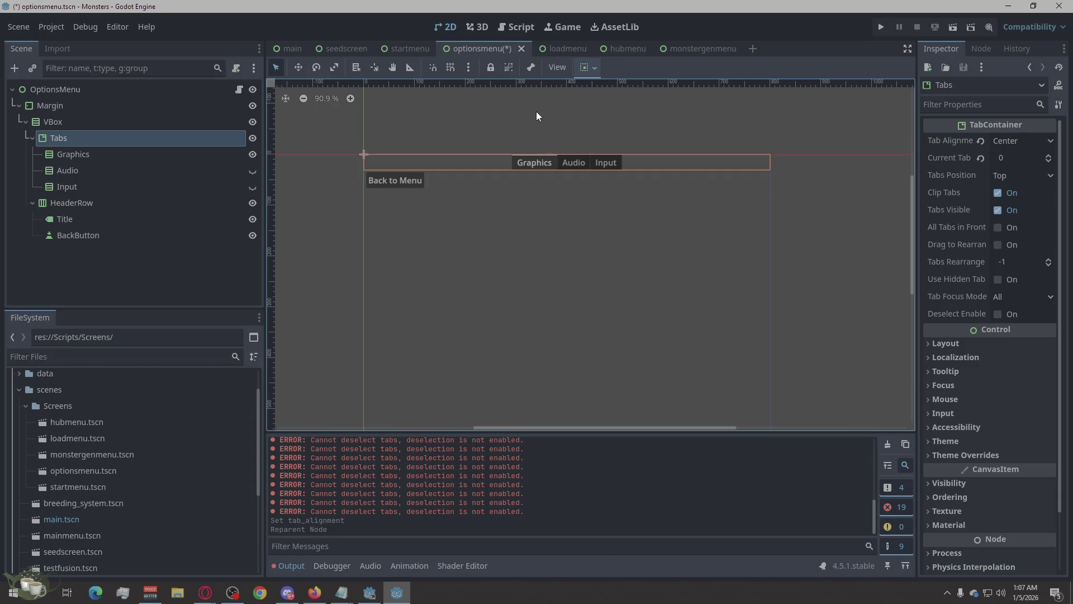
- Review HeaderRow's layout settings, keeping its layout direction as Inherited
click(78, 222)
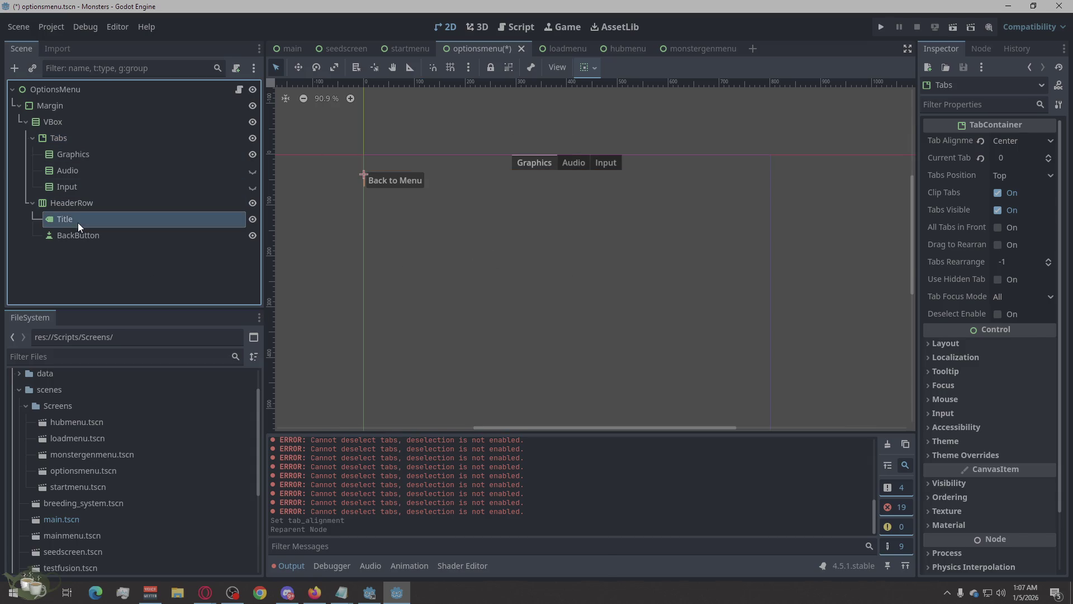
click(96, 205)
click(973, 171)
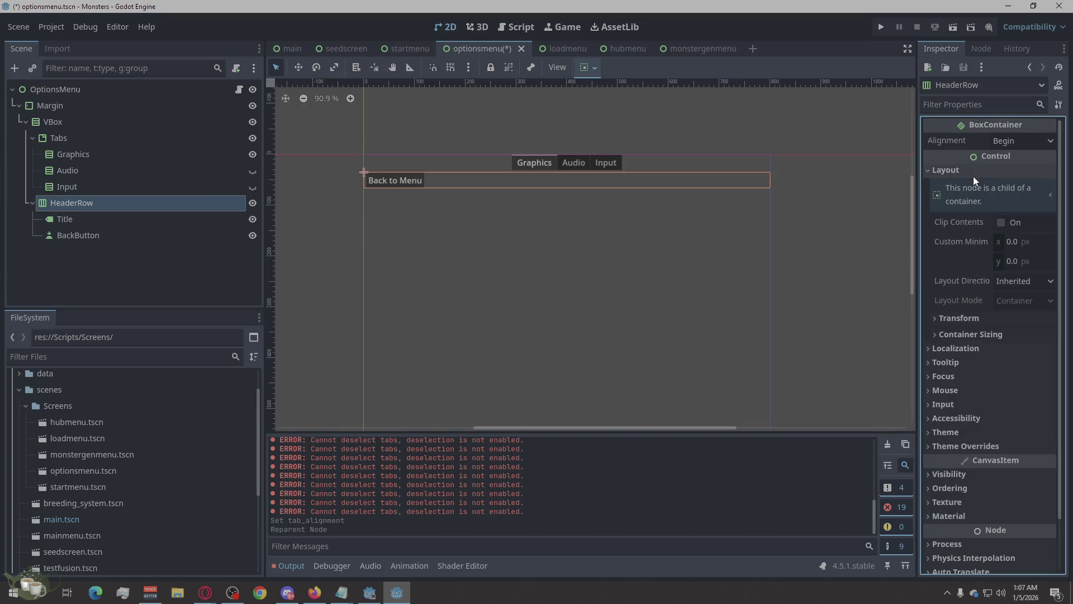
click(1015, 282)
click(1015, 284)
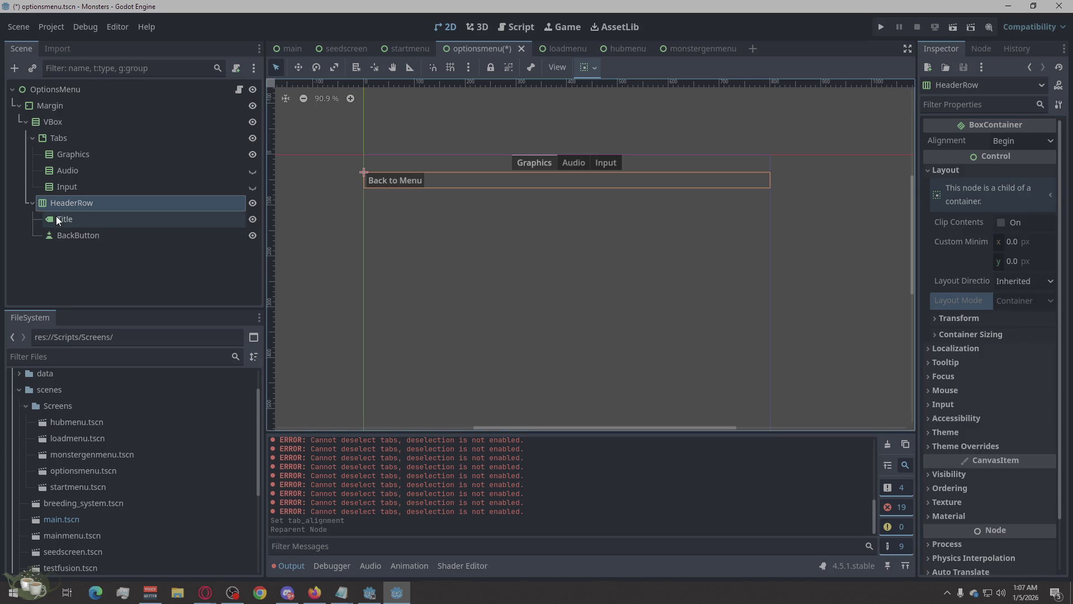
scroll(497, 226, down, 1)
scroll(497, 223, down, 1)
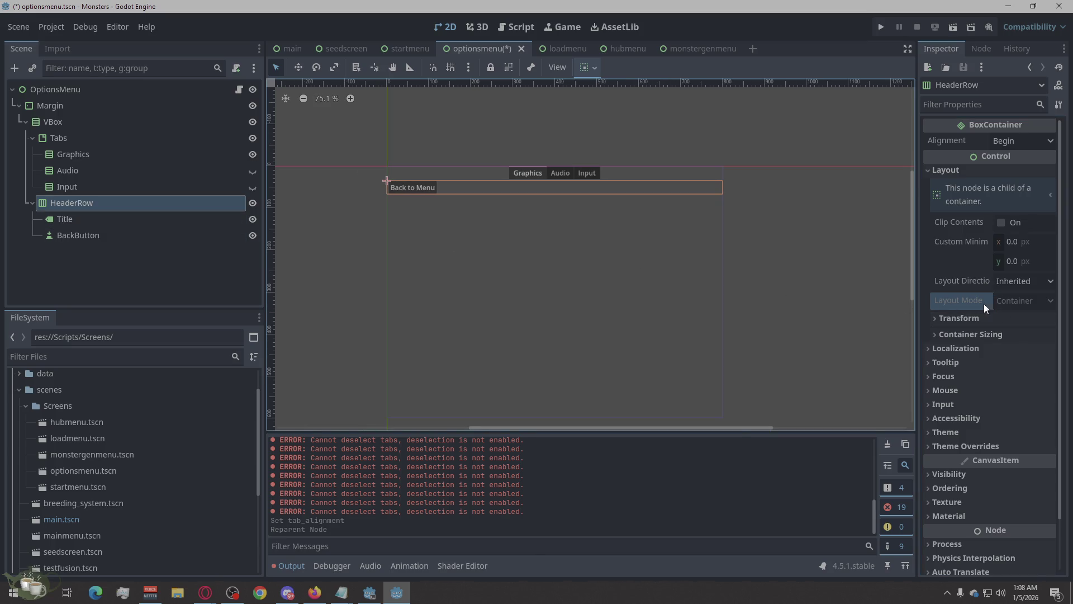
click(956, 334)
click(955, 334)
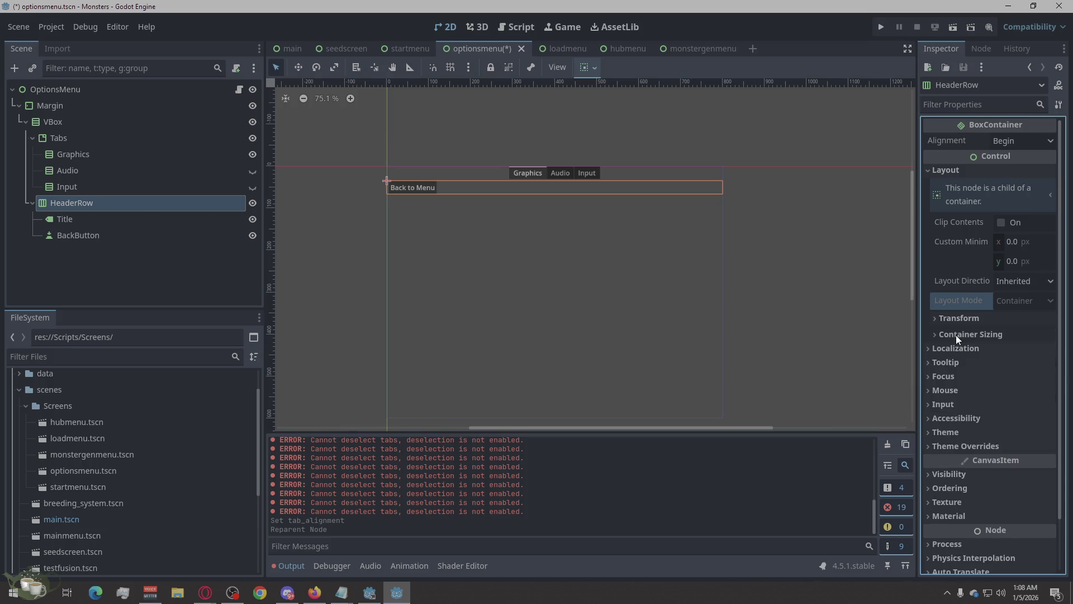
click(954, 319)
click(954, 315)
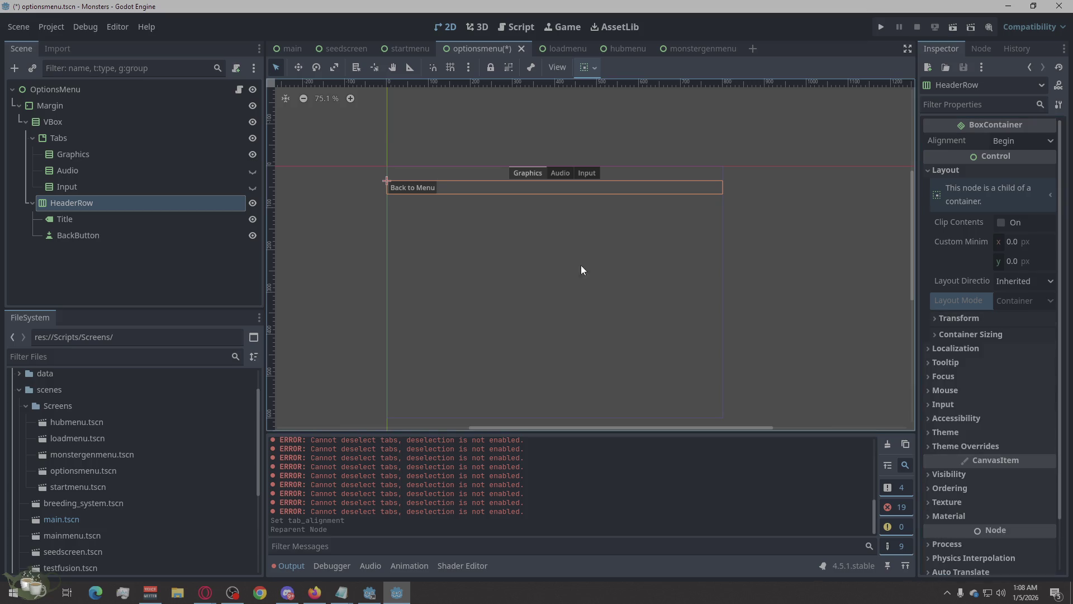
- Inspect BackButton's size, position and localization settings, then clear the selection
click(66, 221)
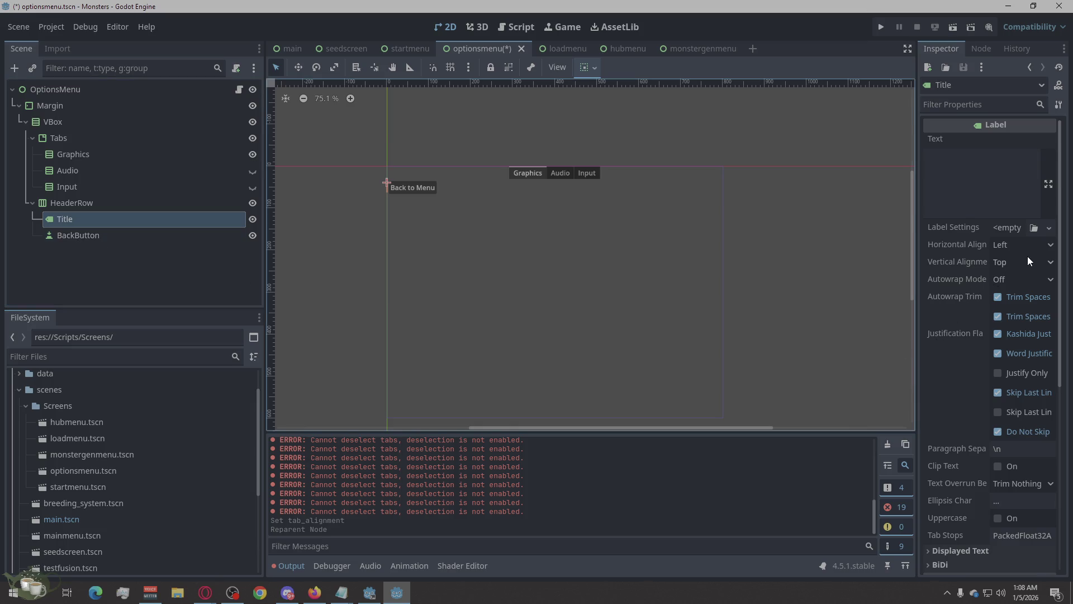
scroll(1027, 257, down, 2)
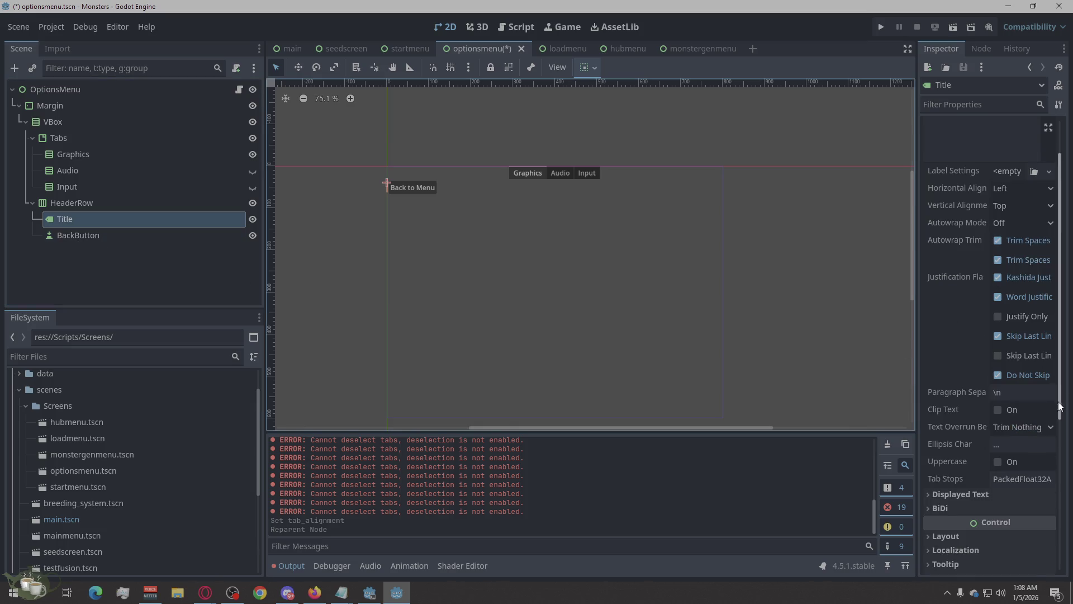
click(98, 237)
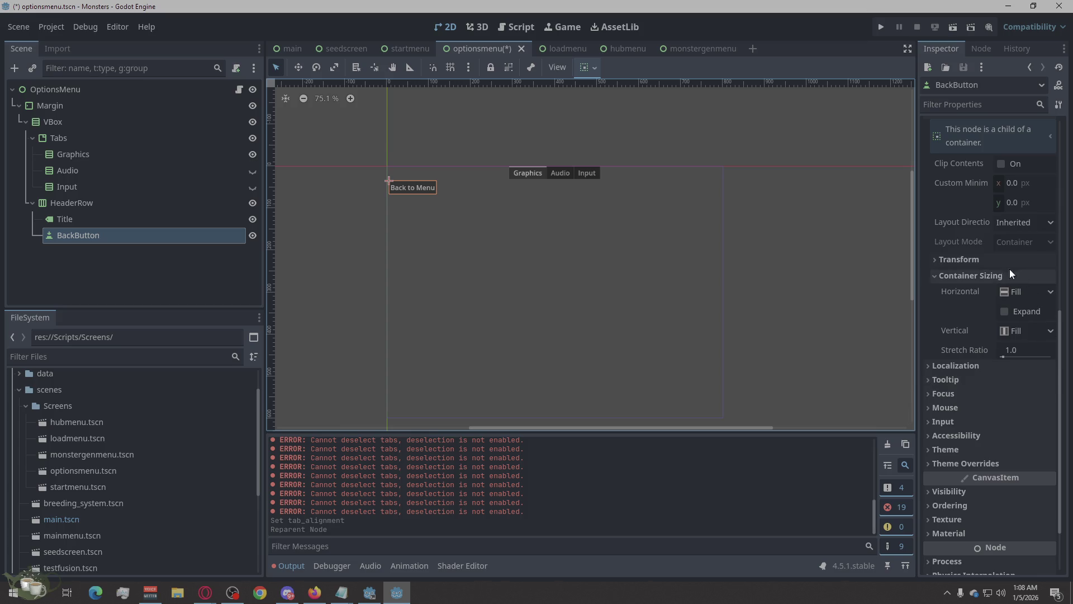
click(987, 258)
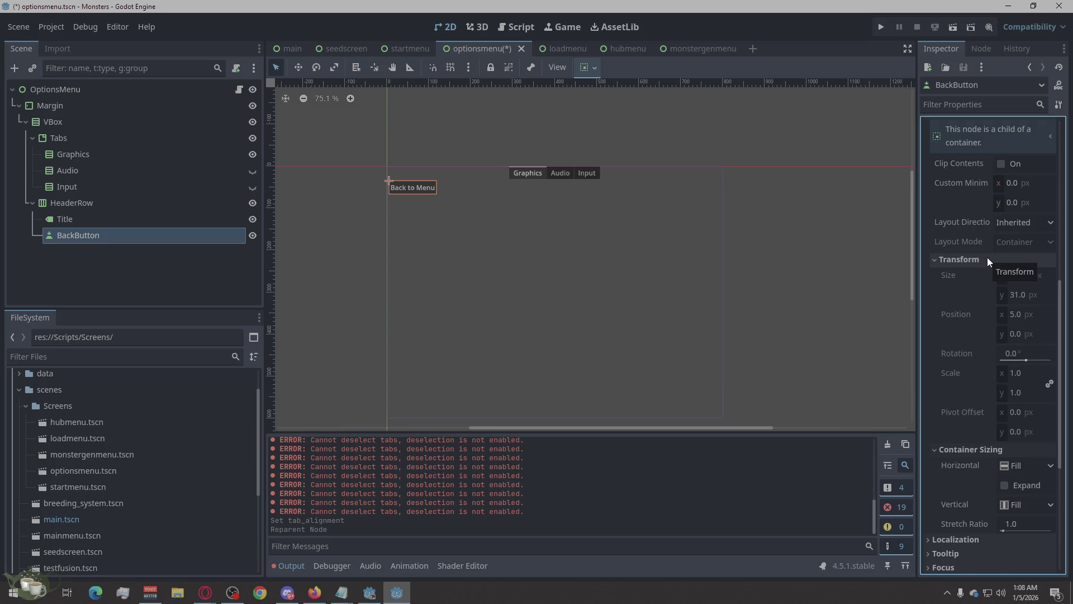
click(987, 260)
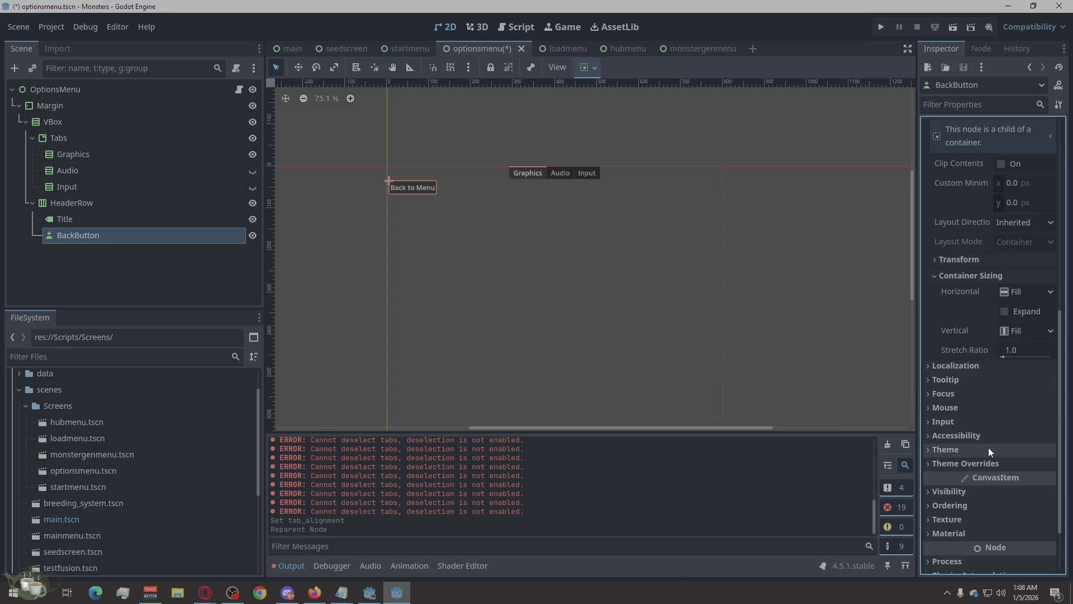
click(950, 371)
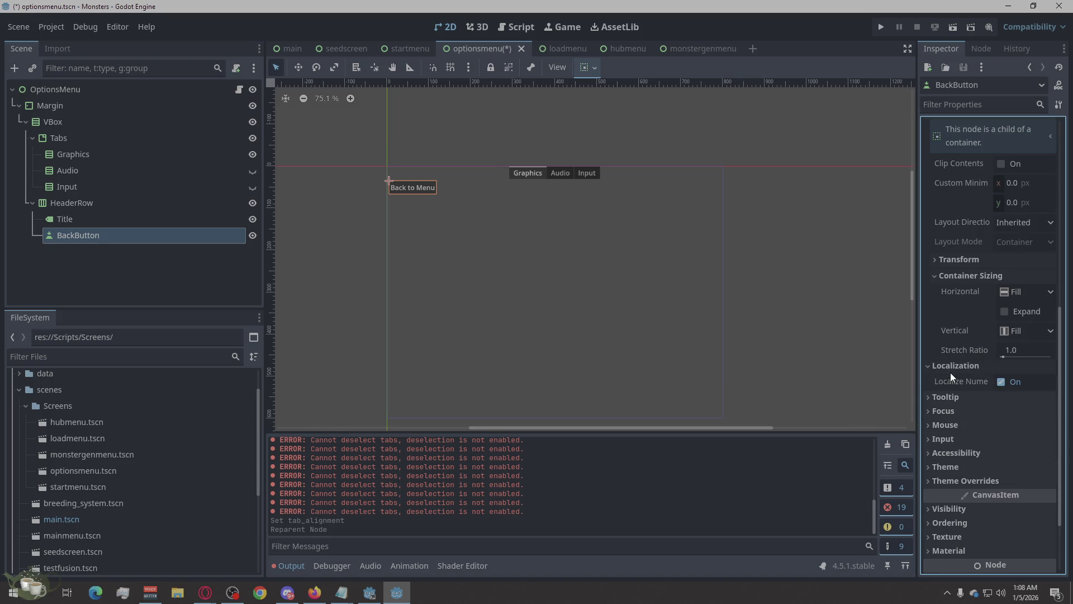
click(950, 371)
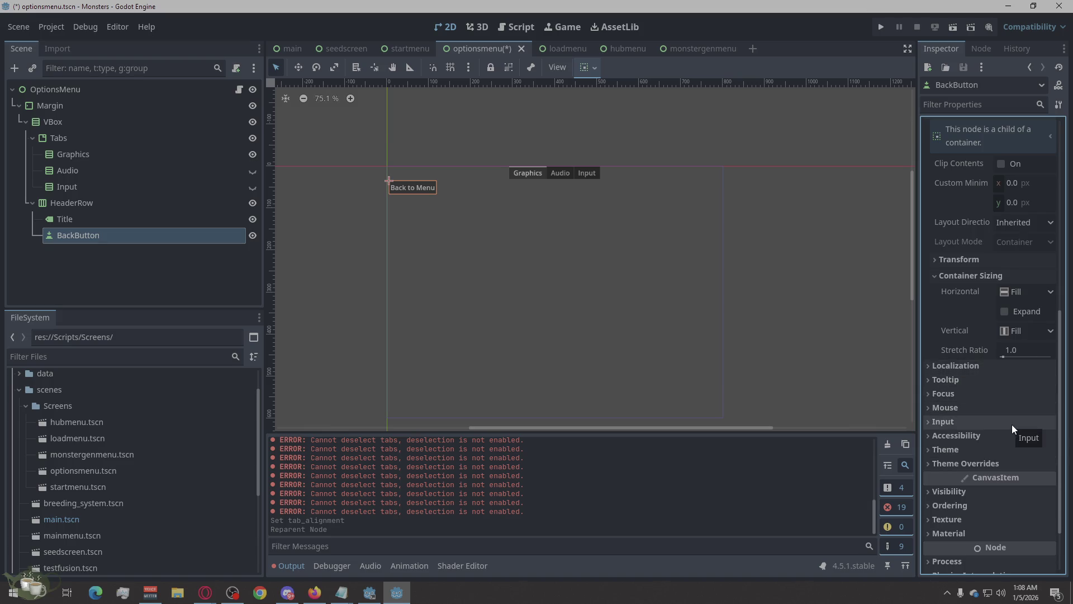
scroll(1011, 425, down, 3)
scroll(1011, 425, up, 2)
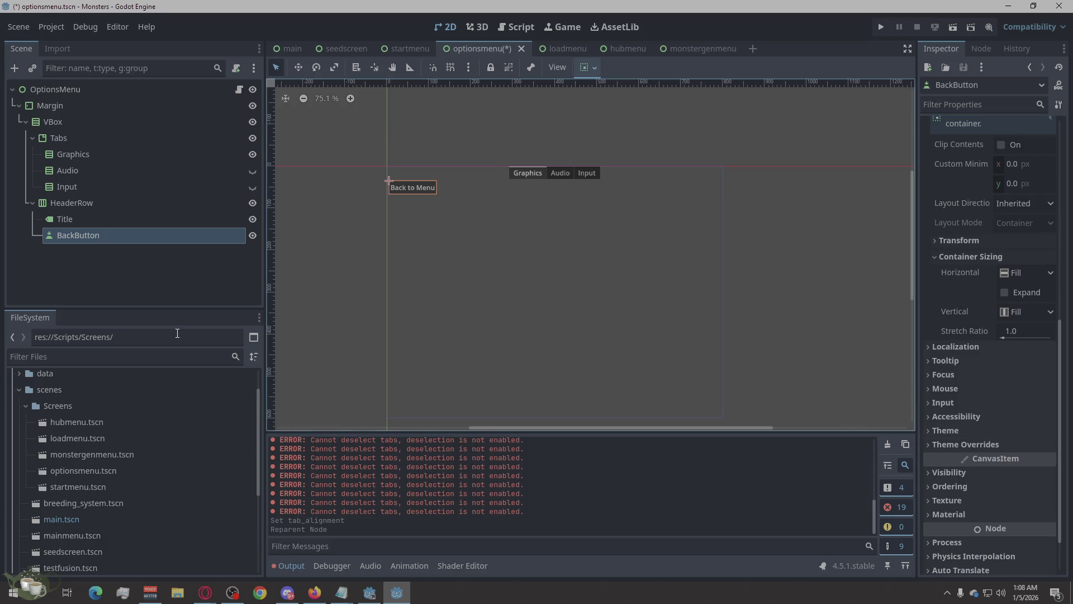
click(556, 329)
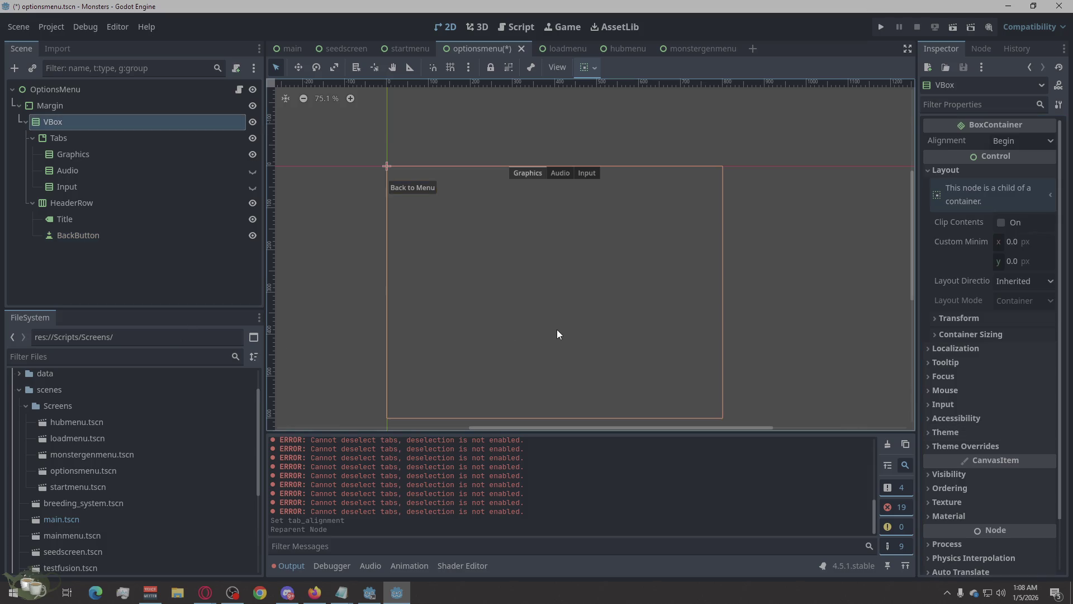
click(307, 323)
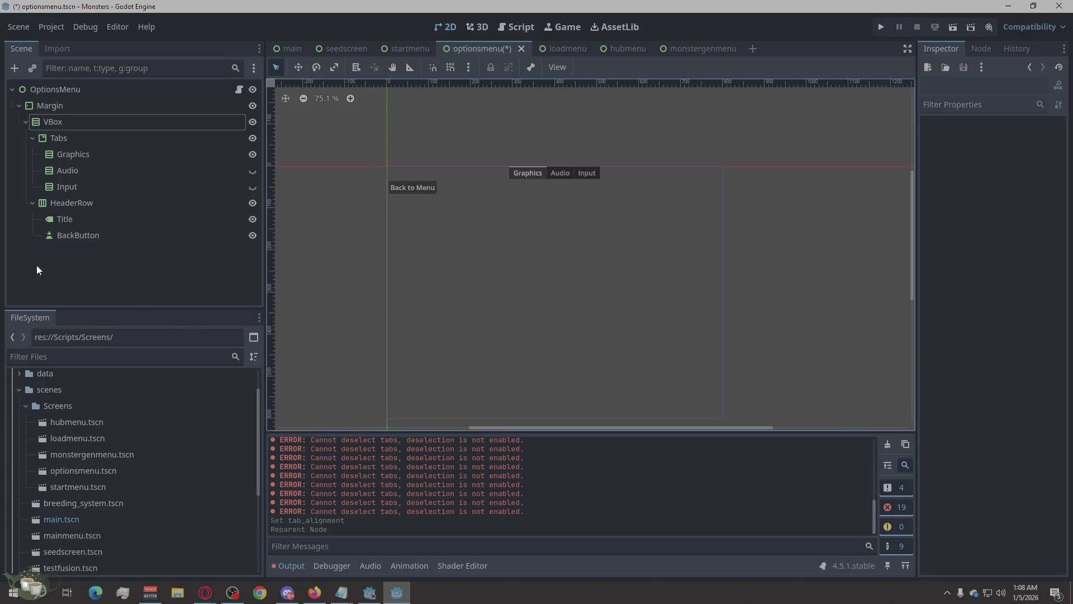
click(49, 139)
click(49, 125)
click(53, 143)
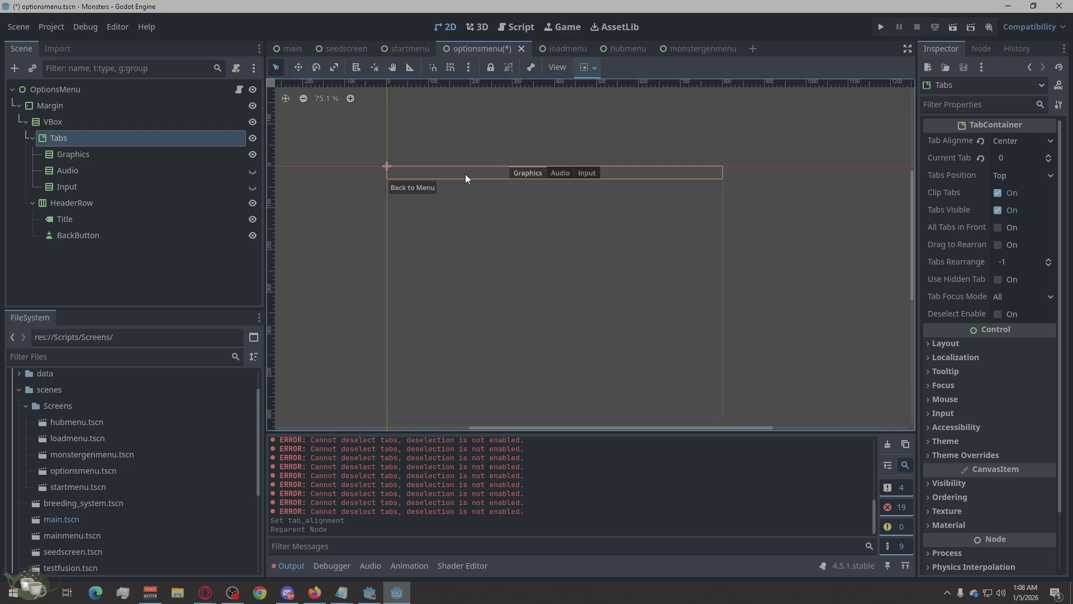
click(940, 342)
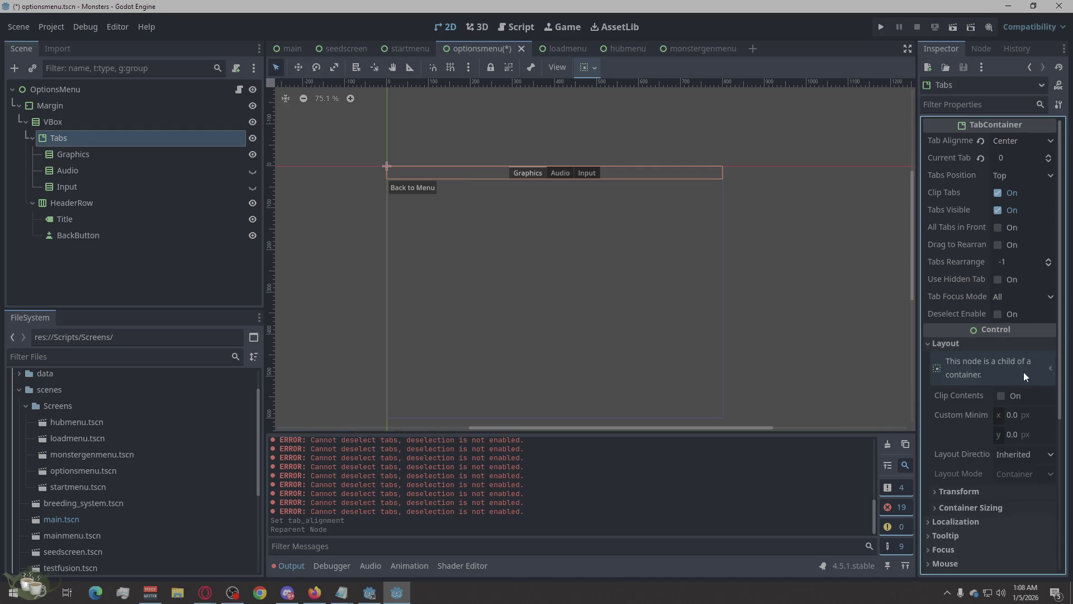
scroll(1022, 371, down, 3)
click(934, 324)
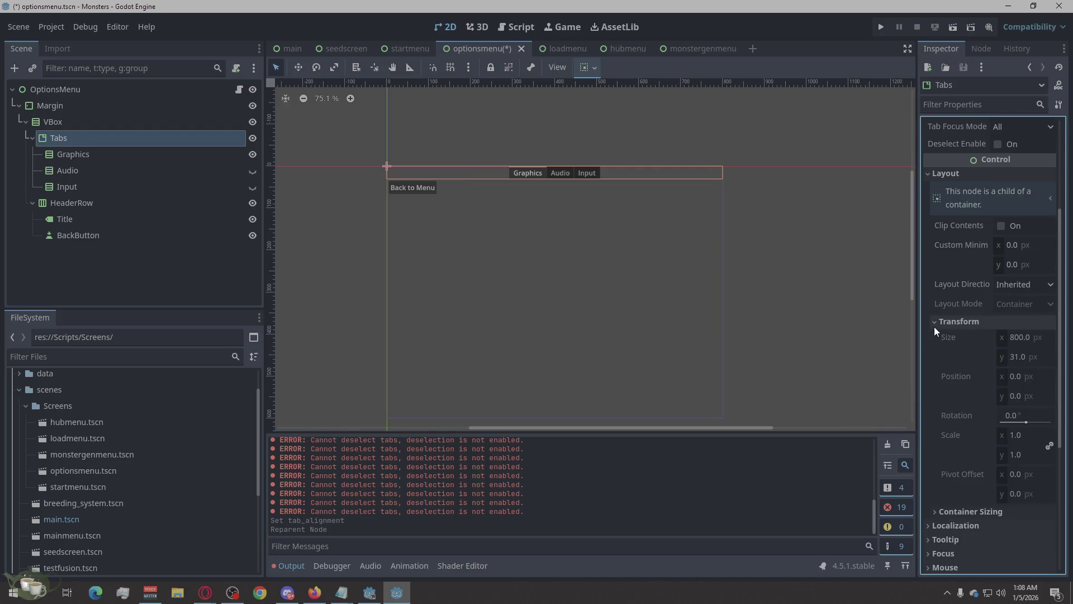
scroll(1011, 352, down, 2)
click(1015, 339)
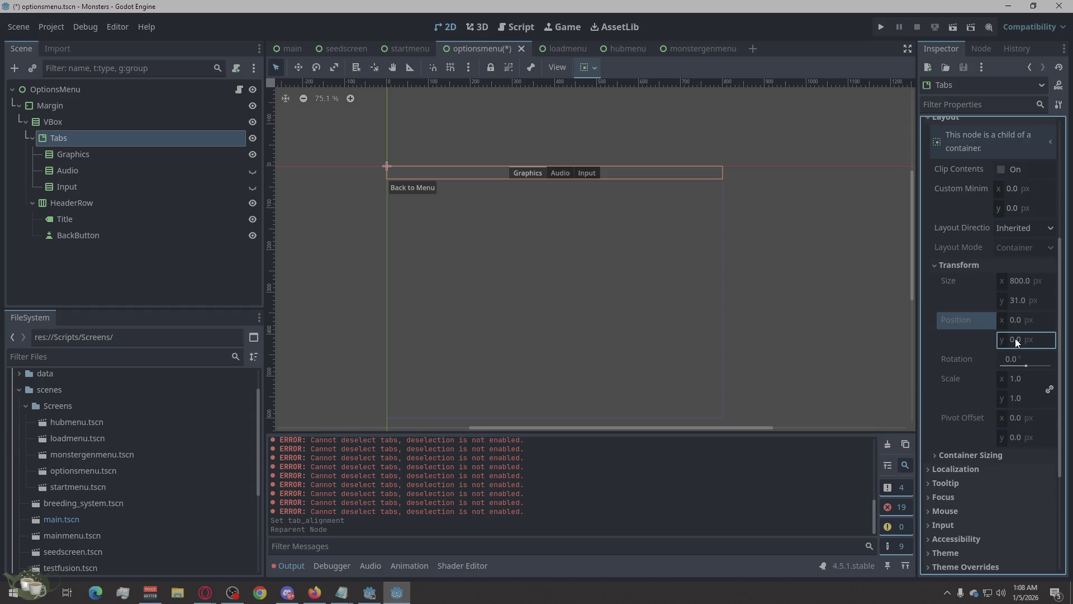
key(Return)
click(1009, 346)
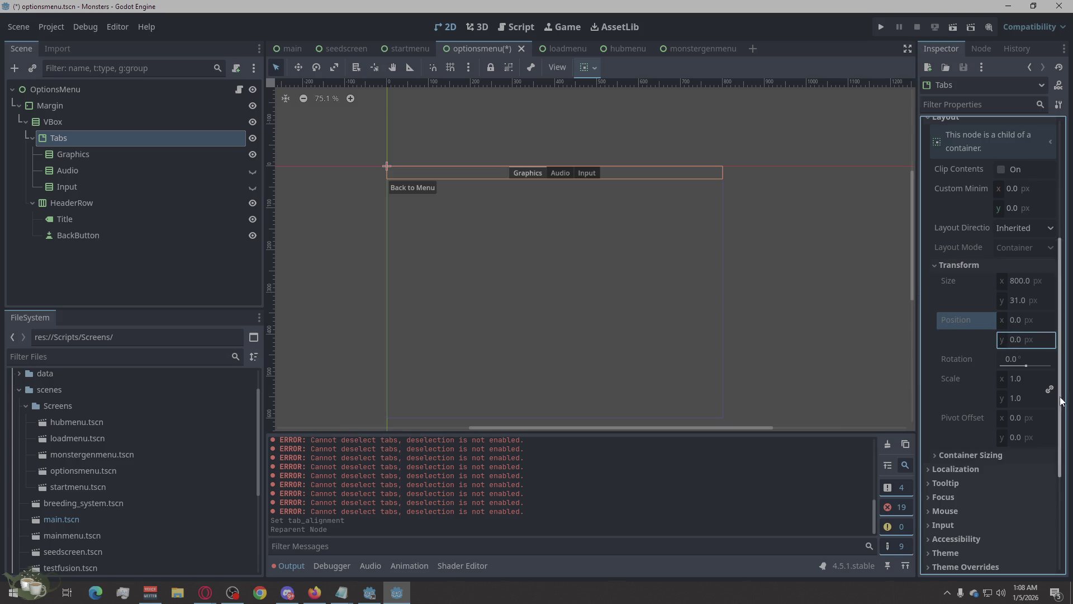
click(1035, 236)
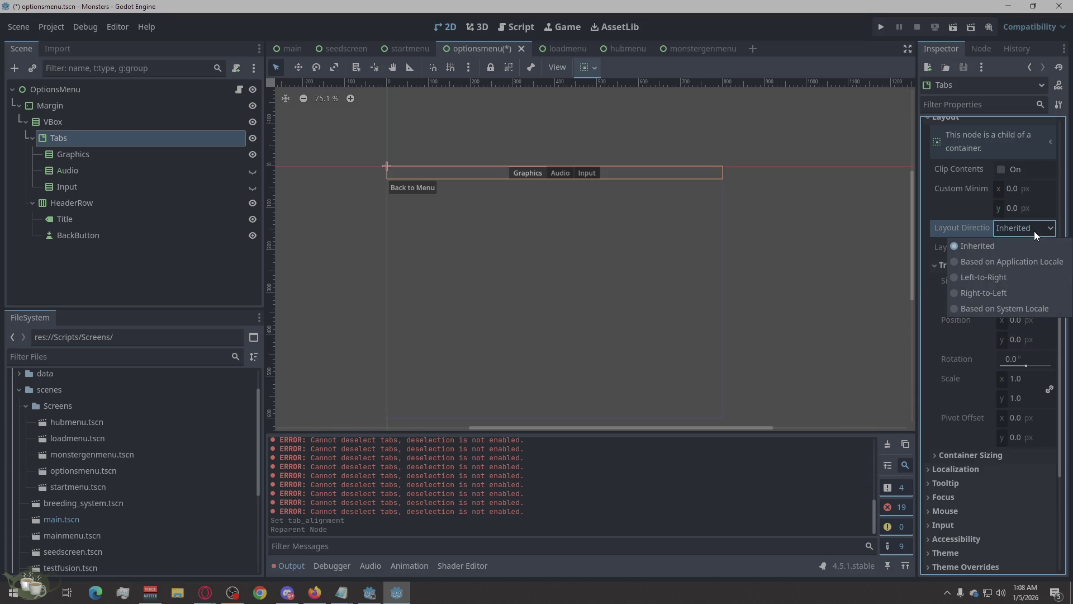
click(1035, 231)
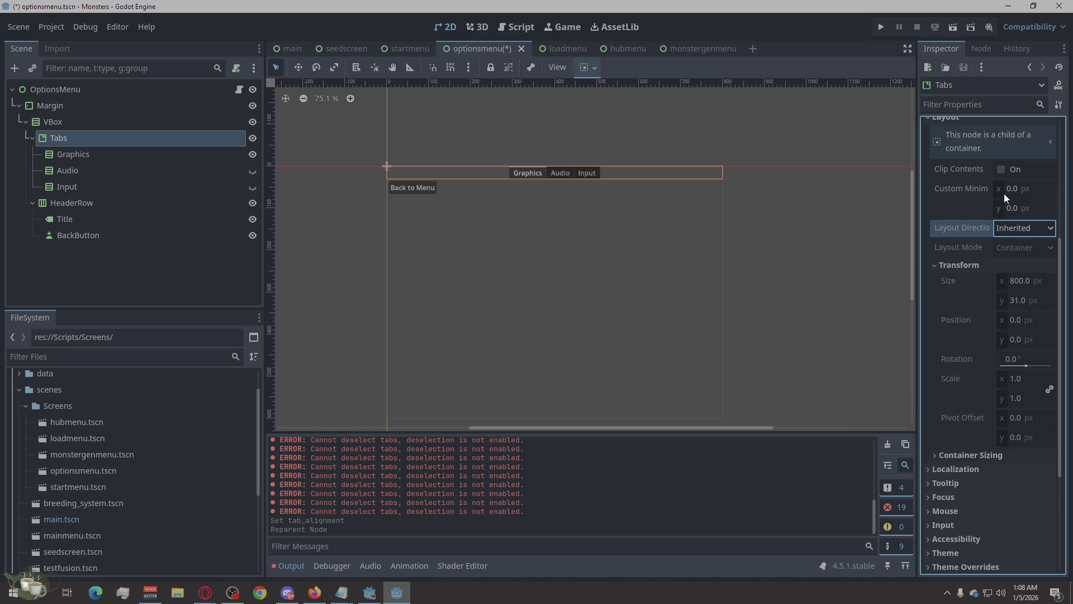
scroll(1013, 196, up, 2)
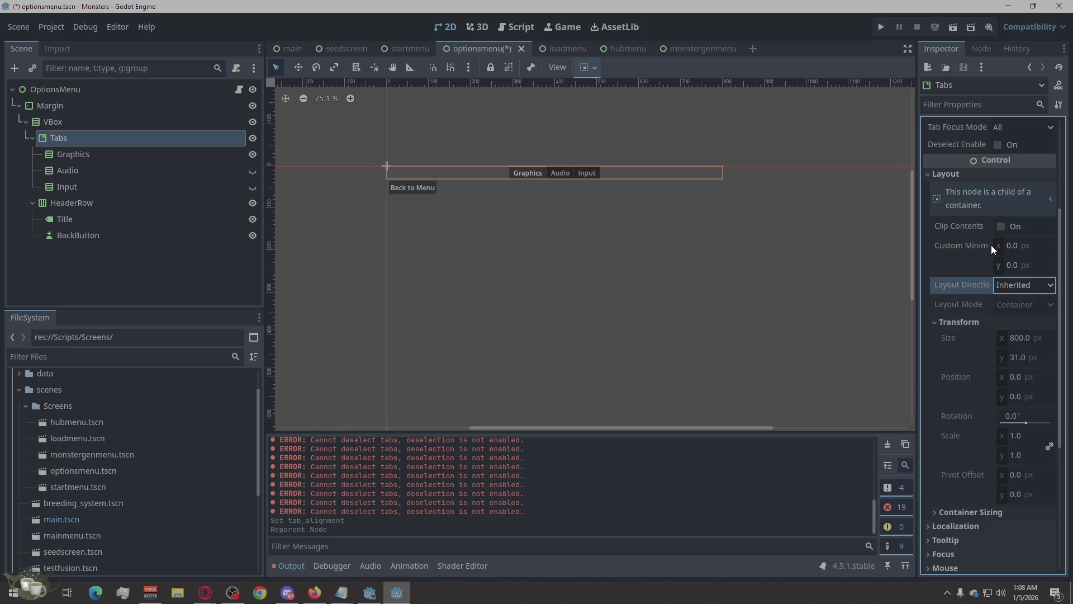
click(1013, 266)
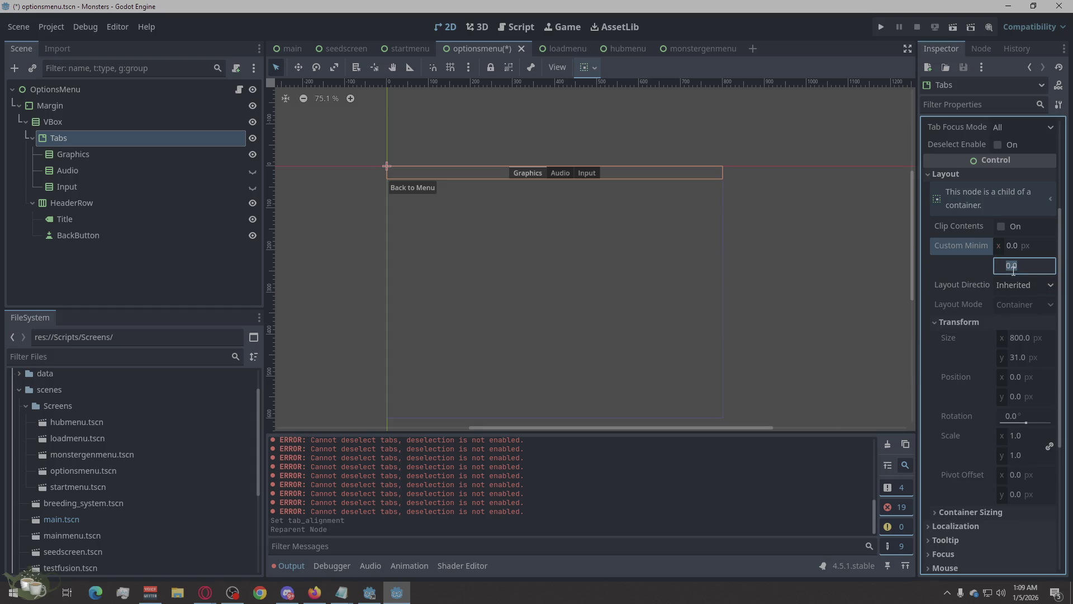
text(5)
click(843, 300)
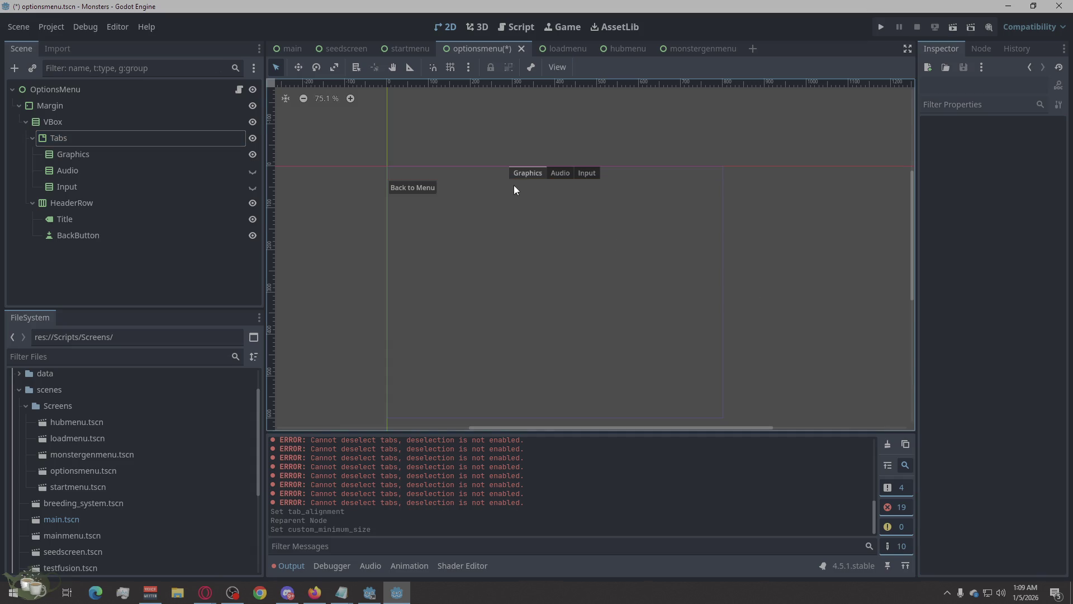
click(685, 190)
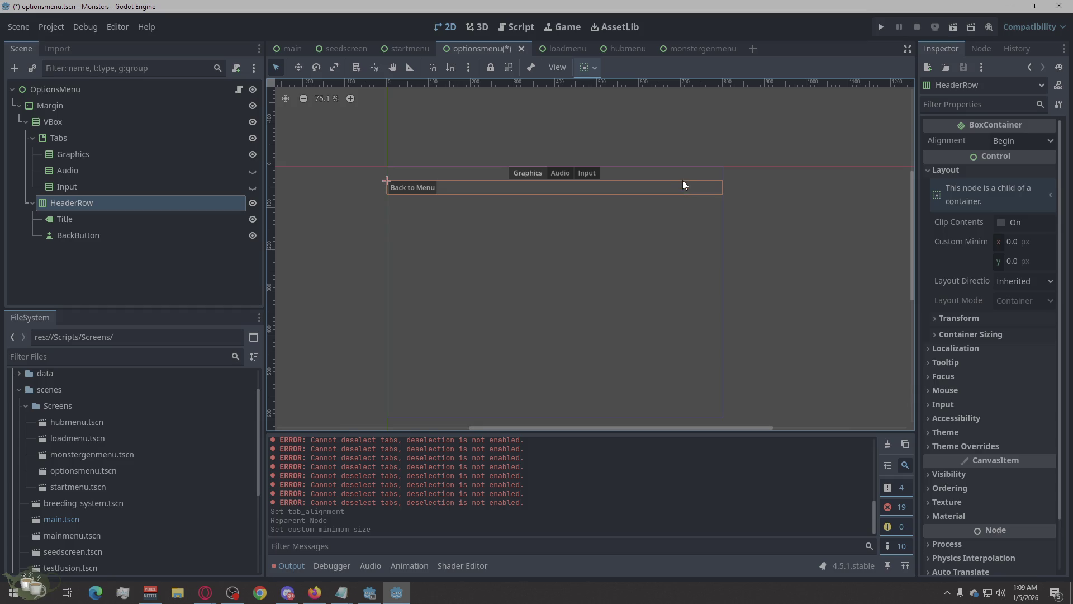
click(679, 173)
click(1019, 262)
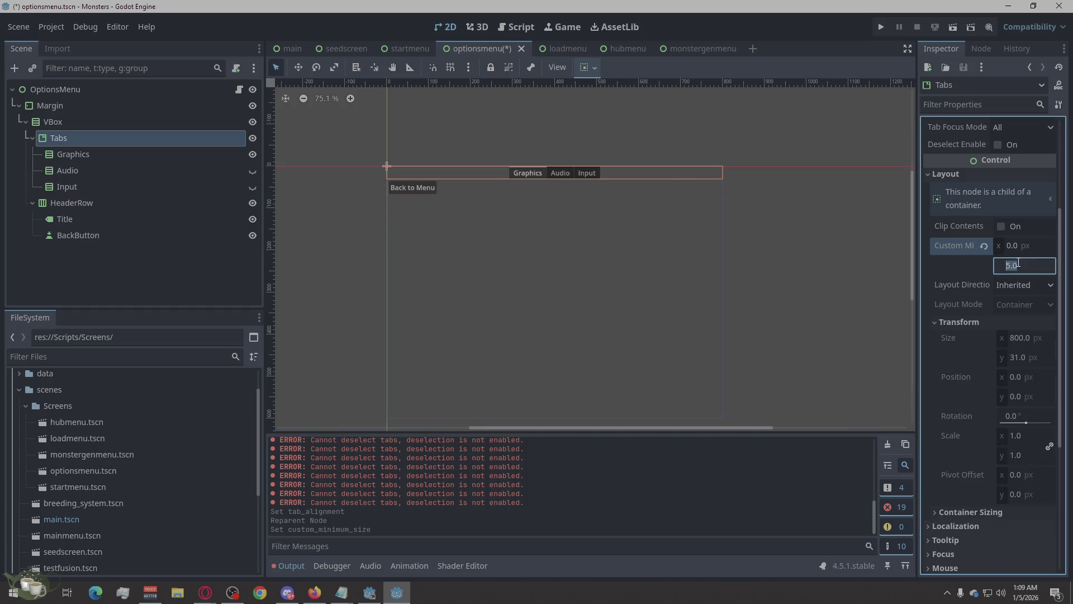
text(0)
click(985, 247)
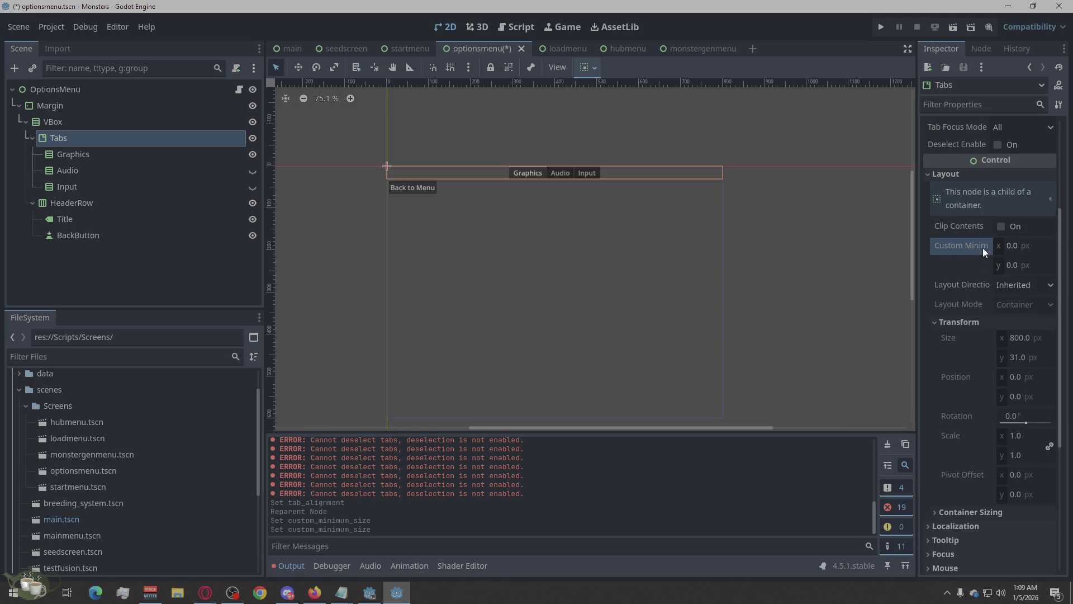
click(743, 286)
click(628, 184)
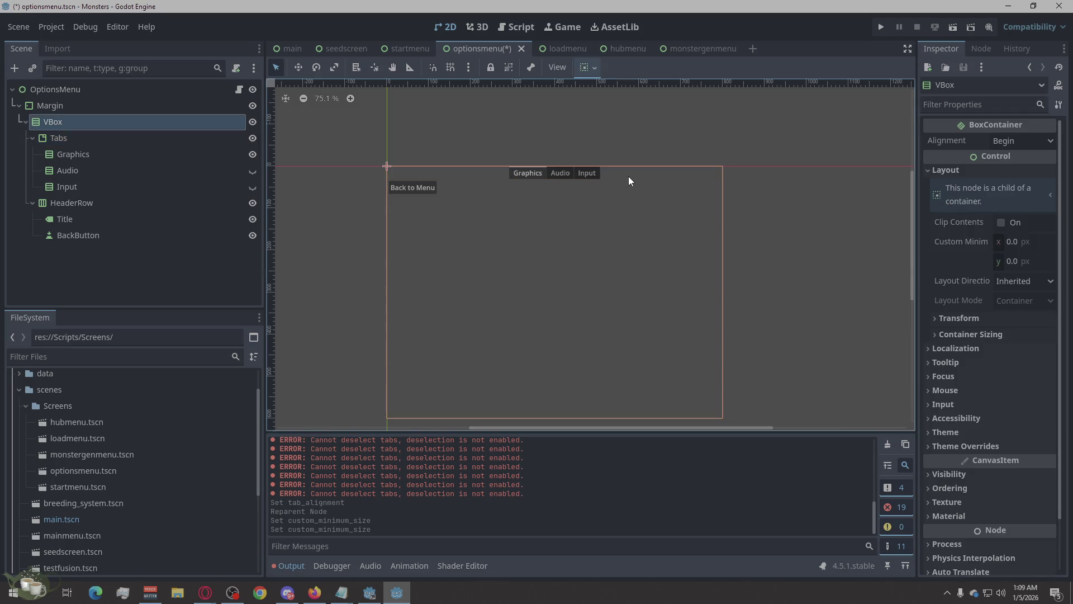
click(81, 138)
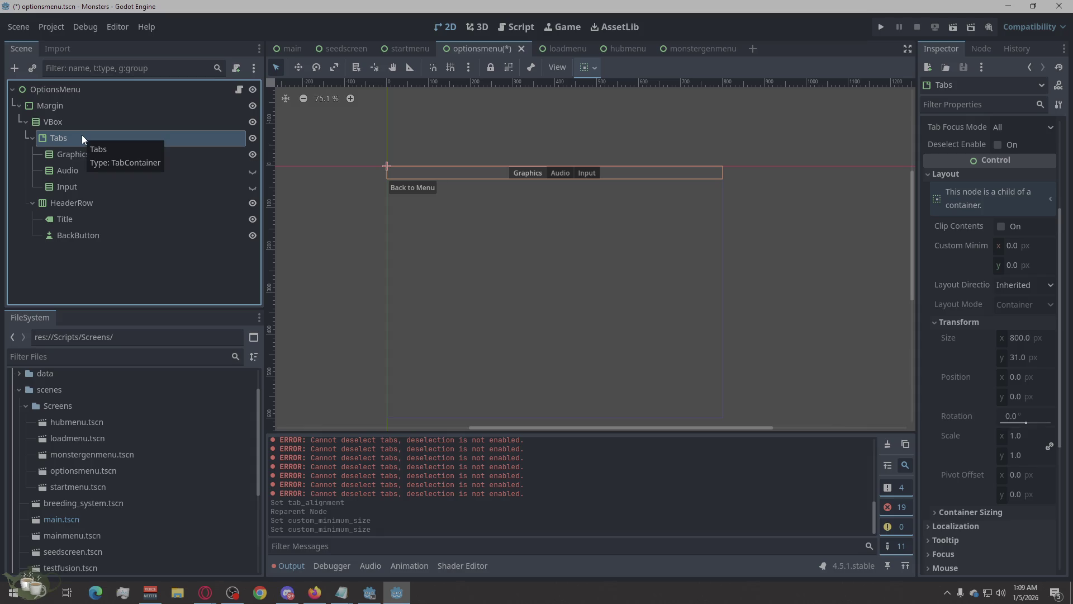
scroll(989, 200, up, 3)
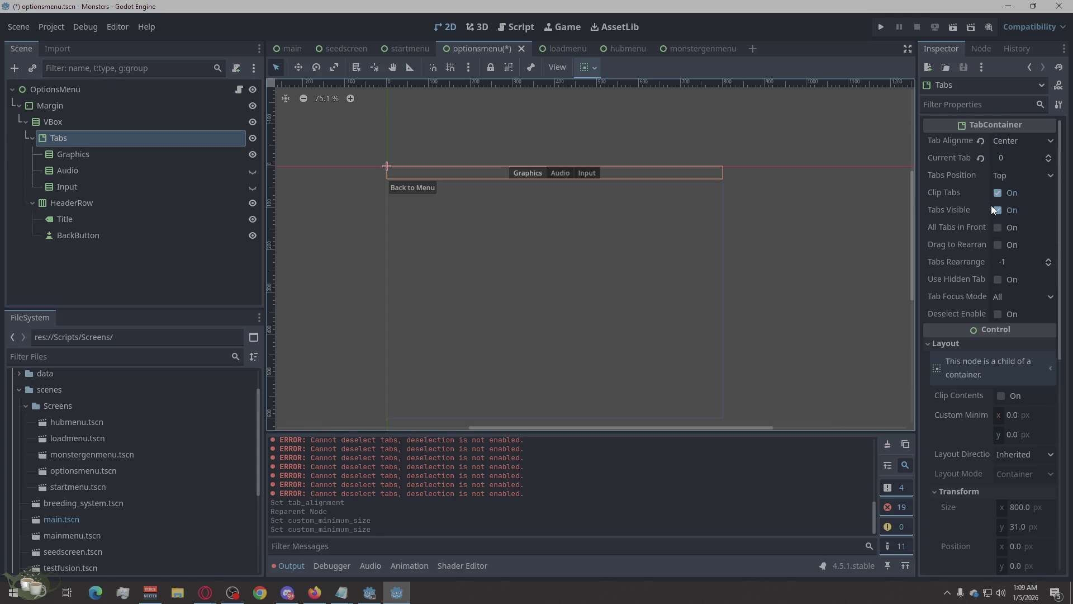
click(1022, 144)
click(1023, 145)
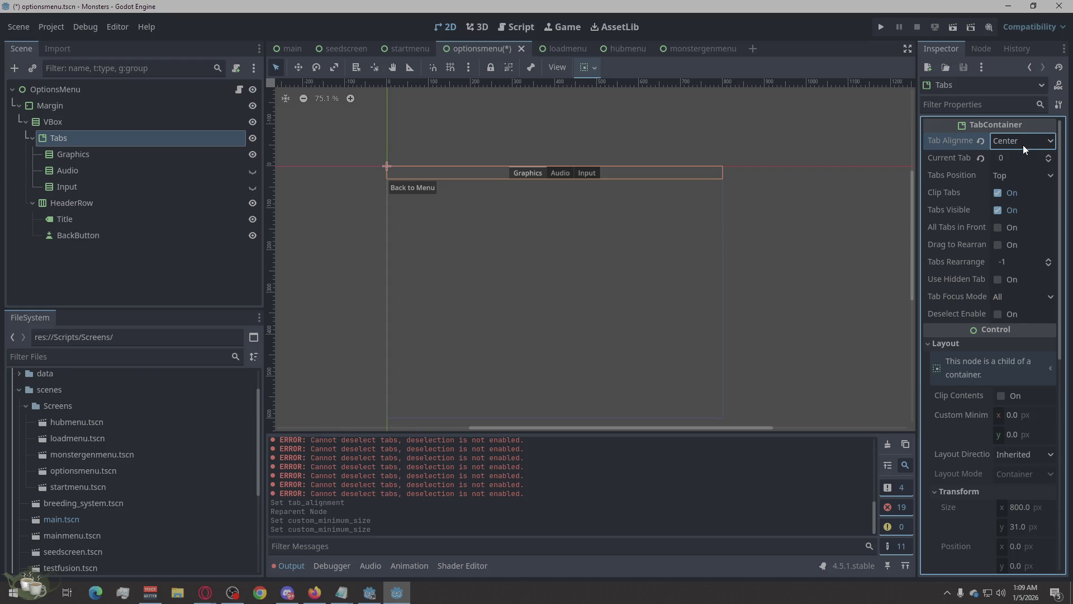
click(1004, 179)
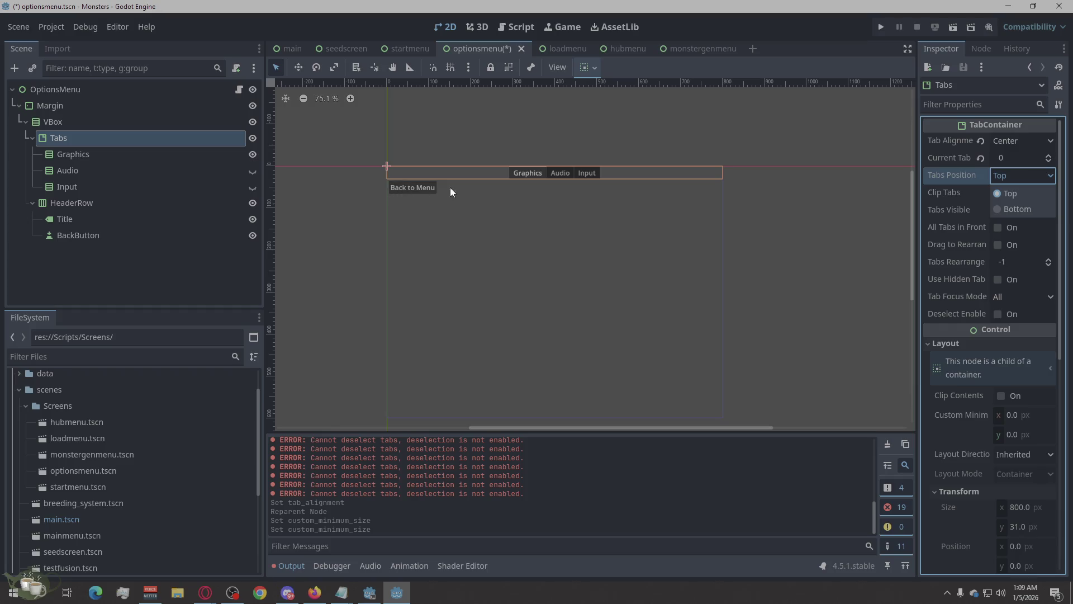
click(92, 202)
click(56, 206)
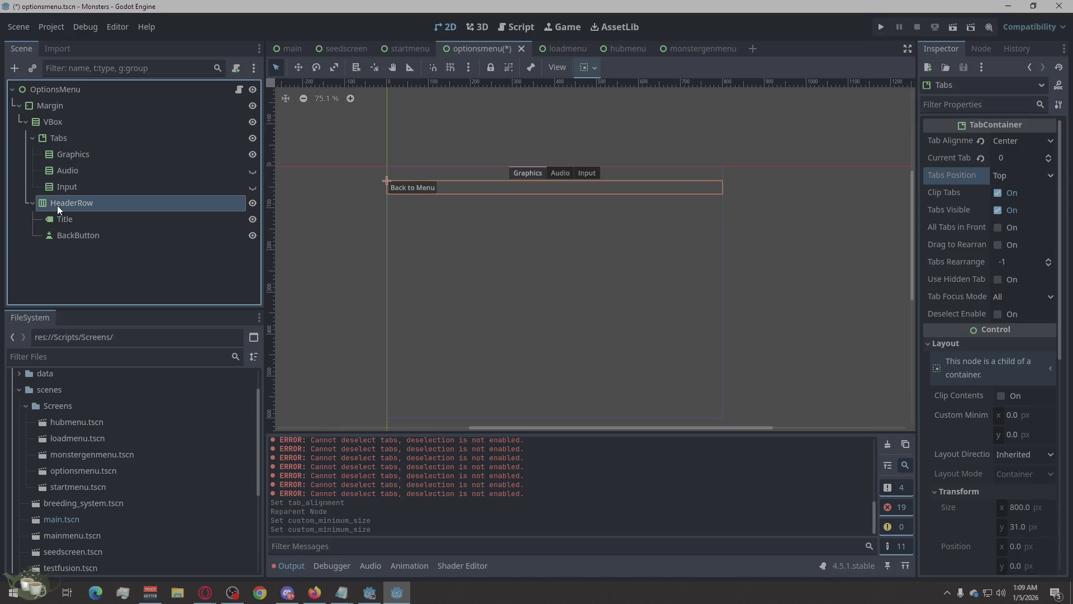
- Set HeaderRow's alignment to Center and drag it above Tabs inside VBox
click(1018, 141)
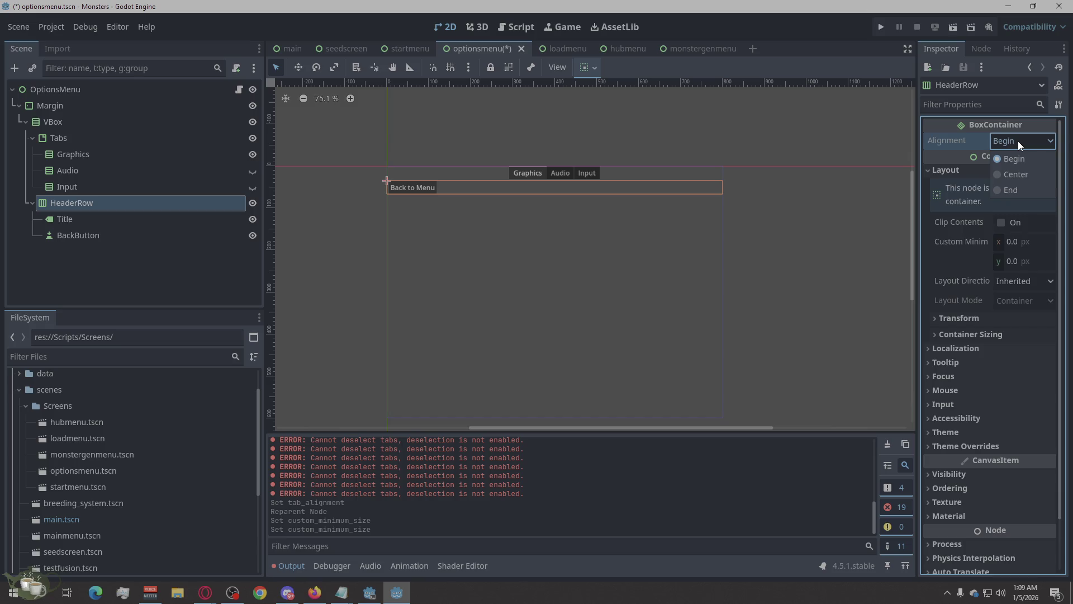
click(1028, 194)
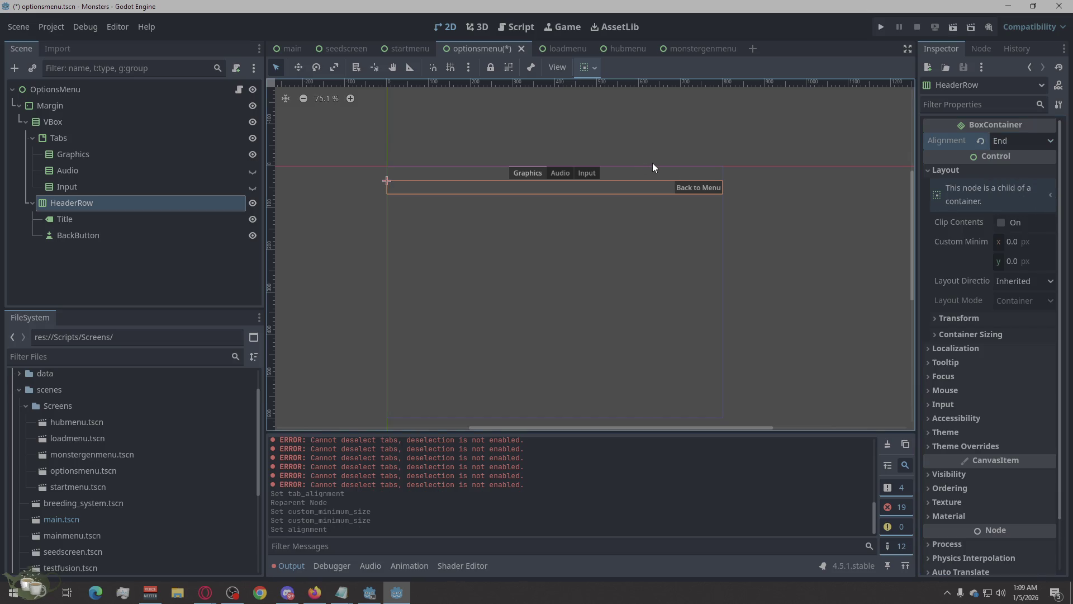
click(1006, 143)
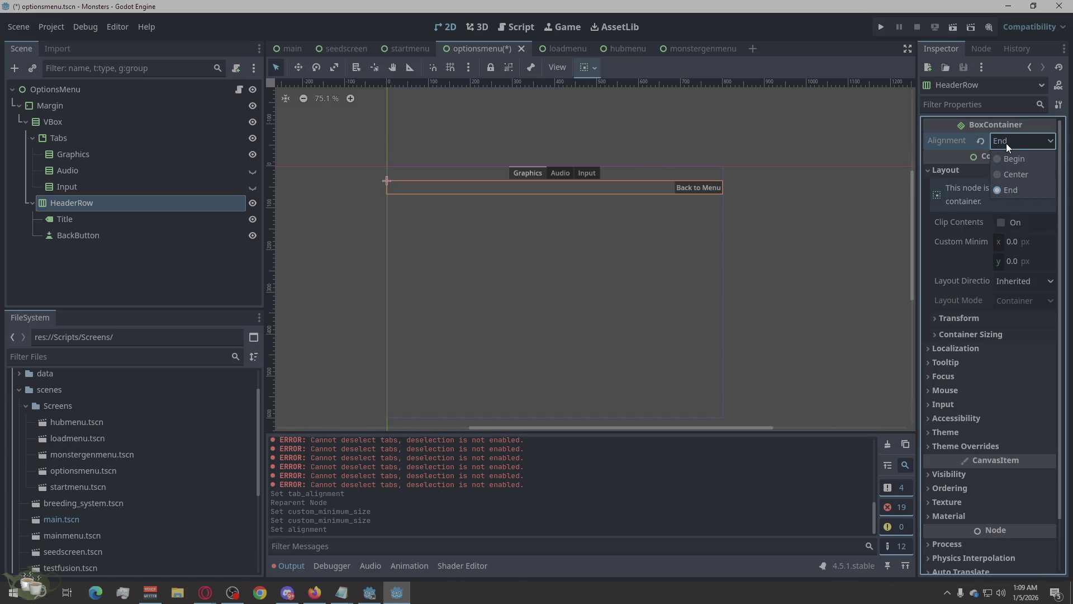
click(1008, 171)
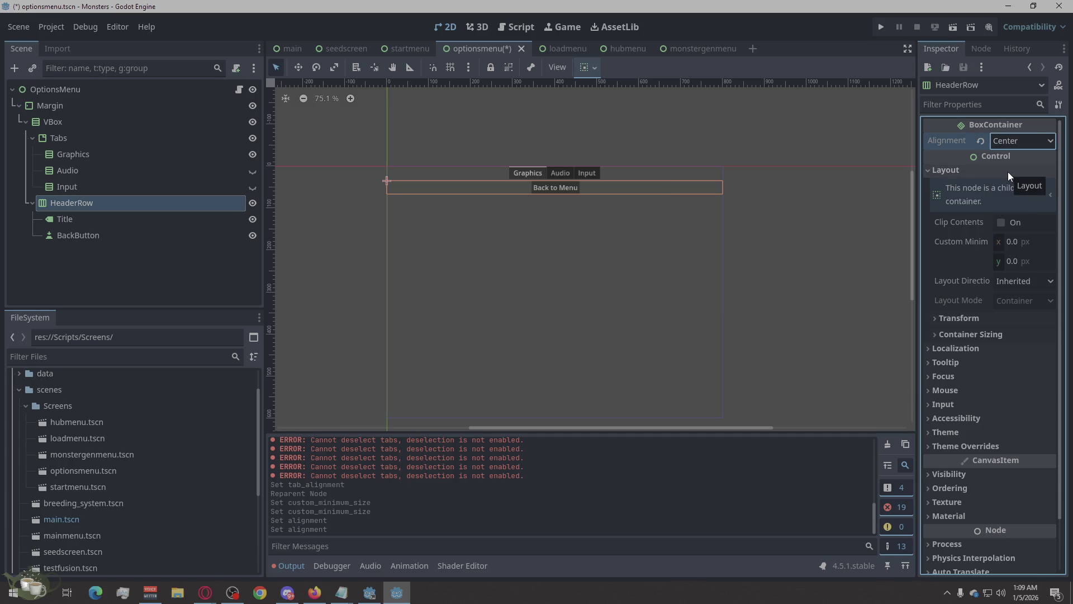
click(759, 203)
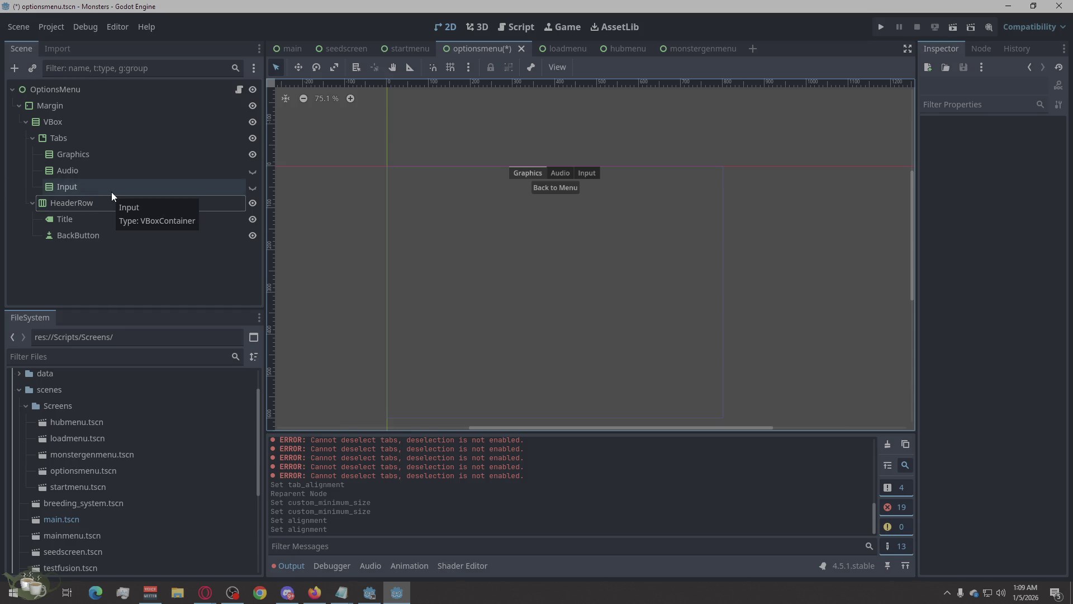
drag(102, 209, 123, 131)
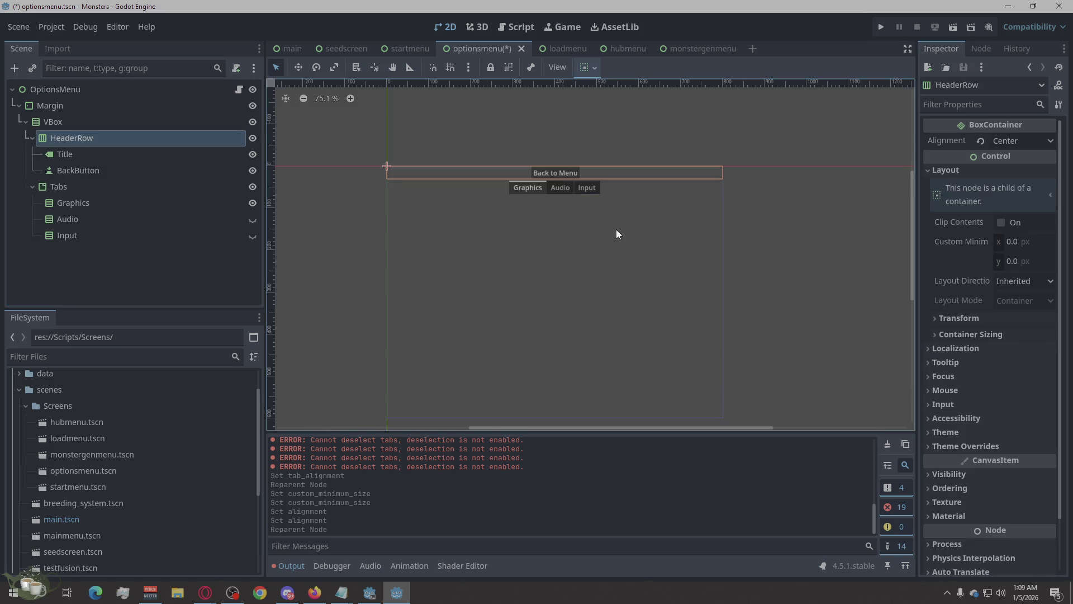
- Set HeaderRow's Alignment to Begin so Back to Menu sits at the left
click(1004, 141)
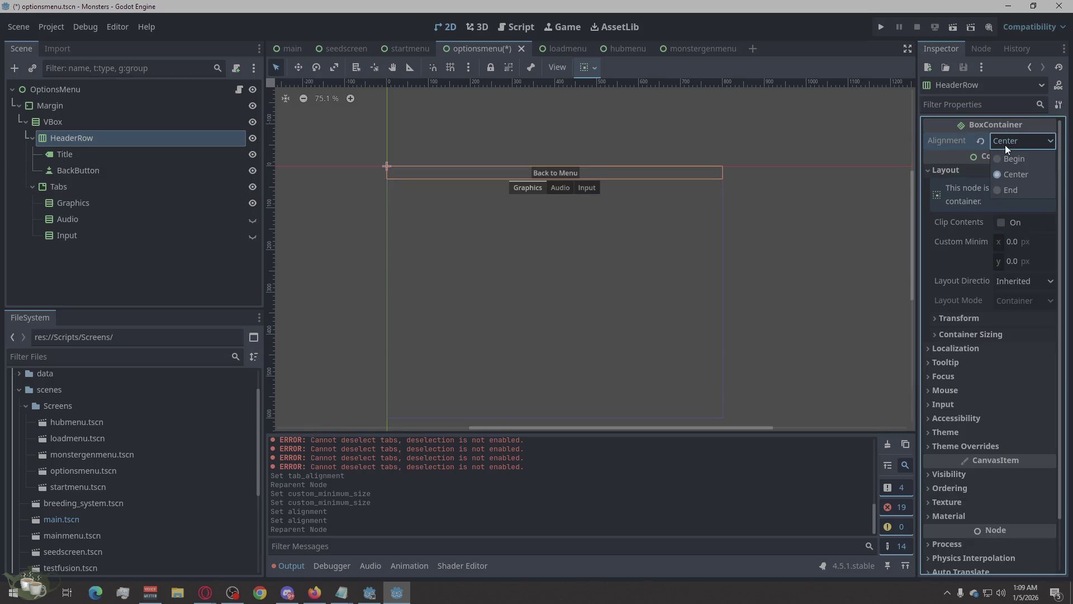
click(1010, 159)
click(677, 136)
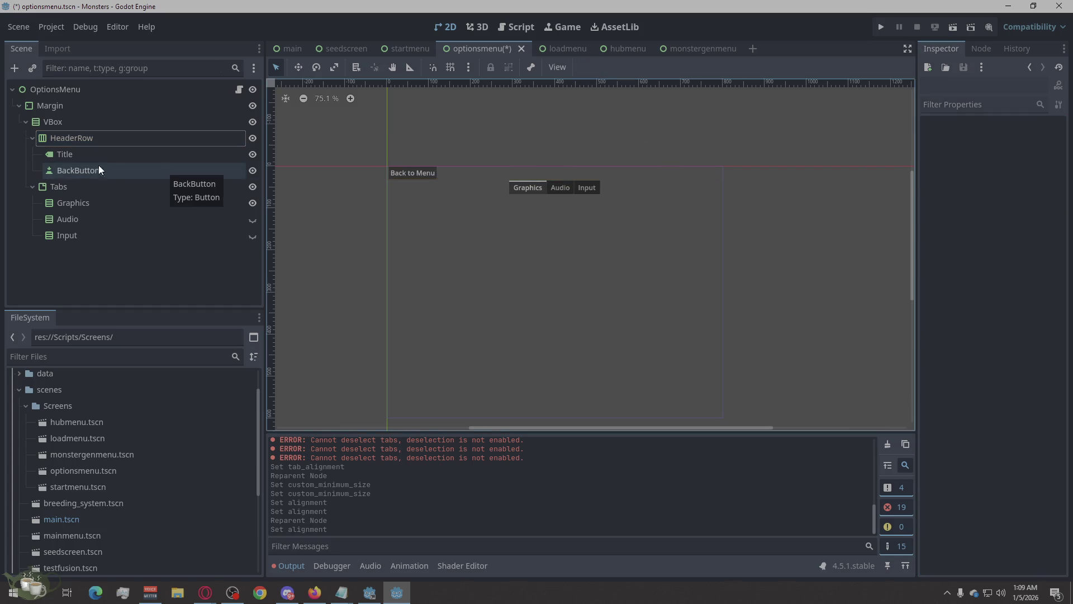
click(137, 156)
scroll(1026, 181, up, 2)
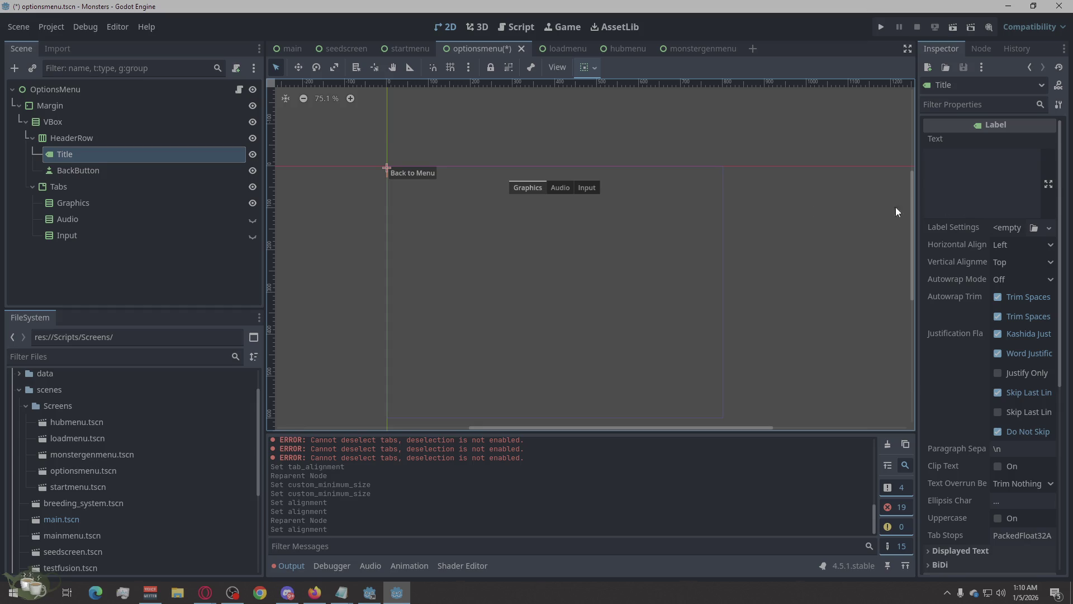
click(111, 201)
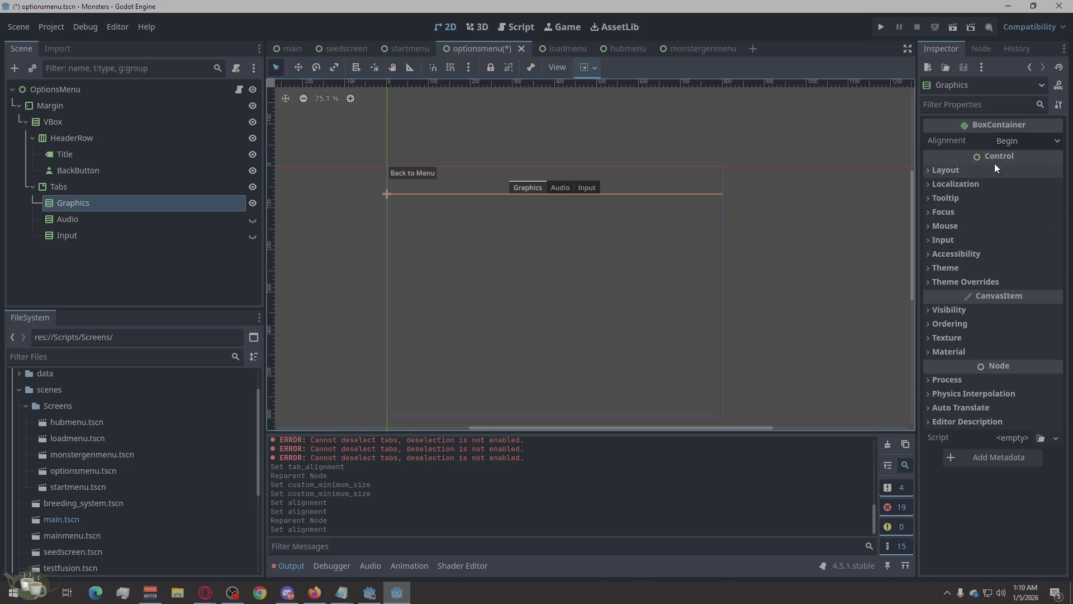
mouse_move(1002, 157)
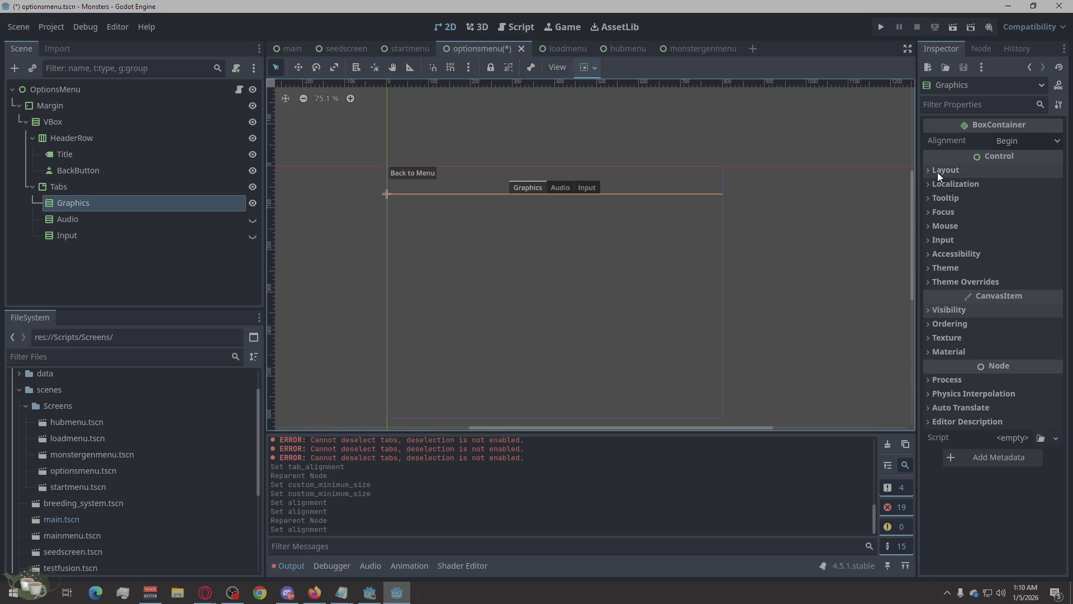
click(929, 239)
click(929, 241)
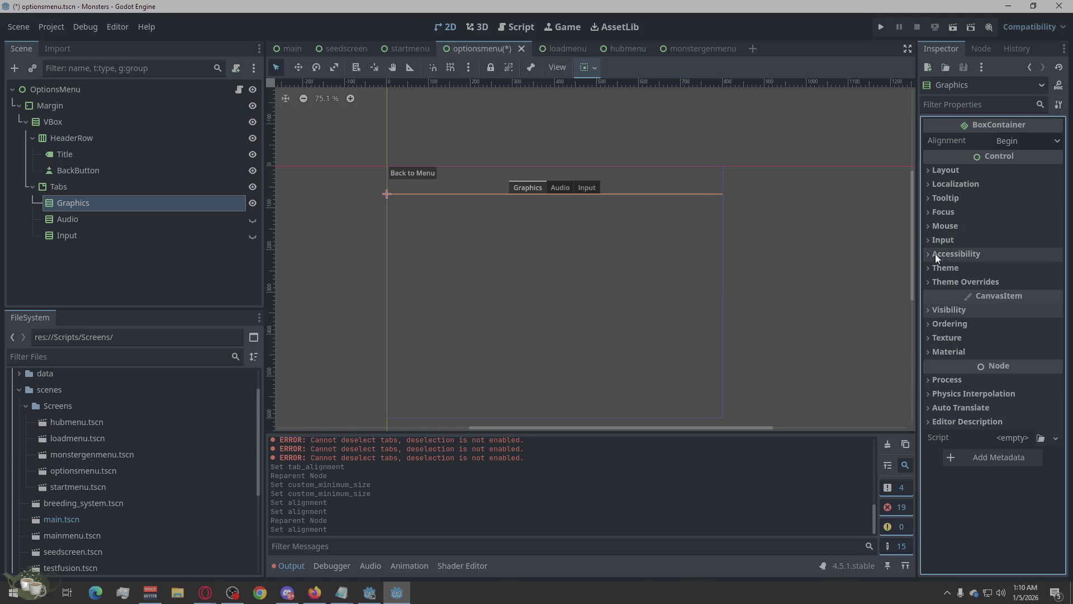
click(929, 254)
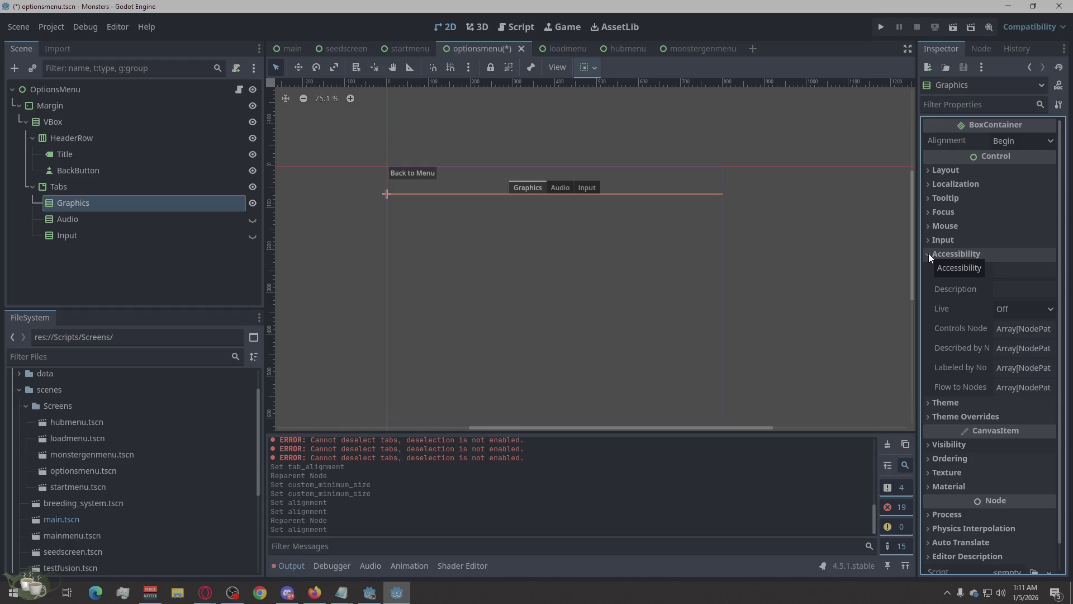
click(928, 253)
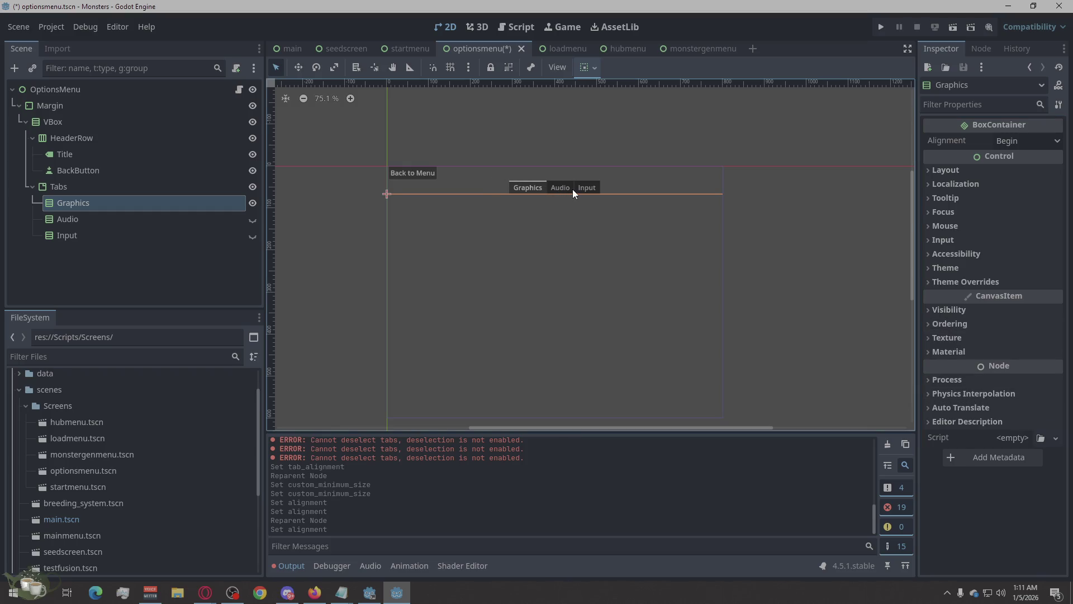
click(191, 220)
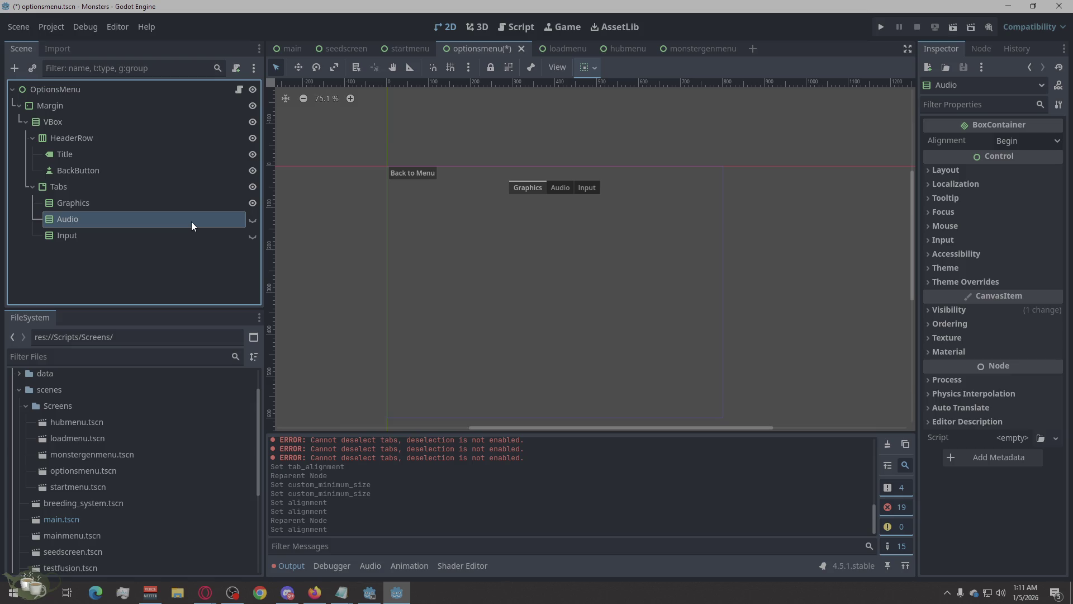
click(192, 205)
right_click(193, 206)
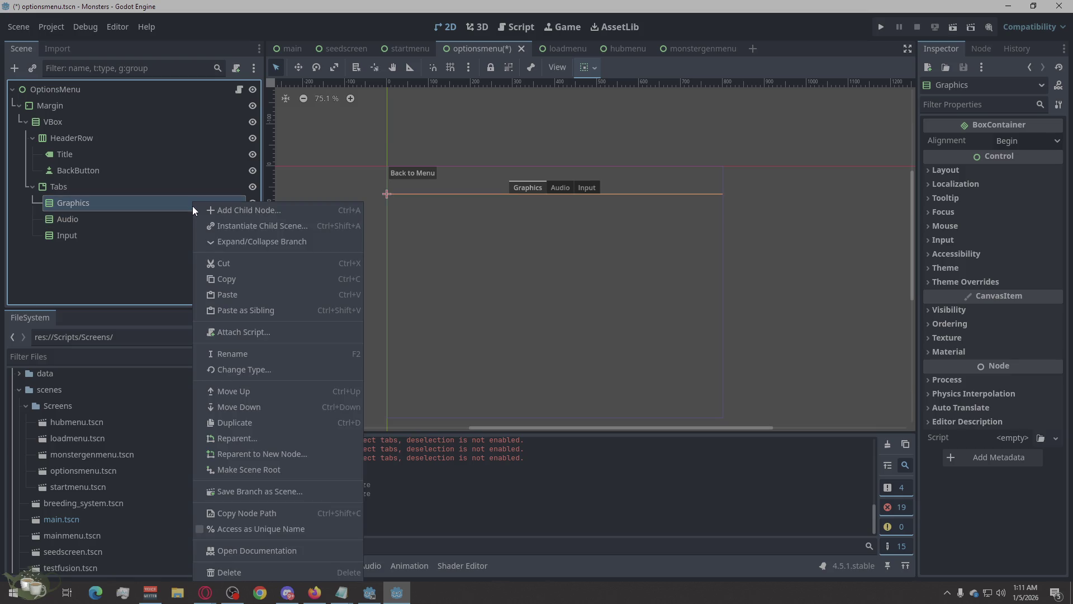
click(164, 207)
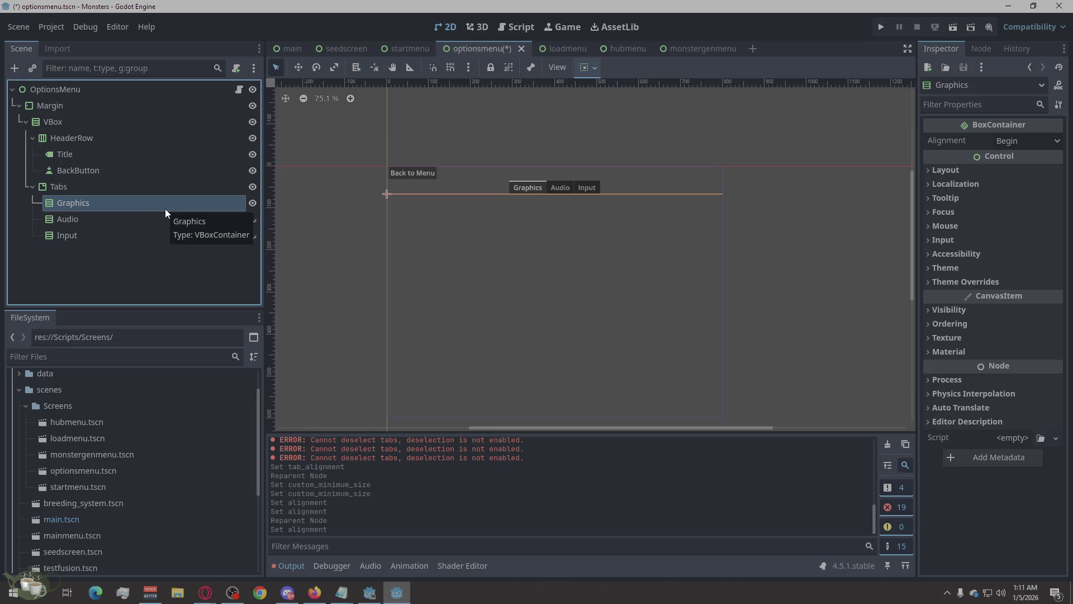
- Enter 'Options' in the Title label's Text field
click(89, 134)
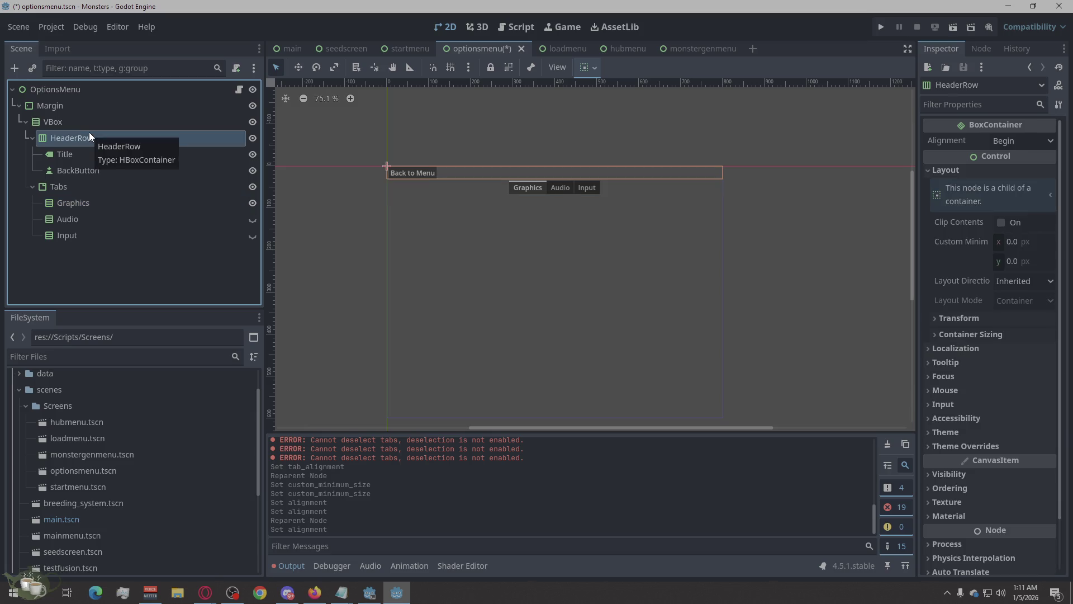
click(88, 149)
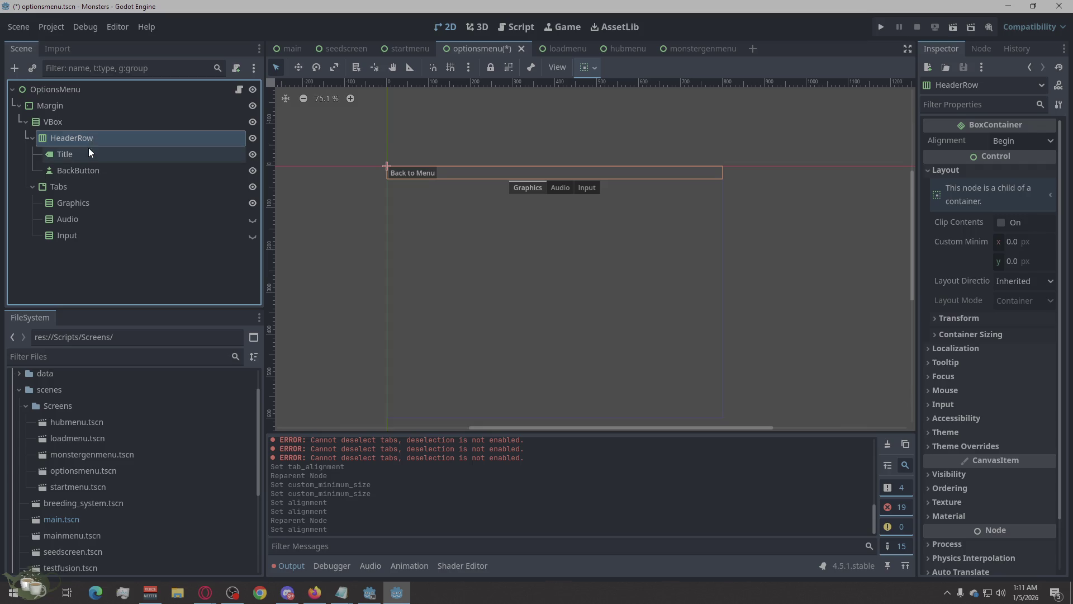
click(962, 183)
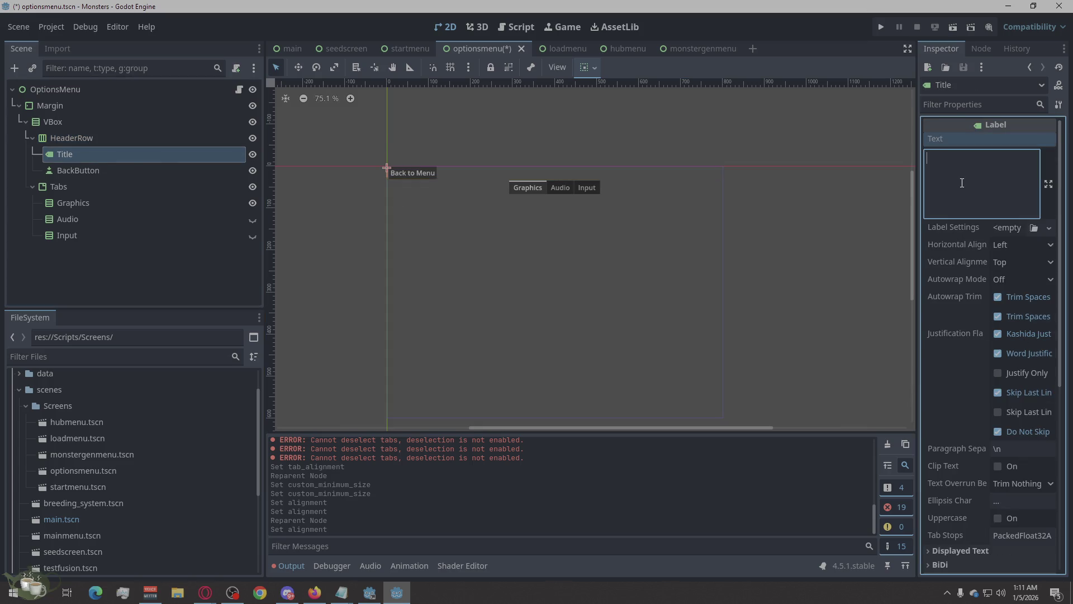
text(Options)
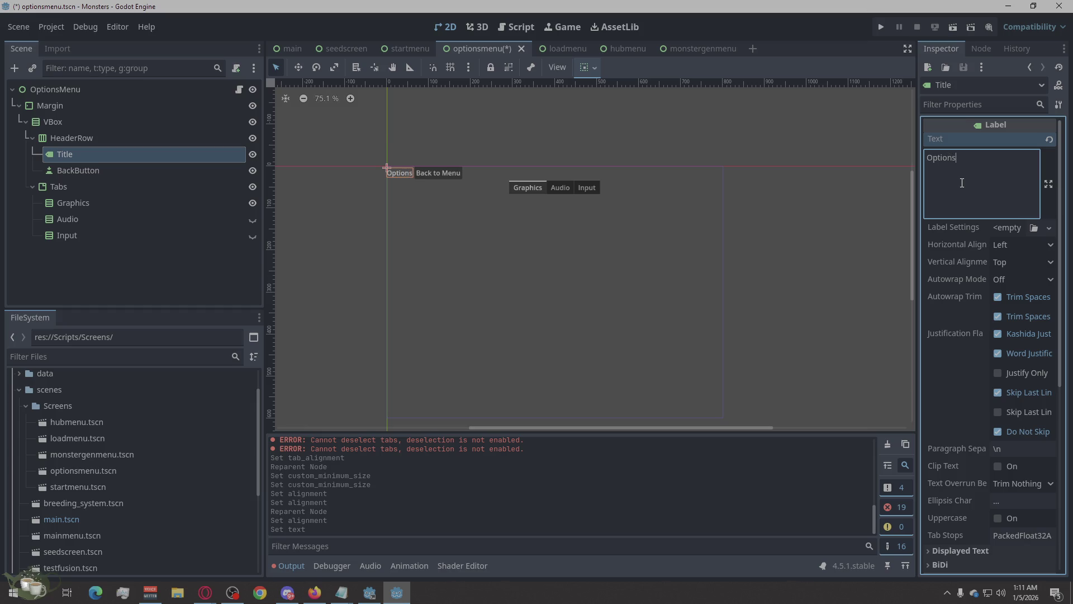
click(634, 271)
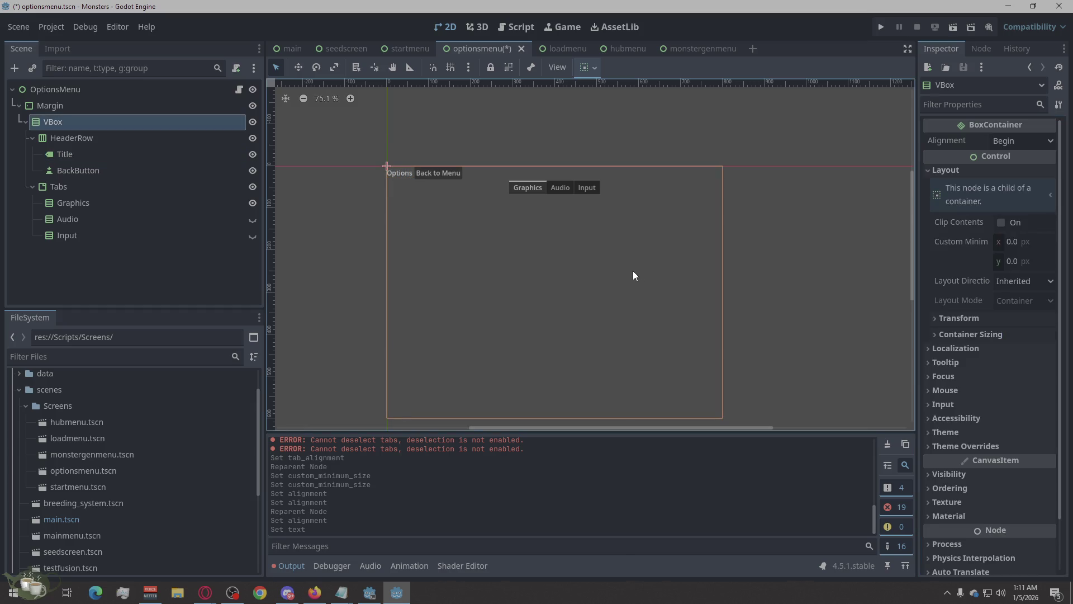
click(169, 155)
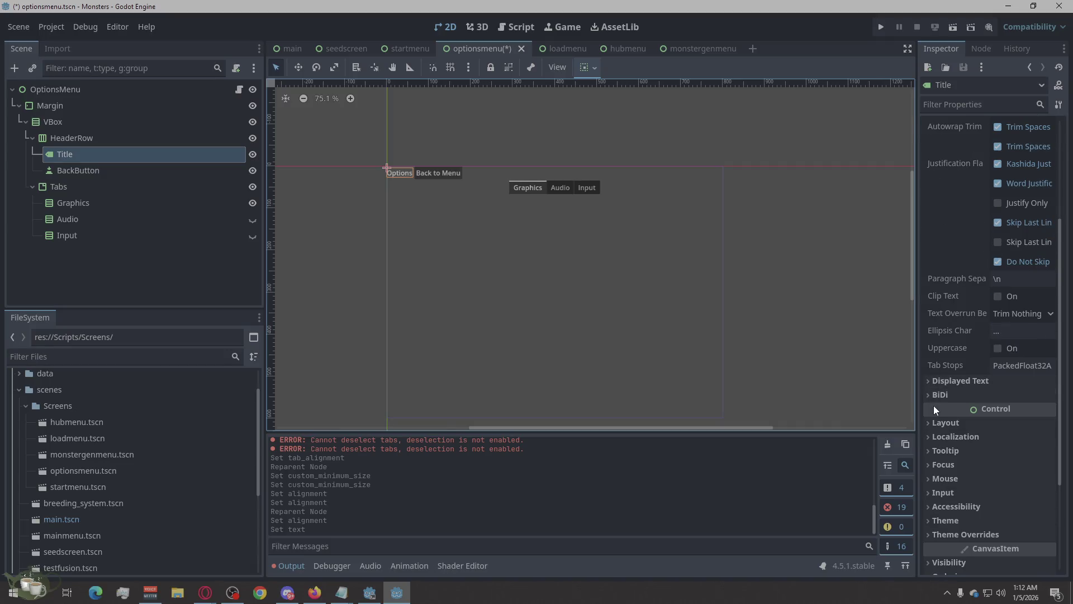
- Enable Horizontal Expand in the Title label's Container Sizing, leaving sizing on Fill
click(950, 382)
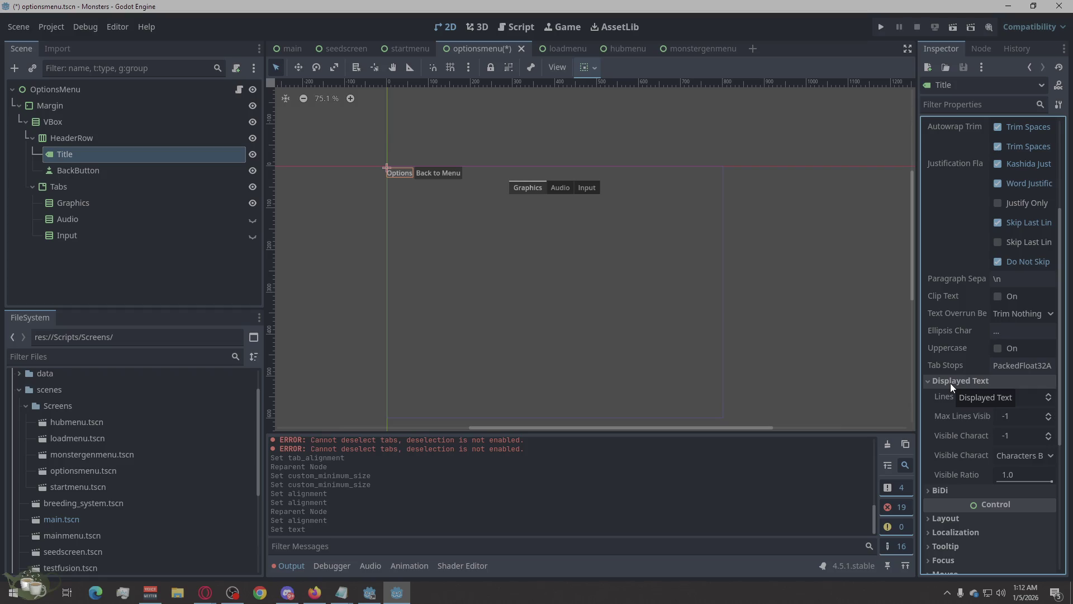
click(950, 384)
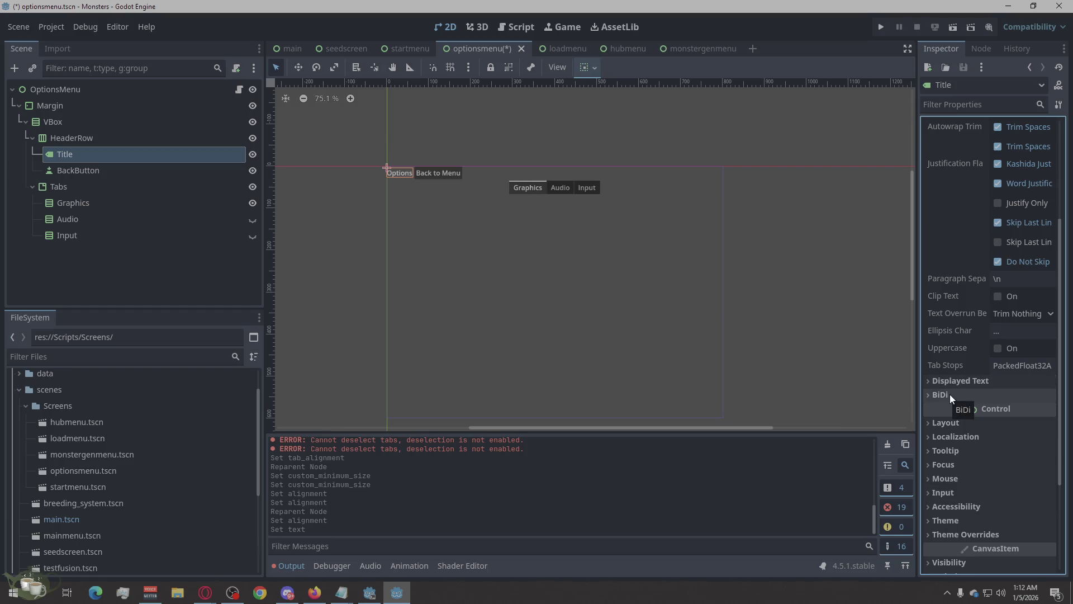
scroll(950, 394, down, 1)
click(960, 371)
scroll(972, 358, down, 4)
click(974, 305)
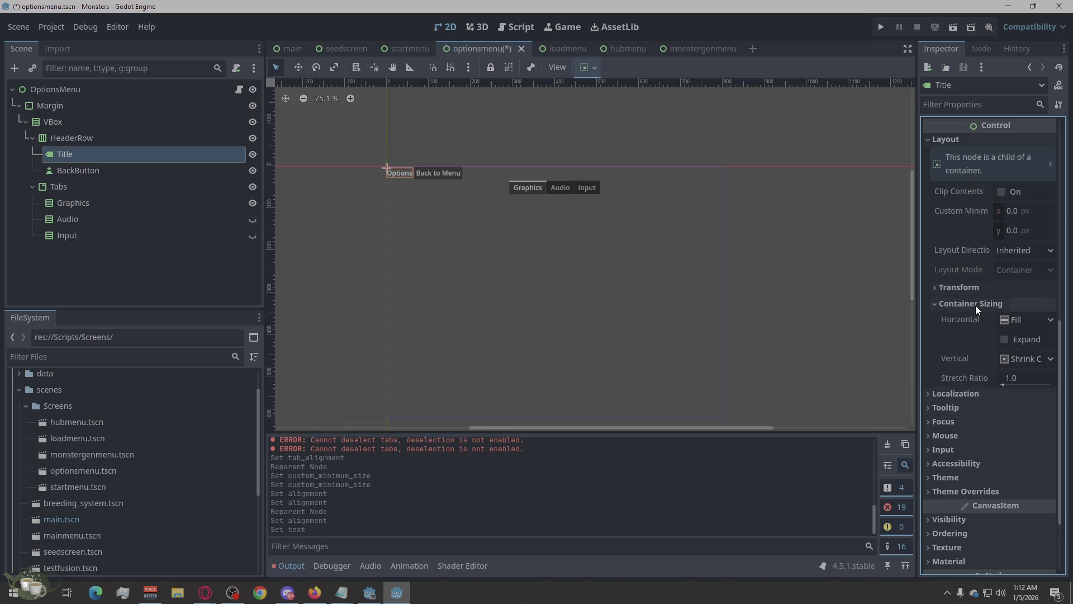
click(1018, 319)
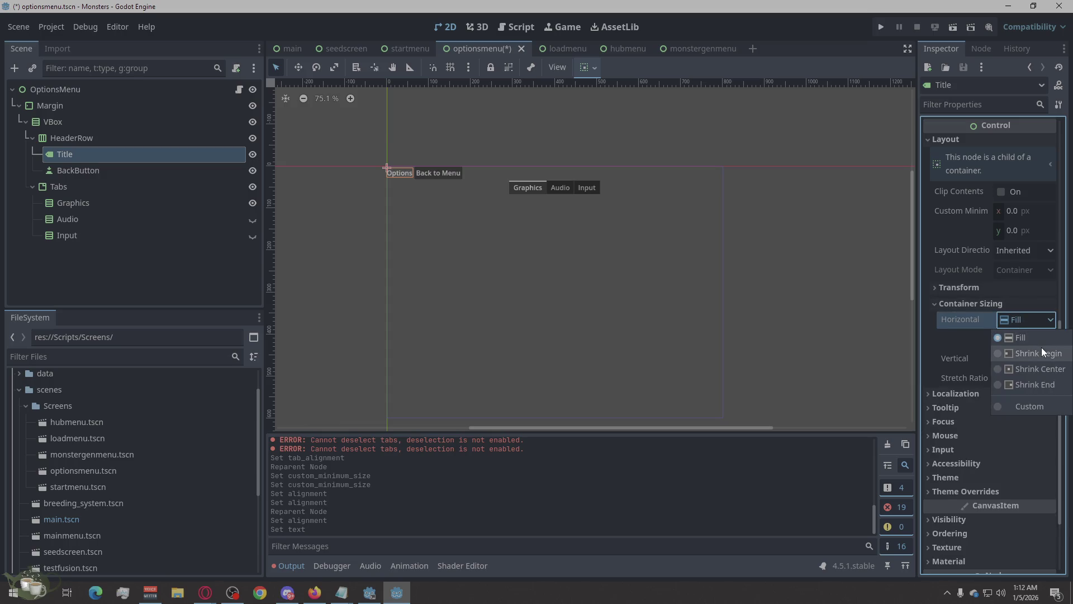
click(1041, 318)
click(1023, 341)
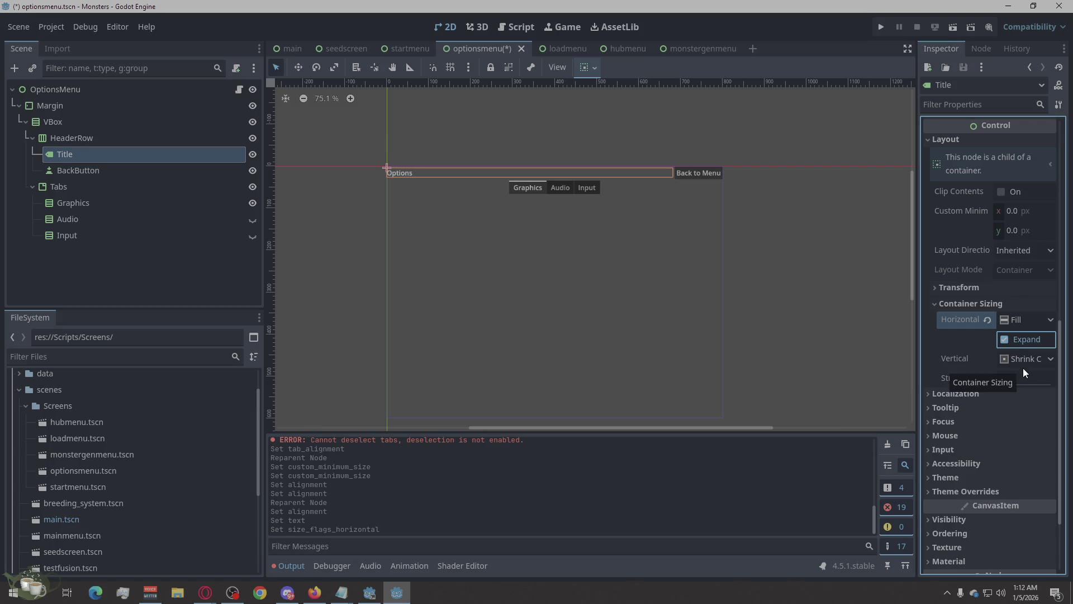
mouse_move(61, 170)
mouse_down()
mouse_move(111, 159)
mouse_move(105, 176)
mouse_move(147, 160)
mouse_move(137, 174)
mouse_up()
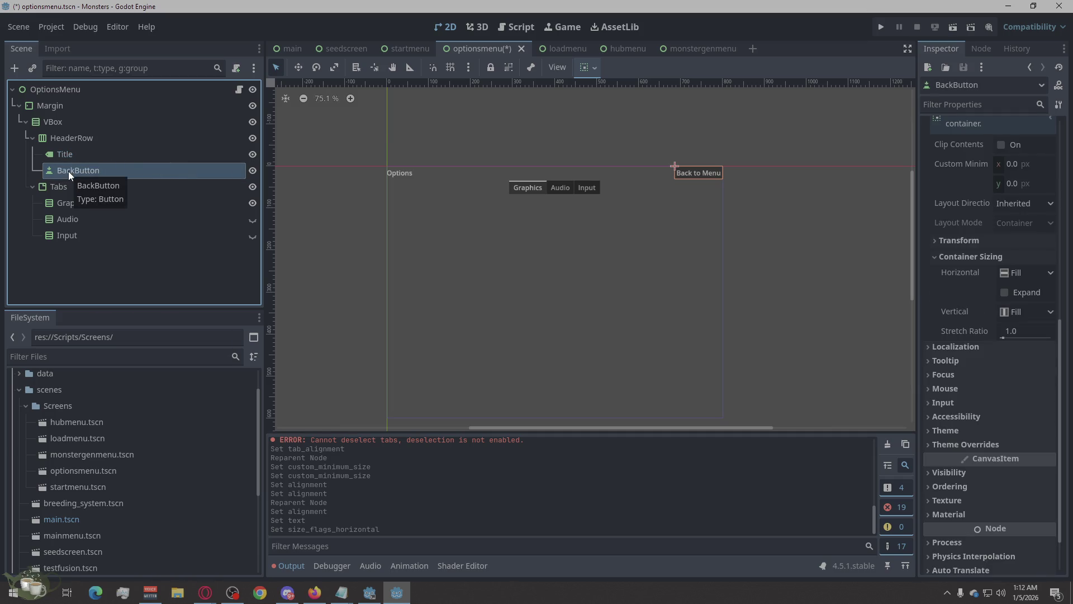
- Start renaming BackButton, cancel to keep its name, and clear the selection
double_click(68, 171)
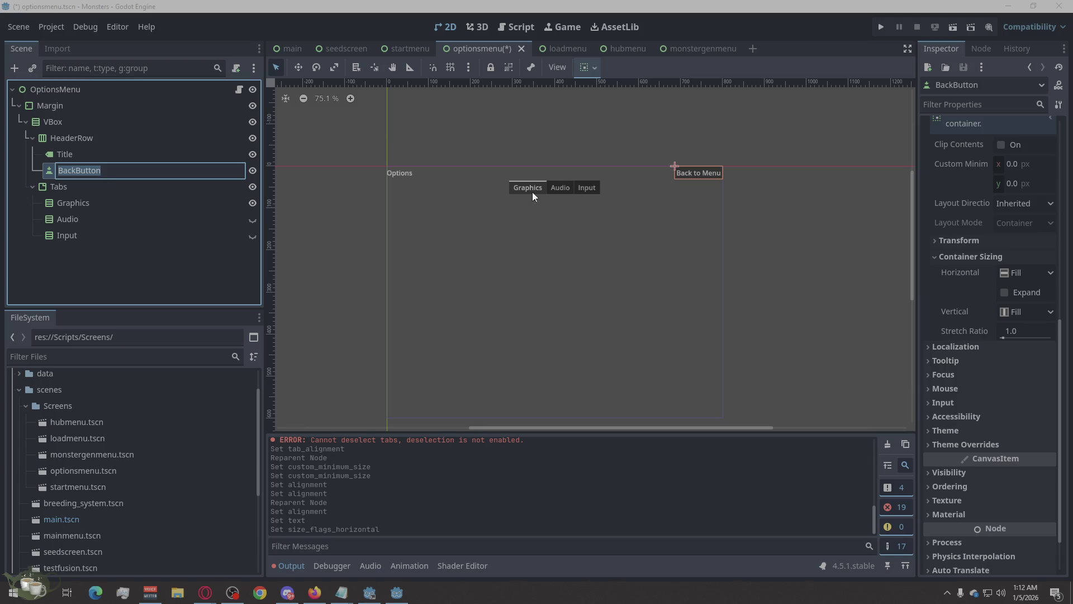
key(Return)
click(672, 268)
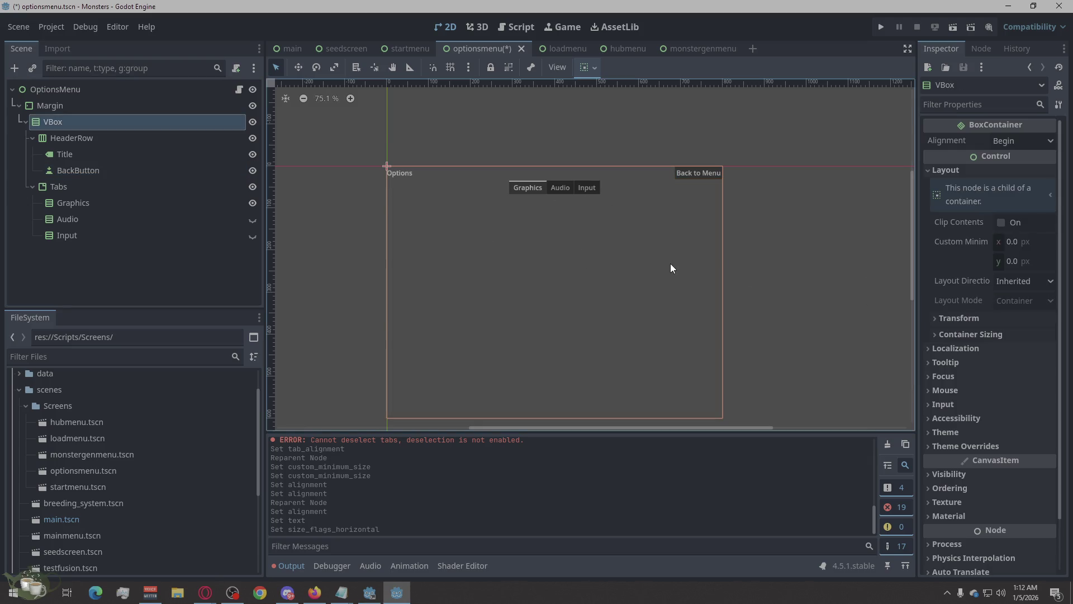
click(814, 266)
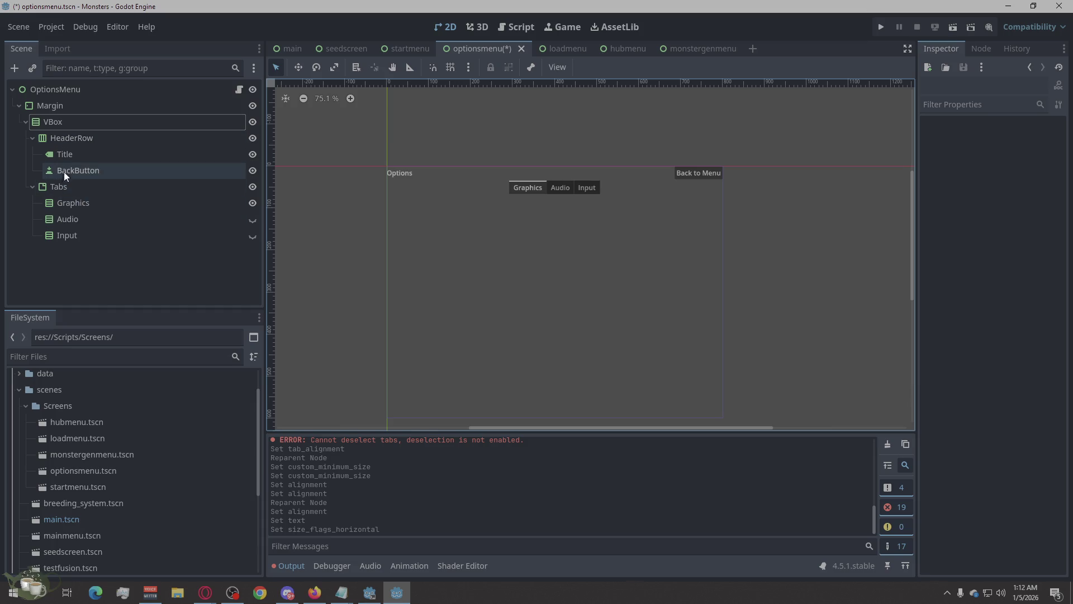
- Tidy the Title's 'Options' text and save optionsmenu.tscn with Ctrl+S
click(83, 154)
scroll(994, 207, up, 3)
scroll(992, 210, up, 5)
click(929, 160)
key(Tab)
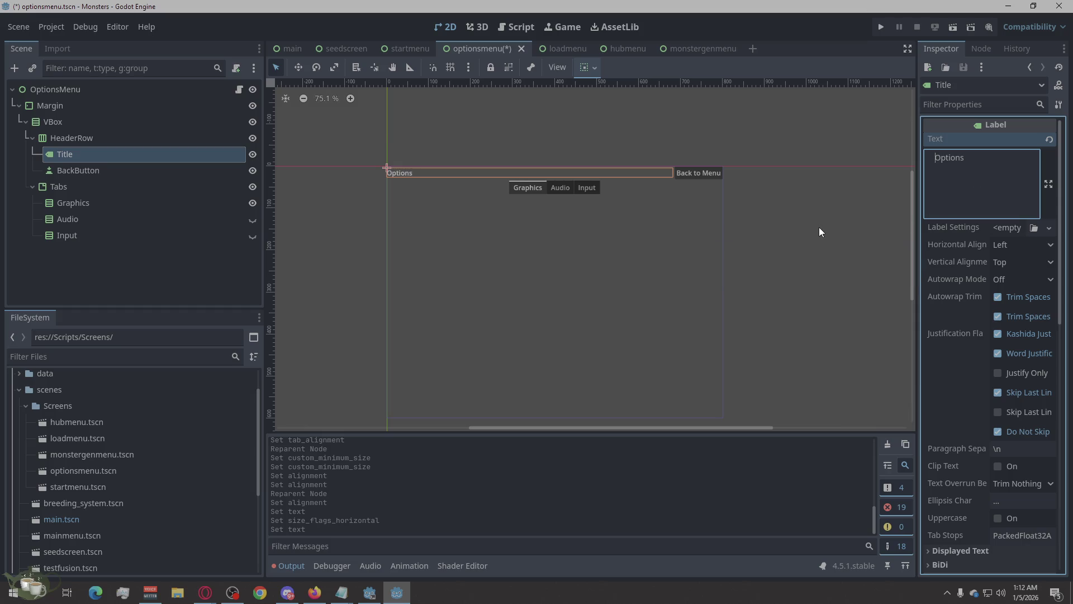
key(BackSpace)
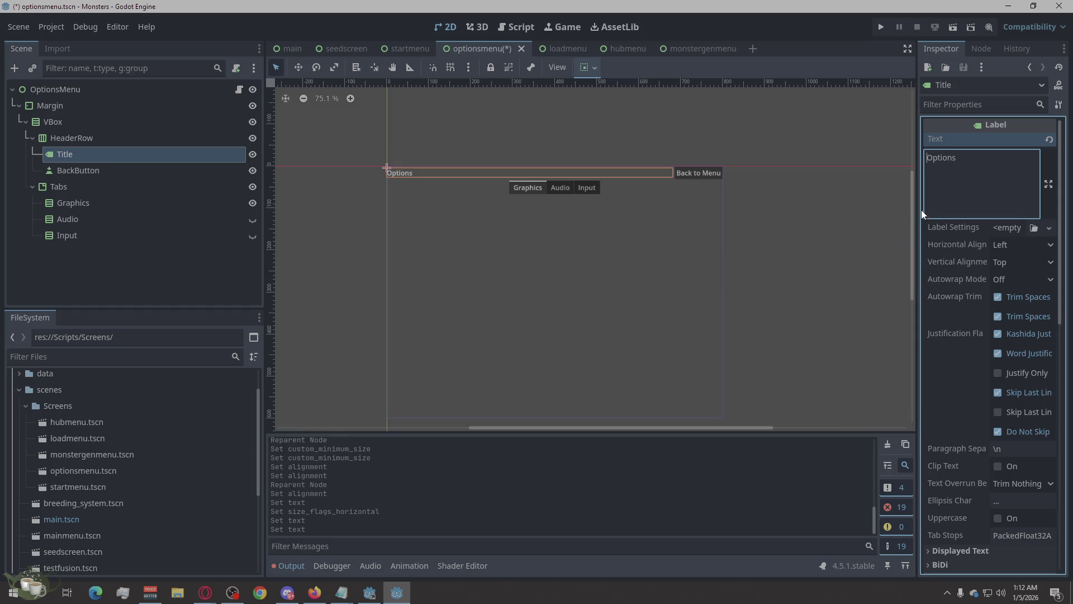
key(ctrl+s)
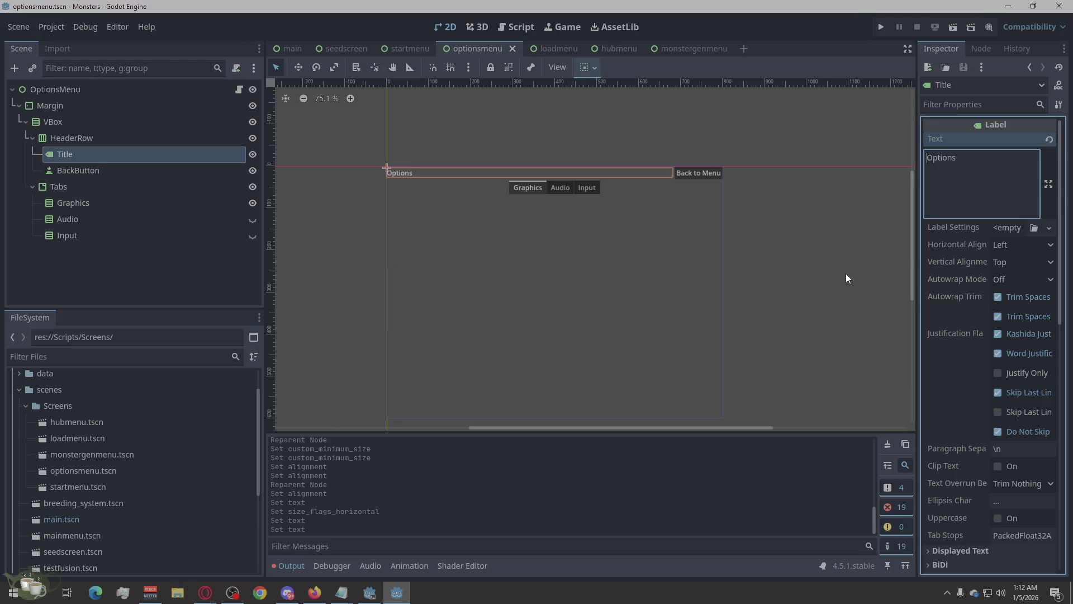
click(1031, 246)
click(1029, 248)
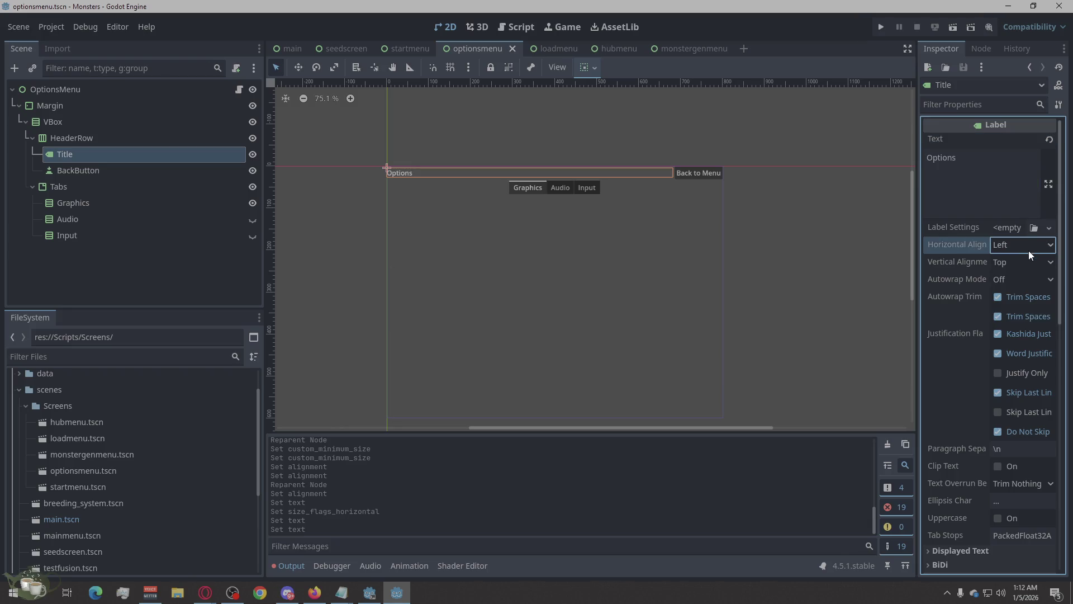
- Set the Options title's horizontal alignment to Center, then reselect the Title label
click(1024, 251)
click(1021, 277)
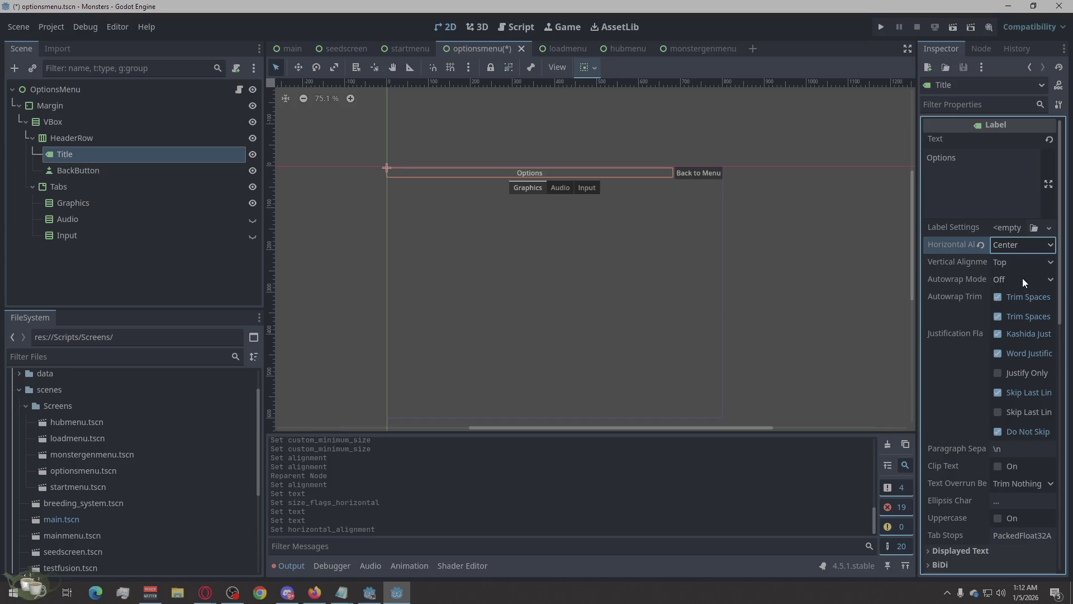
click(685, 290)
click(829, 285)
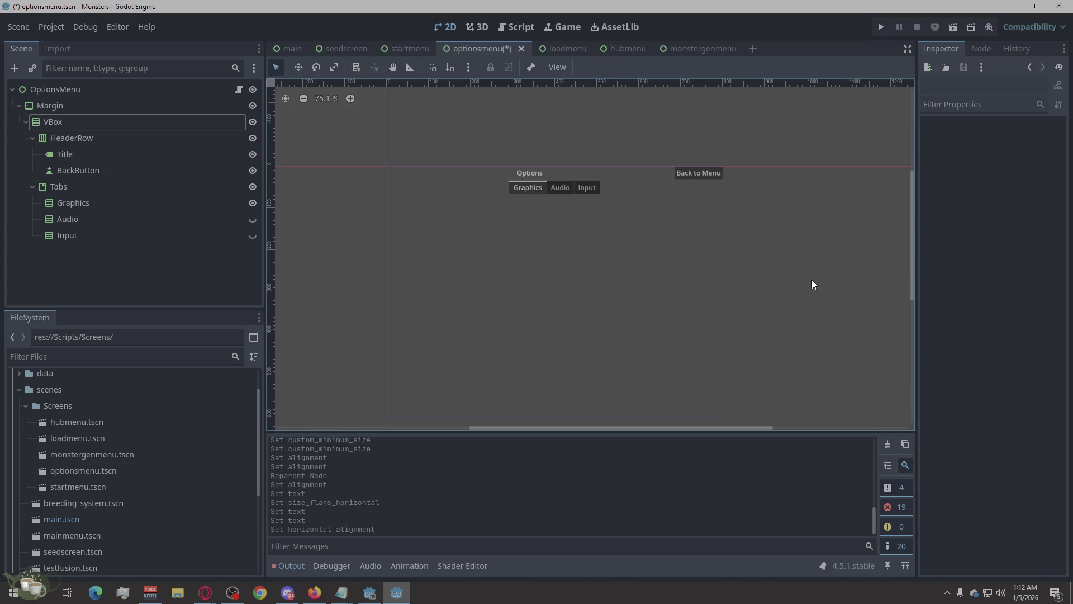
click(562, 175)
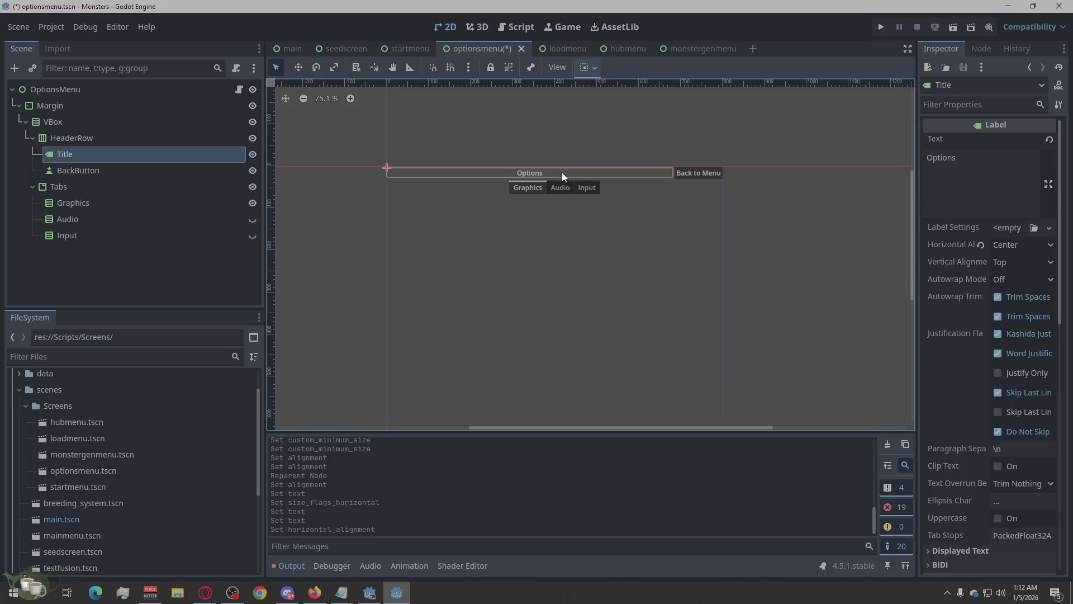
- Center the title vertically; try Left and Fill horizontal alignment, then return to Center
click(1024, 262)
click(1021, 296)
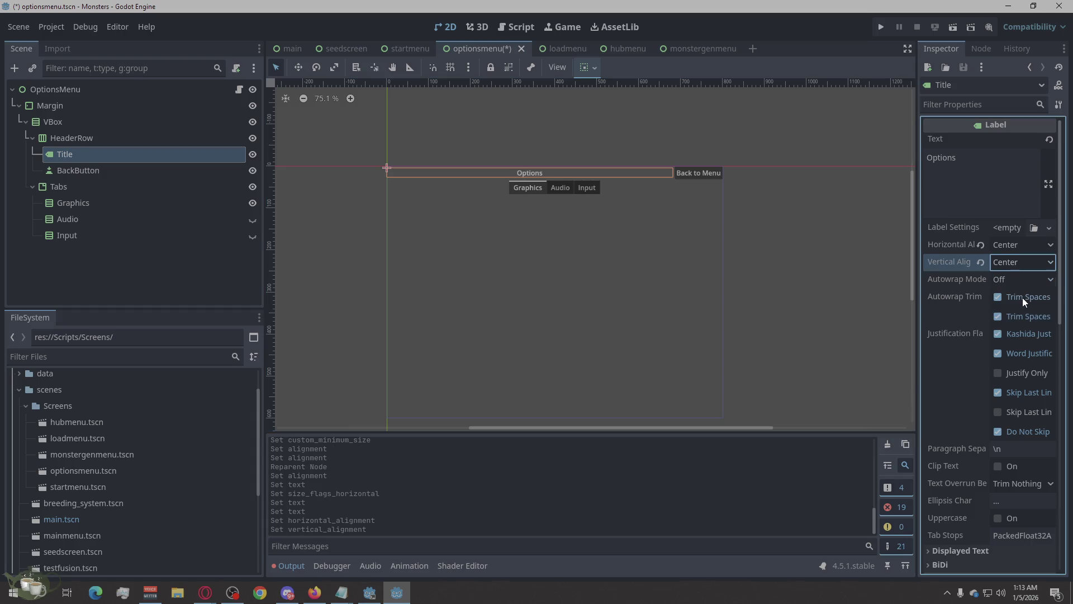
click(1021, 249)
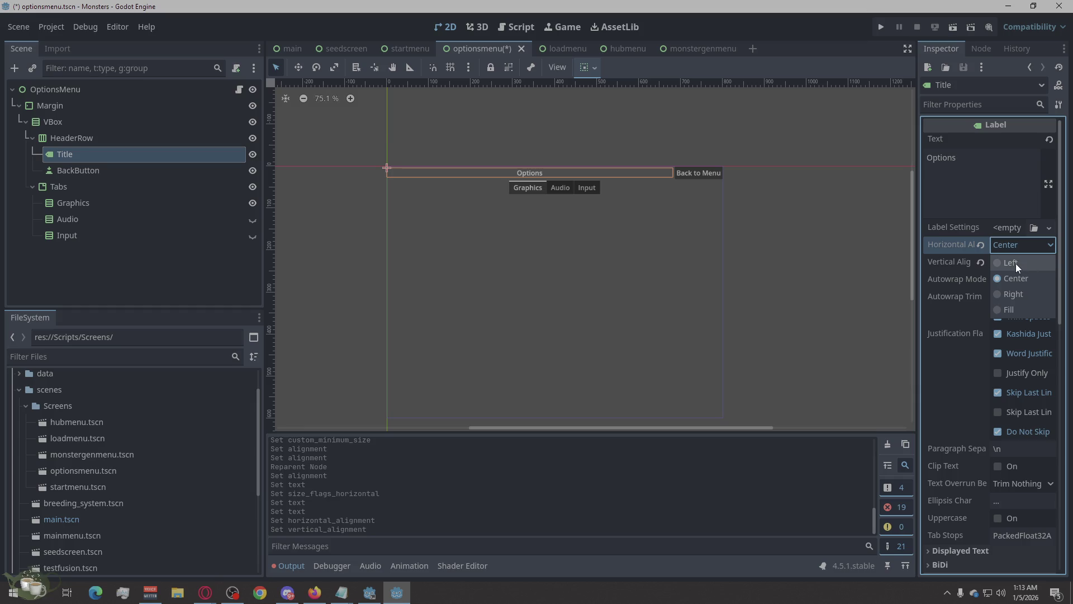
click(1015, 263)
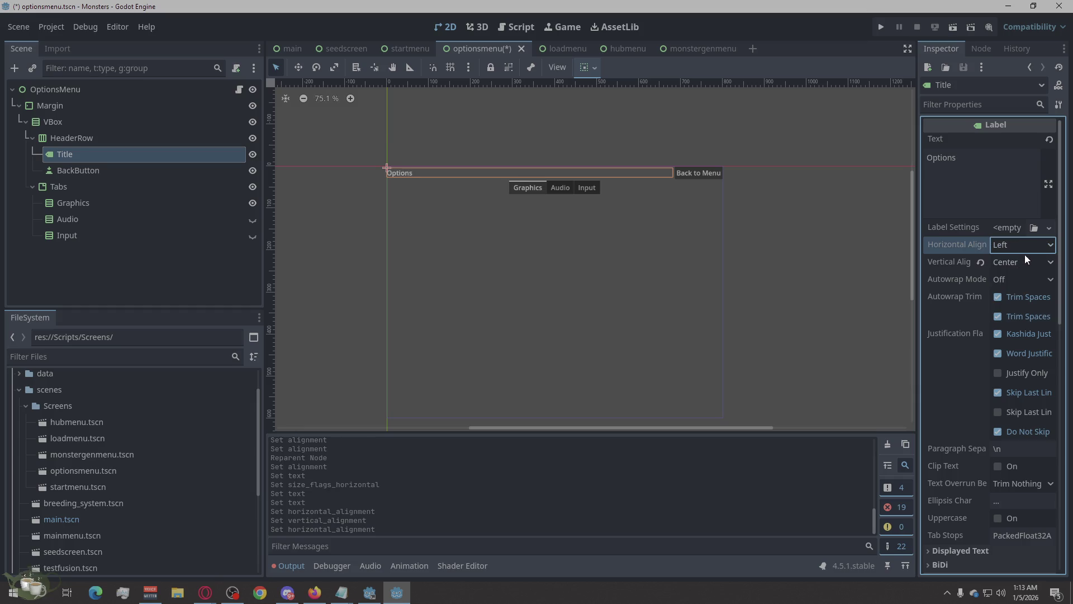
click(1035, 245)
click(1027, 276)
click(1025, 246)
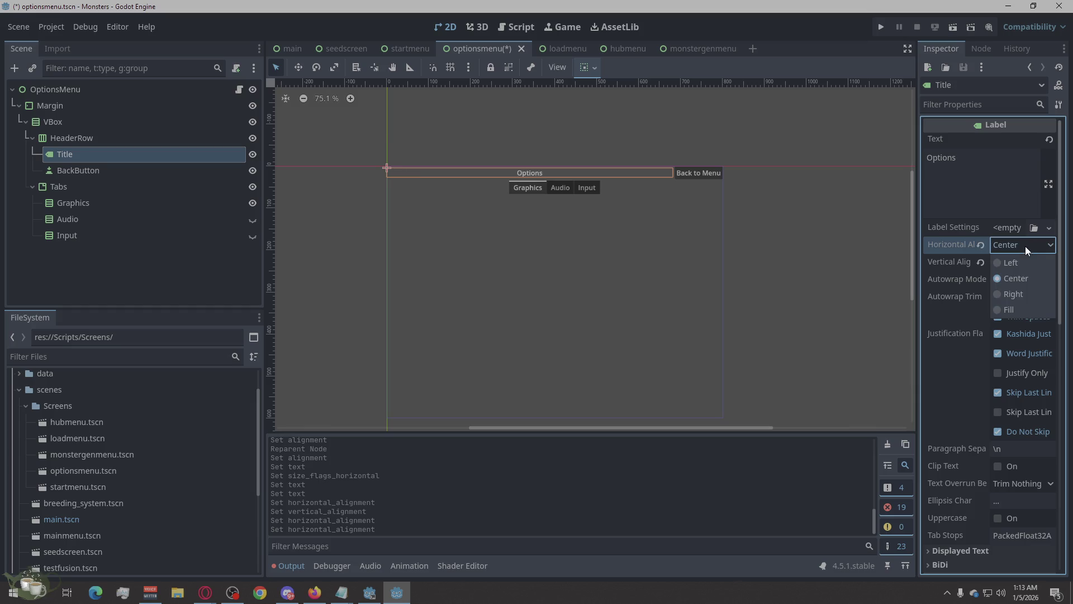
click(1021, 309)
click(1017, 244)
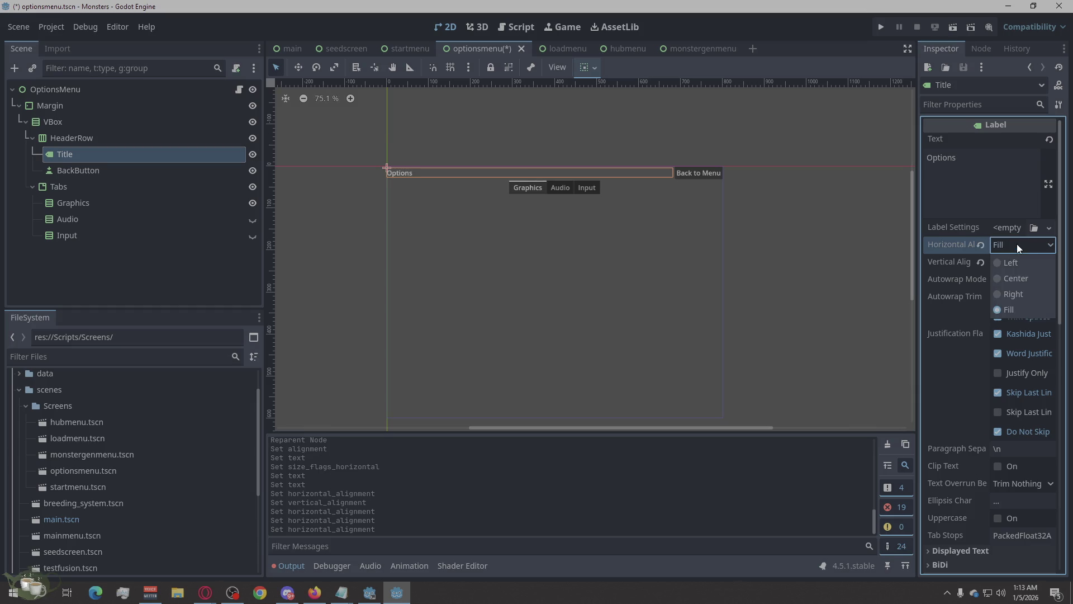
click(1017, 280)
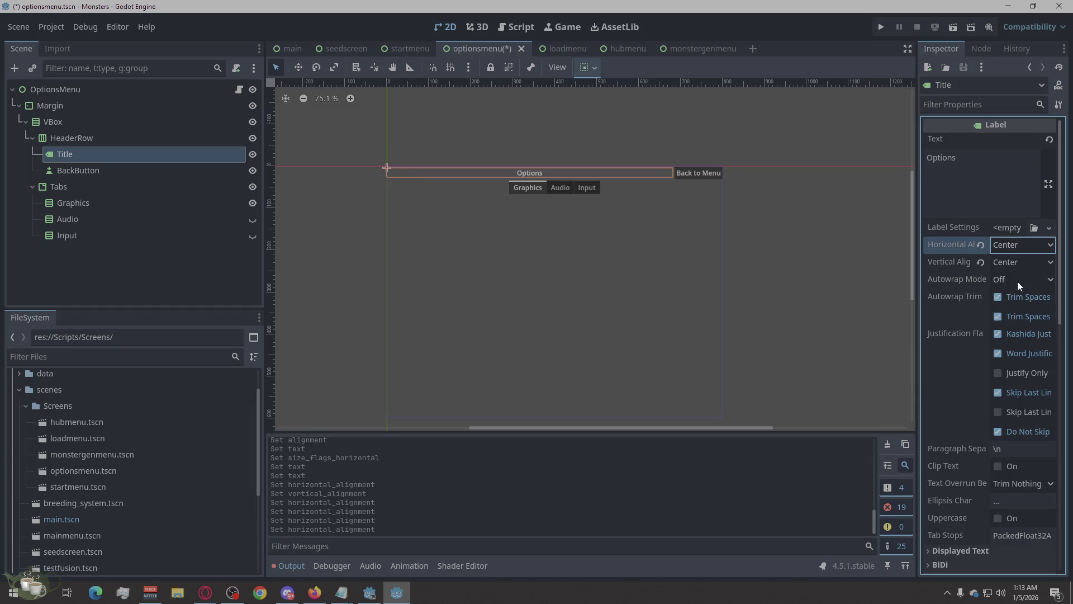
- Deselect the Title label, then select it again in the Scene dock
click(786, 260)
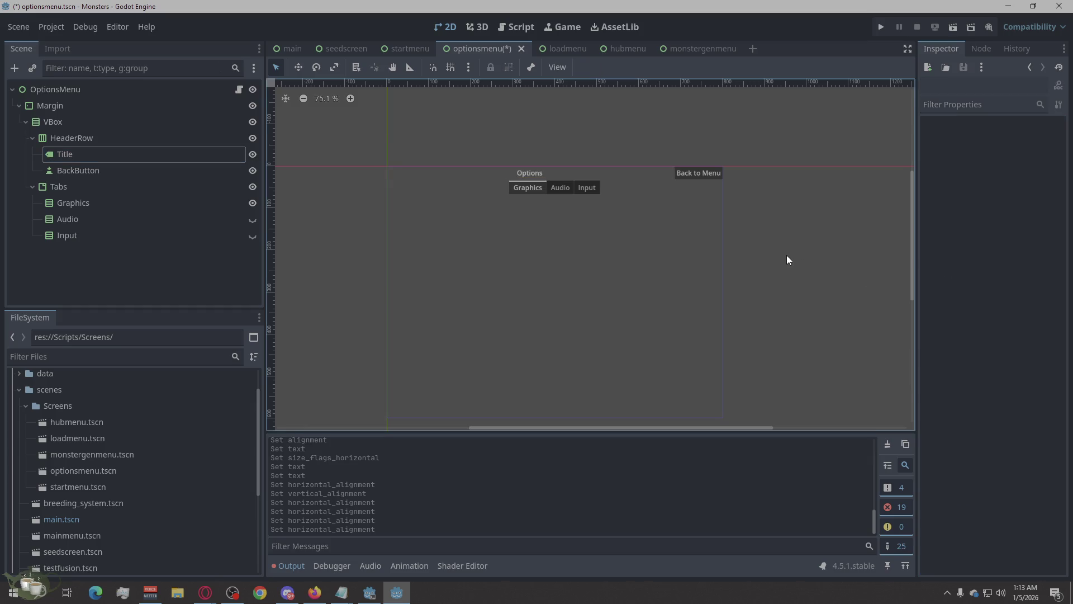
scroll(537, 221, down, 1)
scroll(541, 222, down, 1)
scroll(531, 257, up, 3)
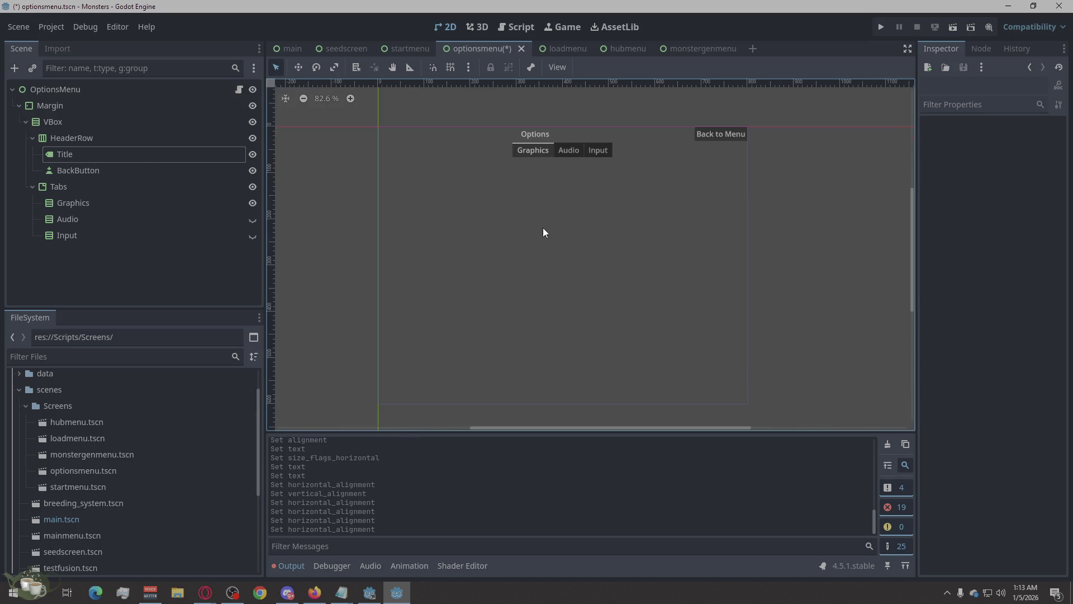
click(110, 150)
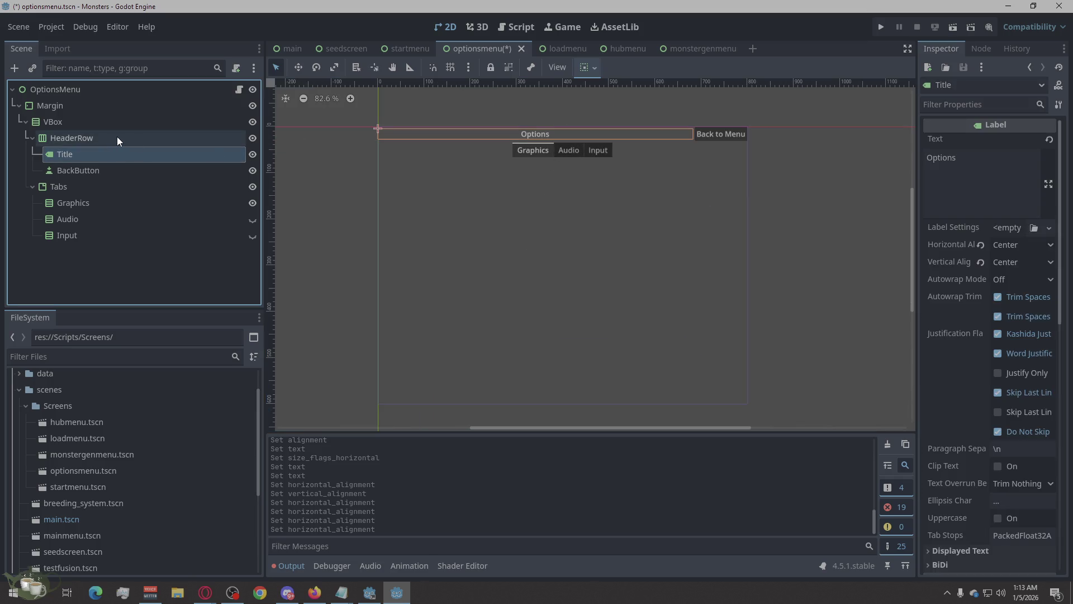
- Set Title's vertical container sizing to Fill after trying Shrink End, keeping horizontal Expand checked
scroll(975, 330, down, 10)
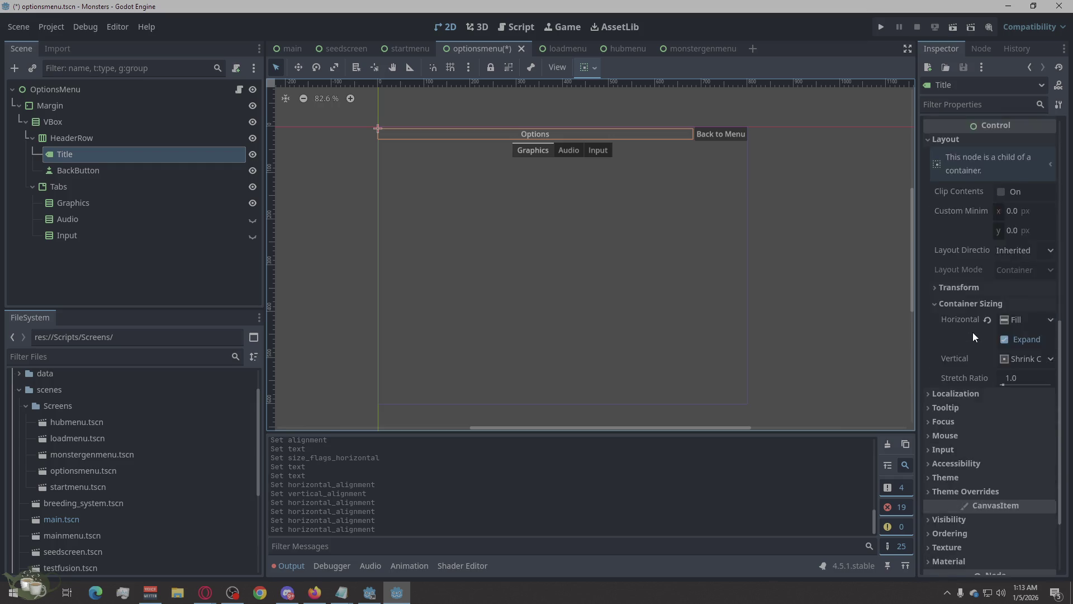
click(1027, 302)
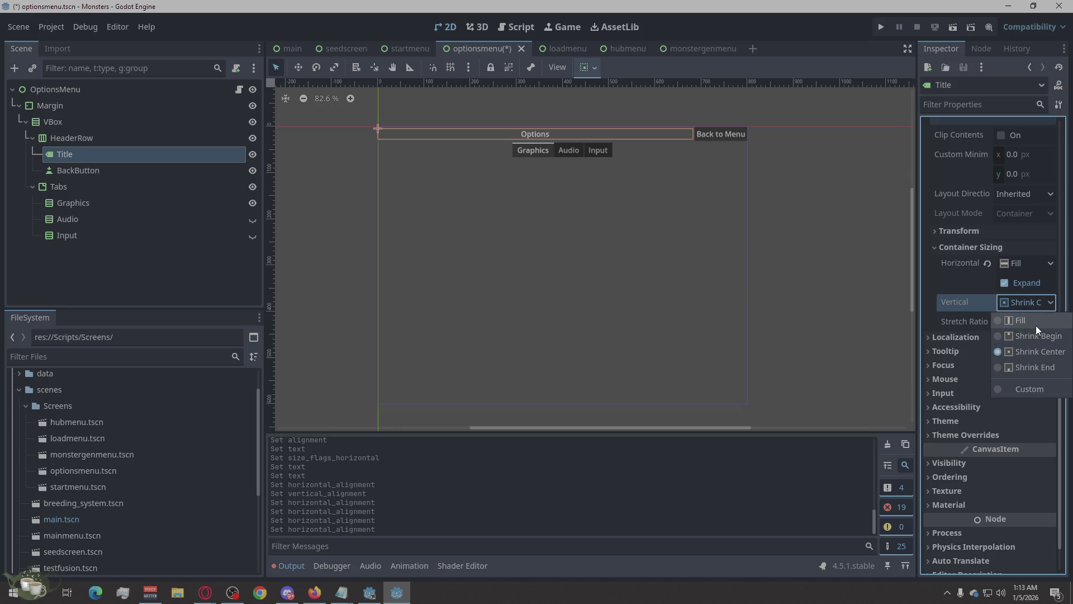
click(1035, 325)
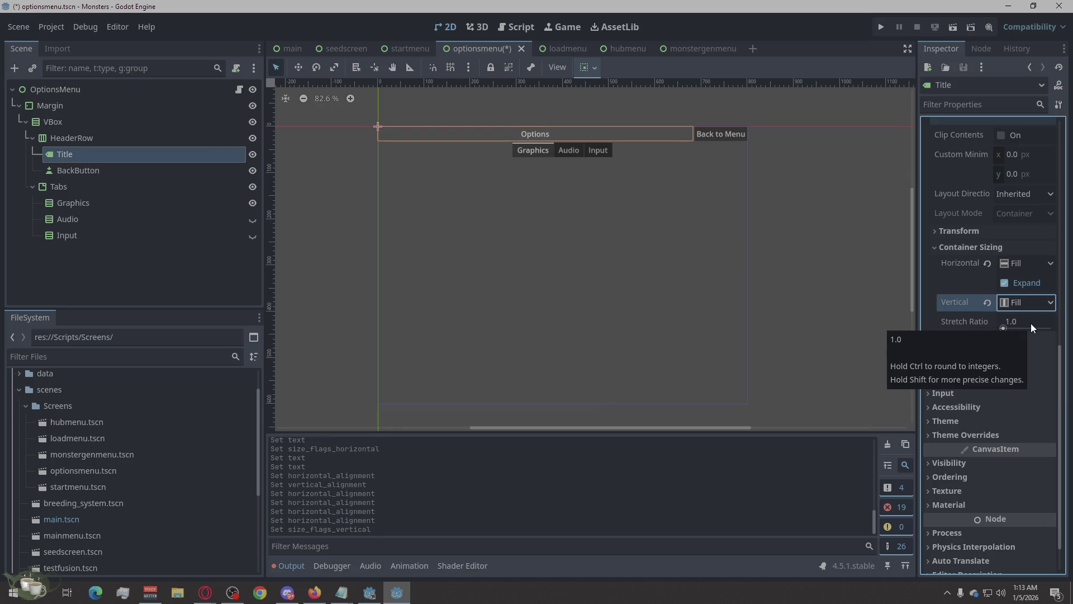
click(1030, 306)
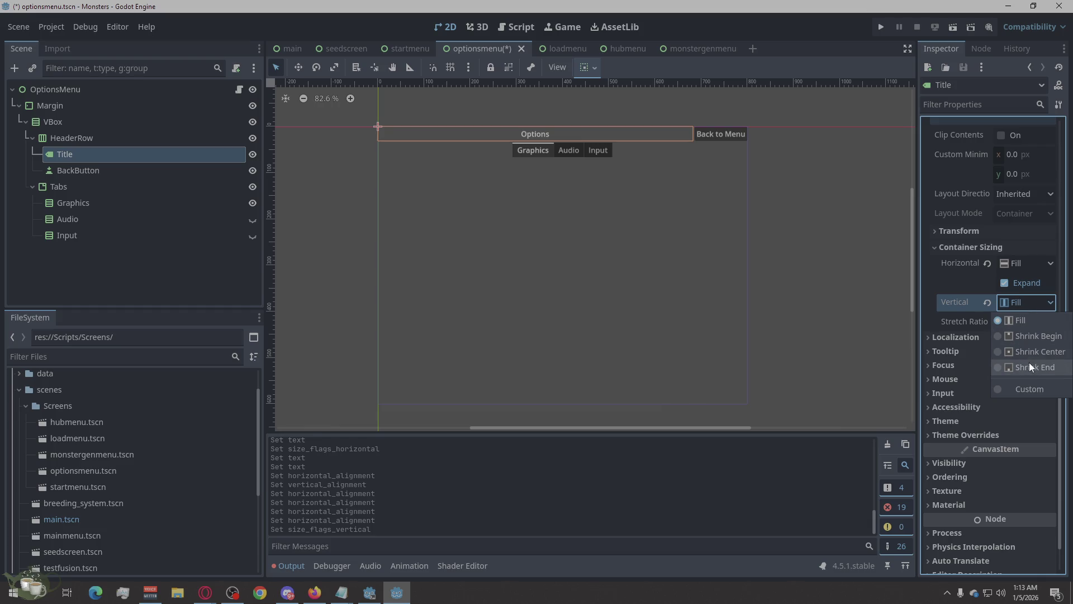
click(1028, 363)
click(1033, 304)
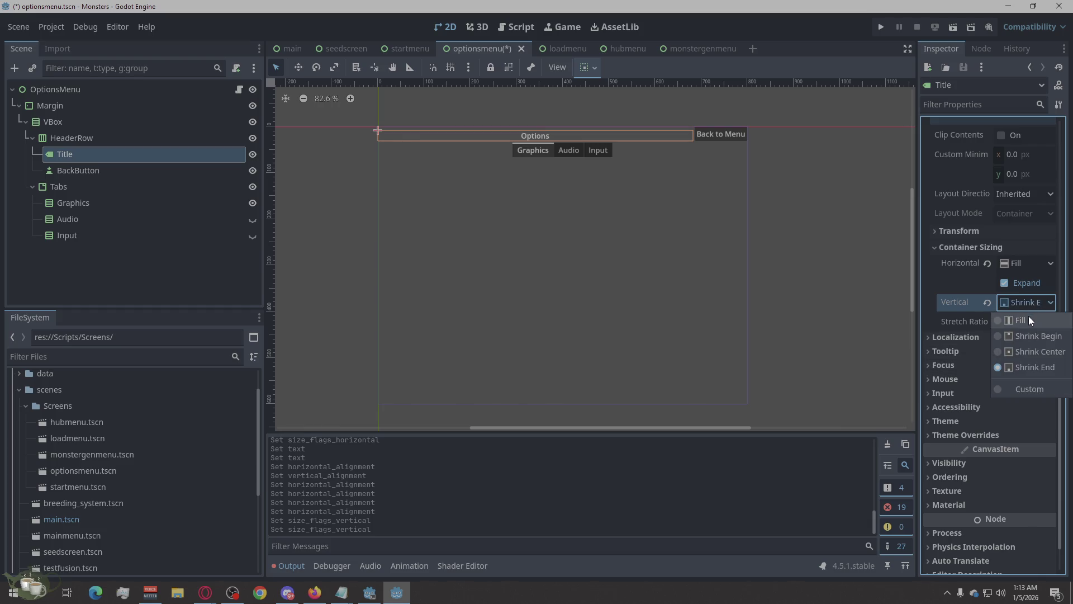
click(1028, 317)
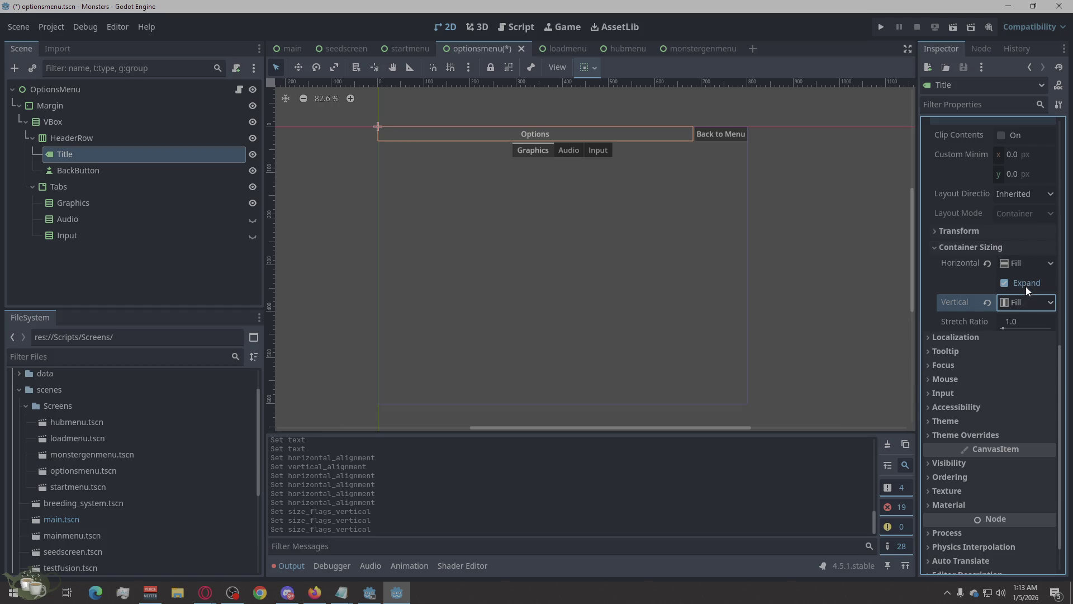
click(1008, 283)
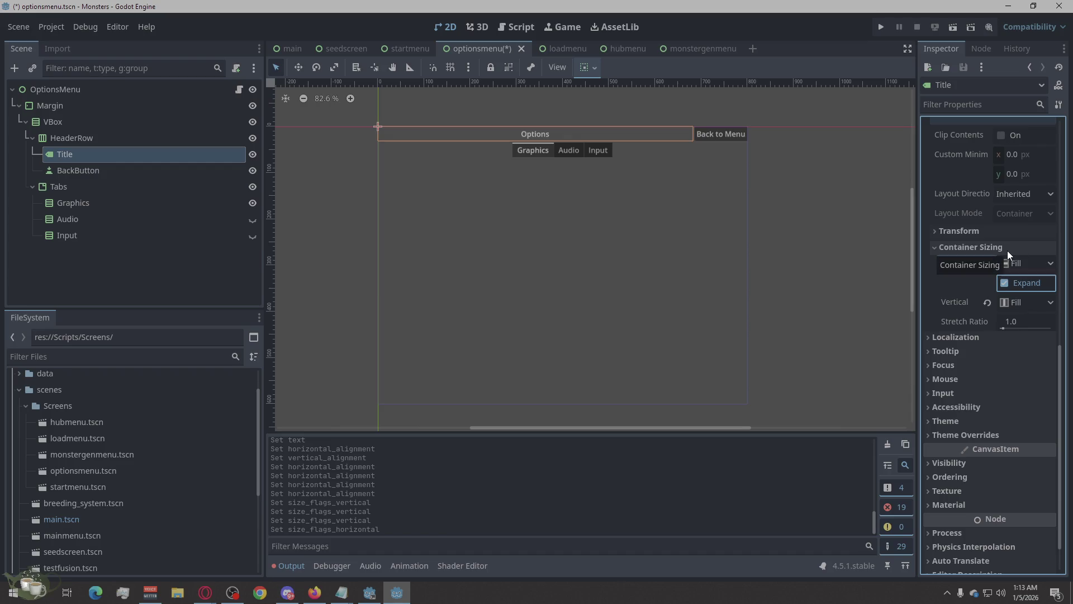
- Check the Title's size and position values, then select the Tabs container
click(941, 230)
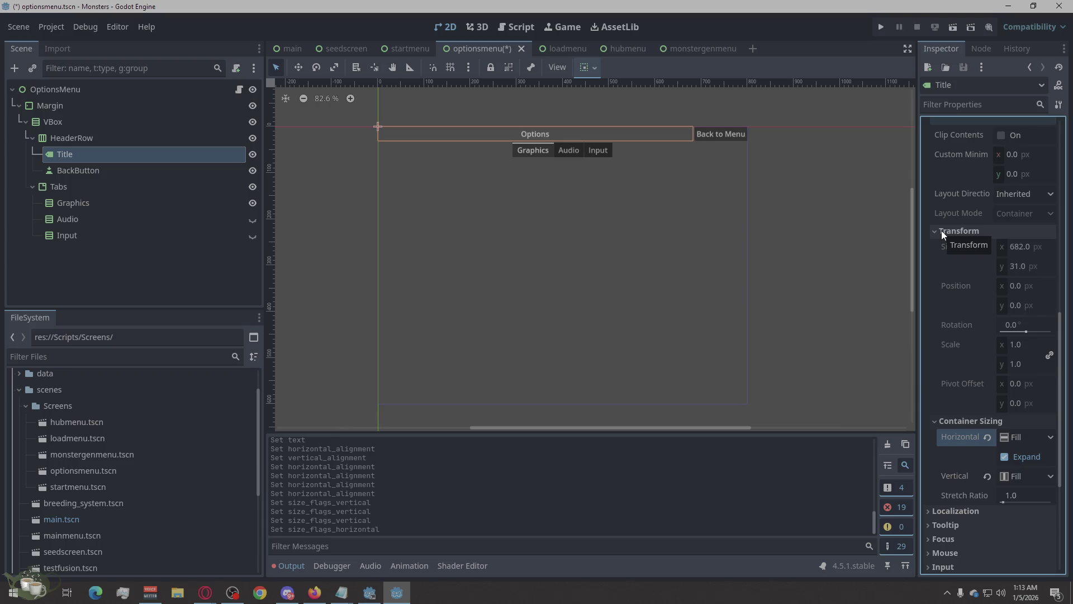
click(941, 230)
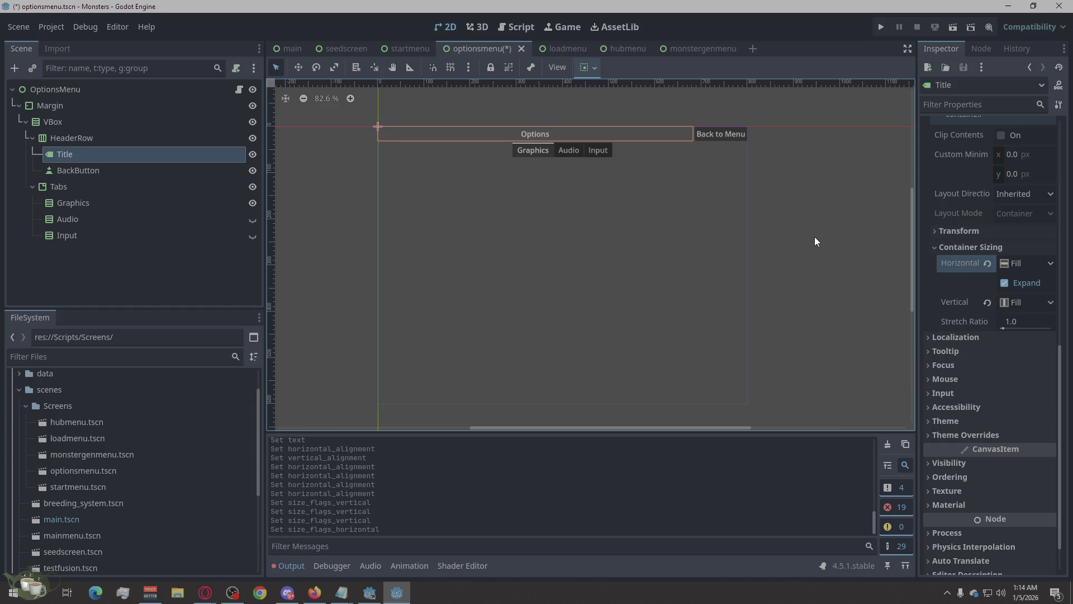
scroll(601, 233, down, 2)
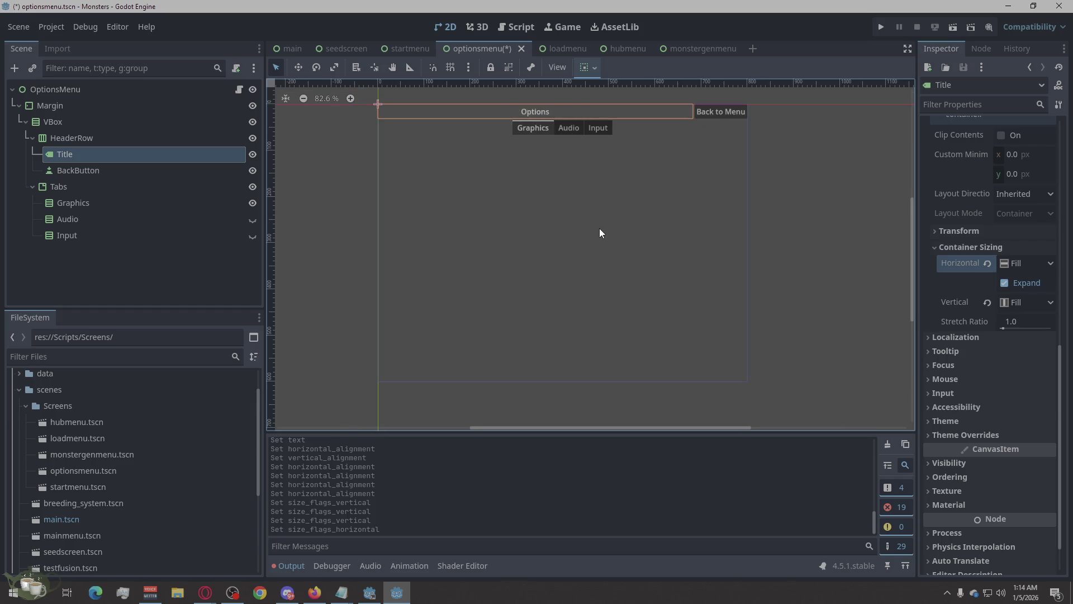
click(56, 187)
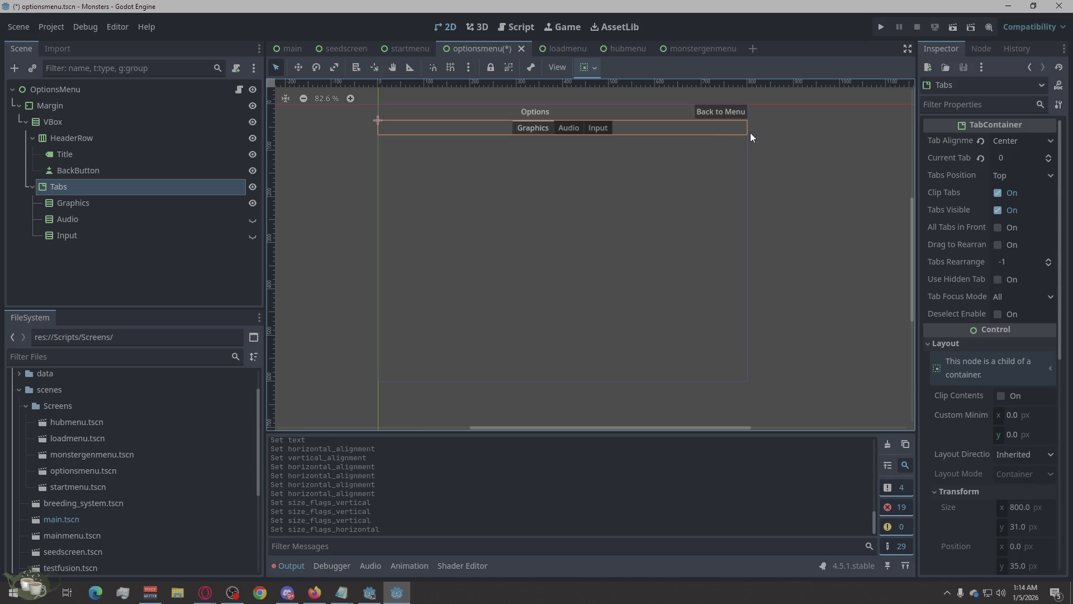
right_click(202, 191)
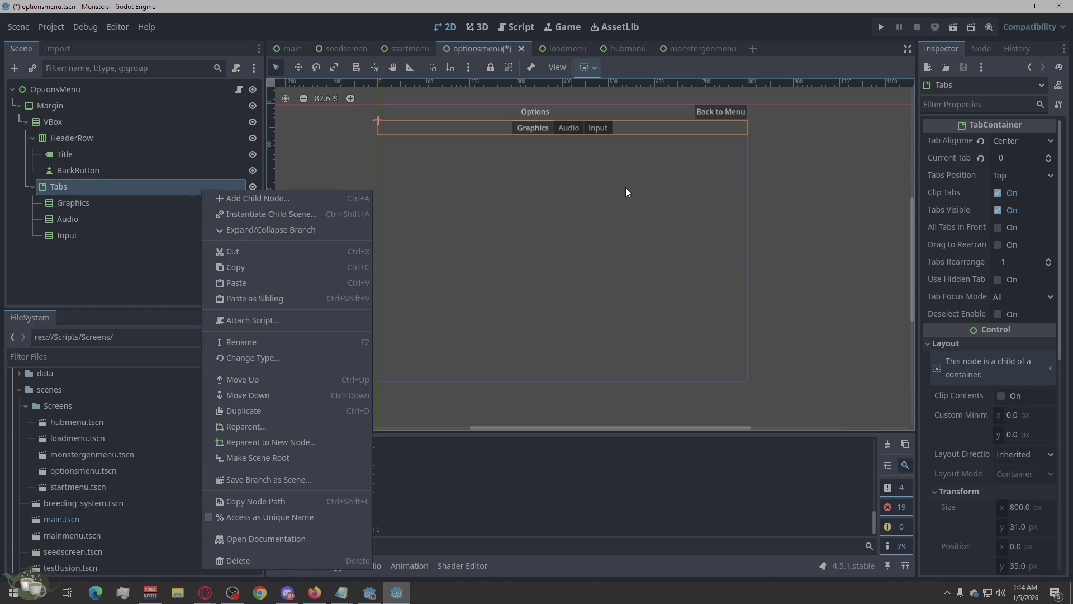
click(675, 119)
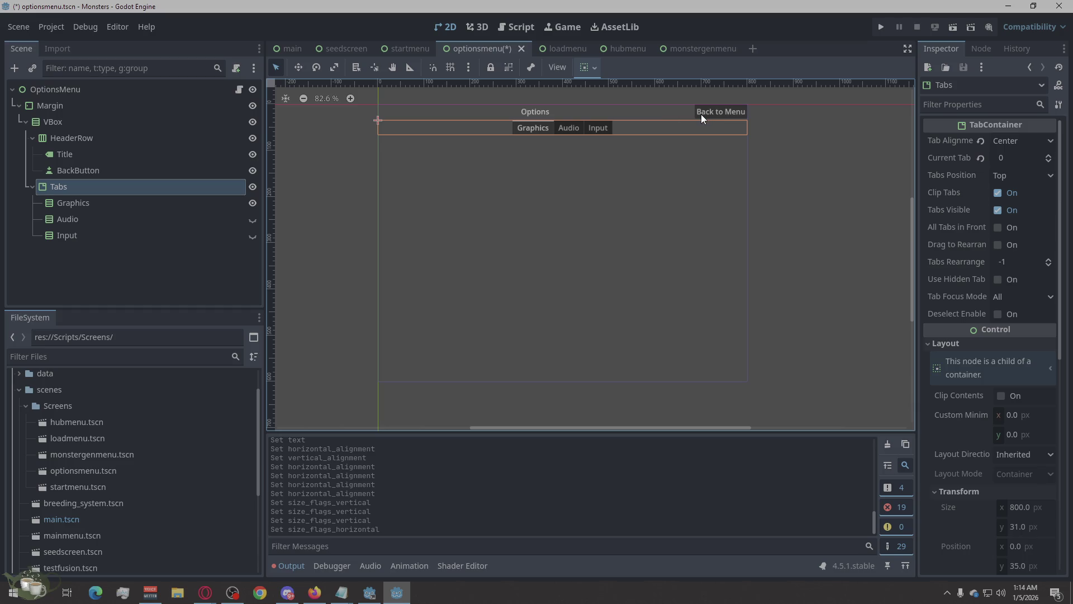
scroll(1020, 384, down, 2)
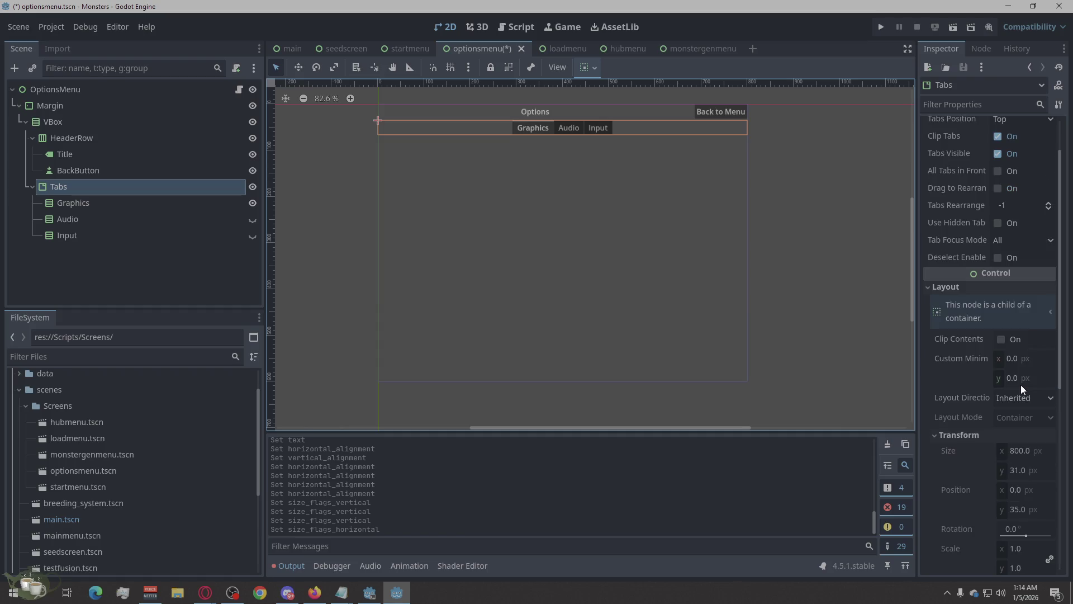
scroll(1020, 384, down, 5)
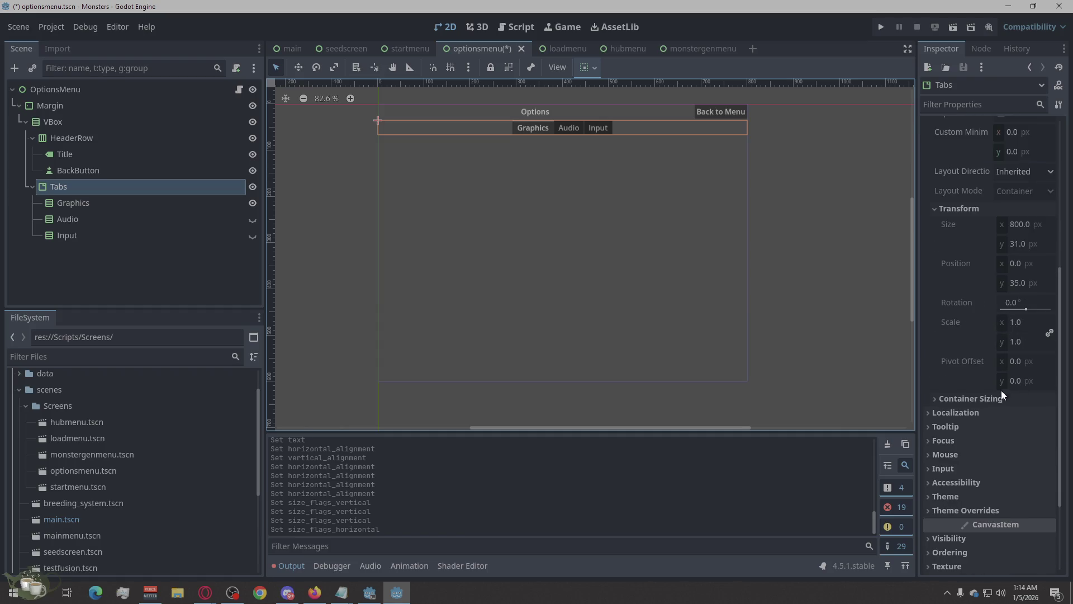
click(975, 399)
click(1045, 434)
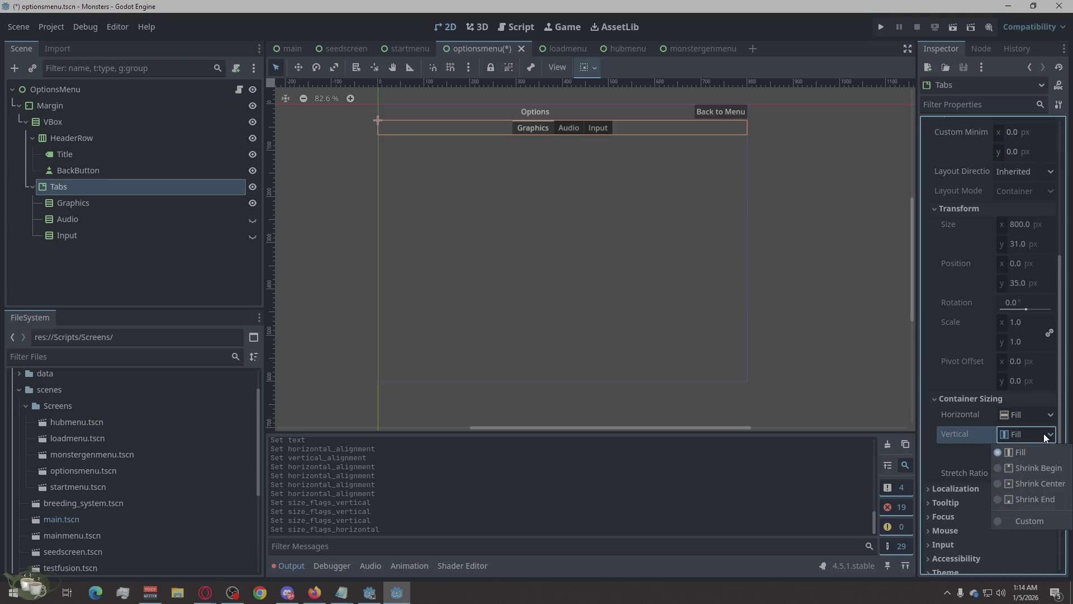
click(1044, 434)
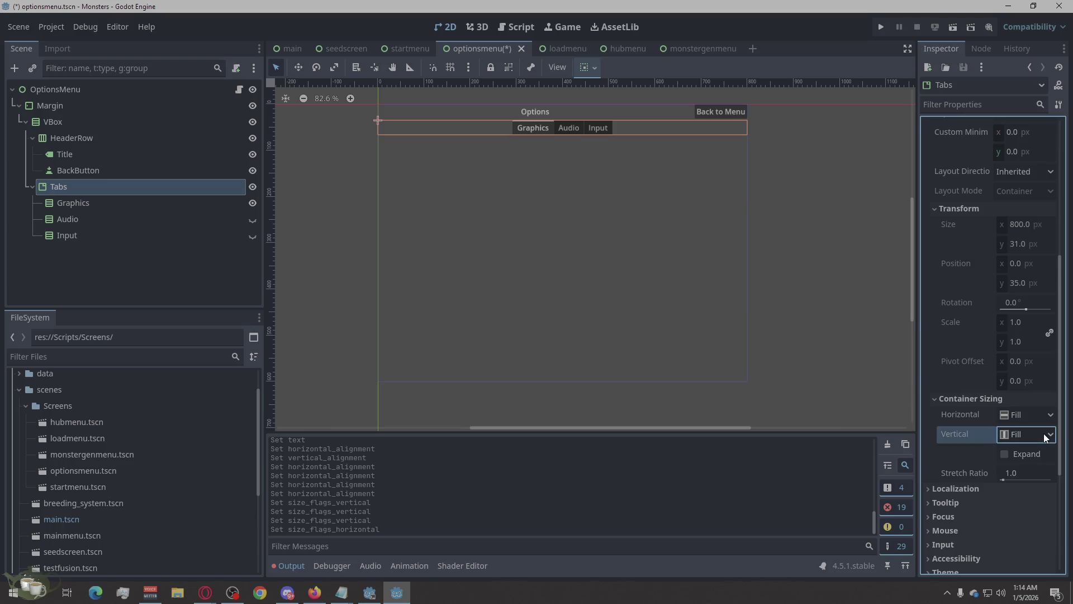
click(1021, 452)
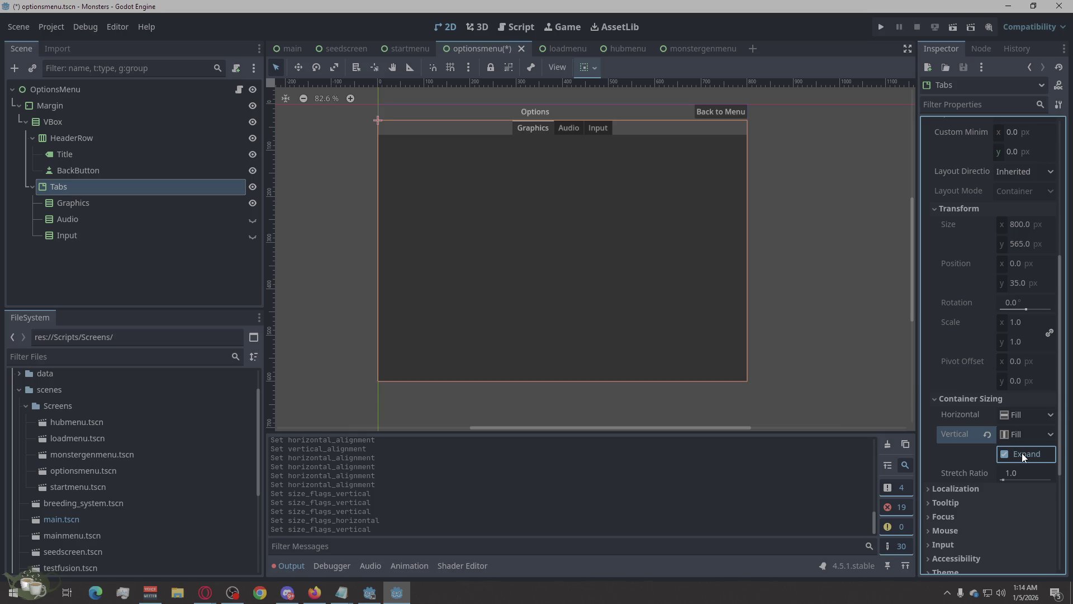
click(852, 353)
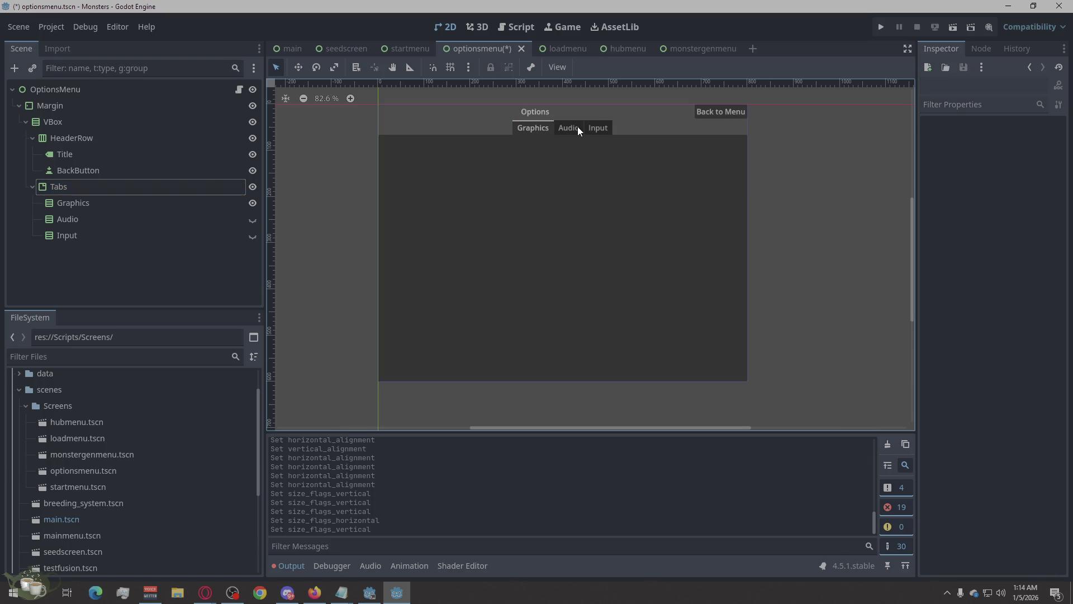
click(101, 190)
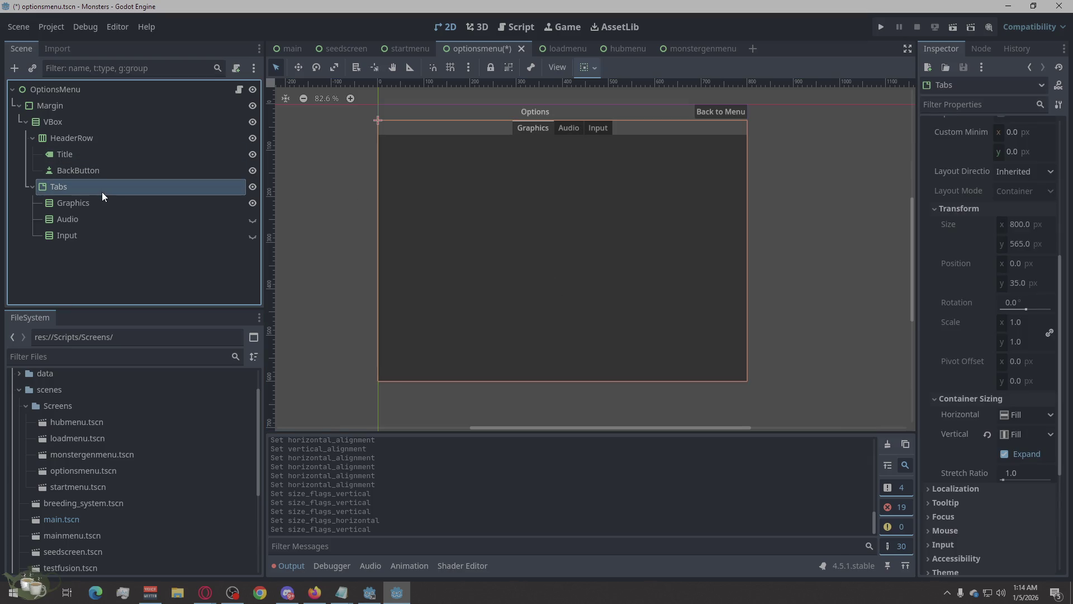
scroll(1014, 401, down, 5)
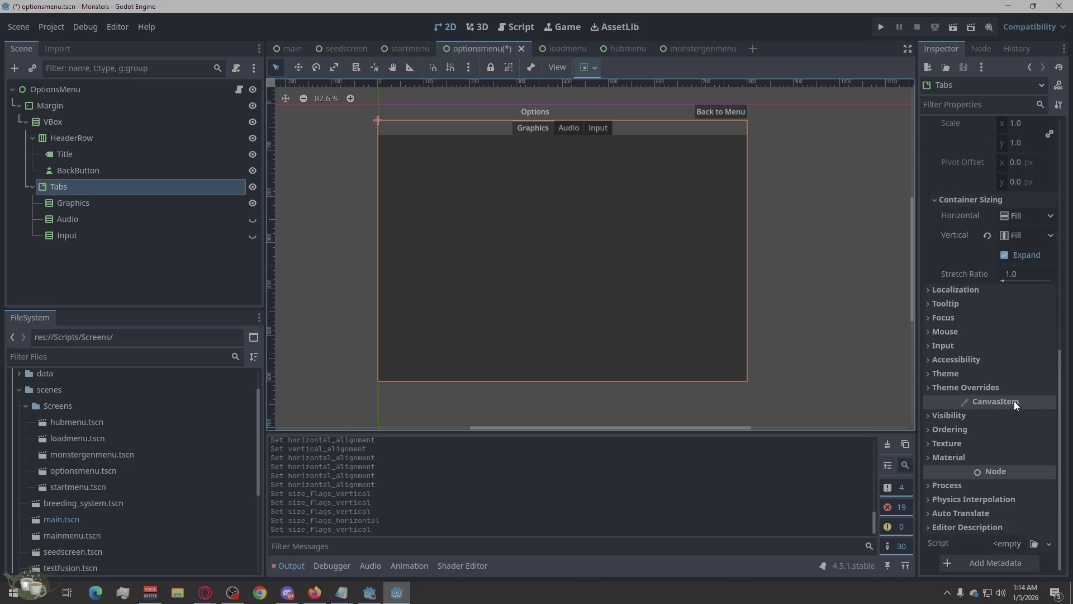
scroll(1013, 401, up, 1)
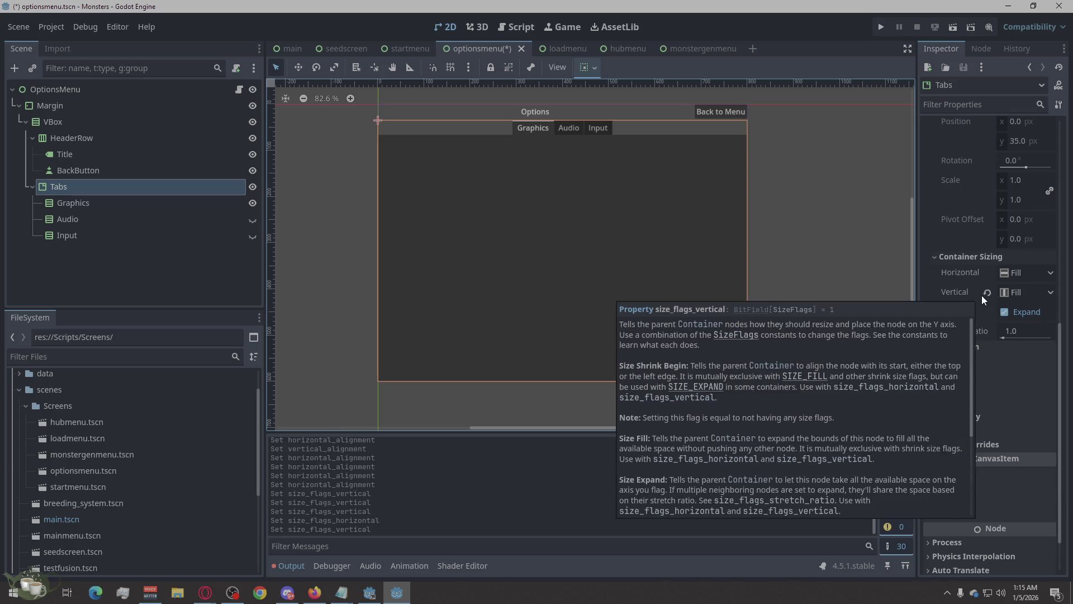
click(934, 257)
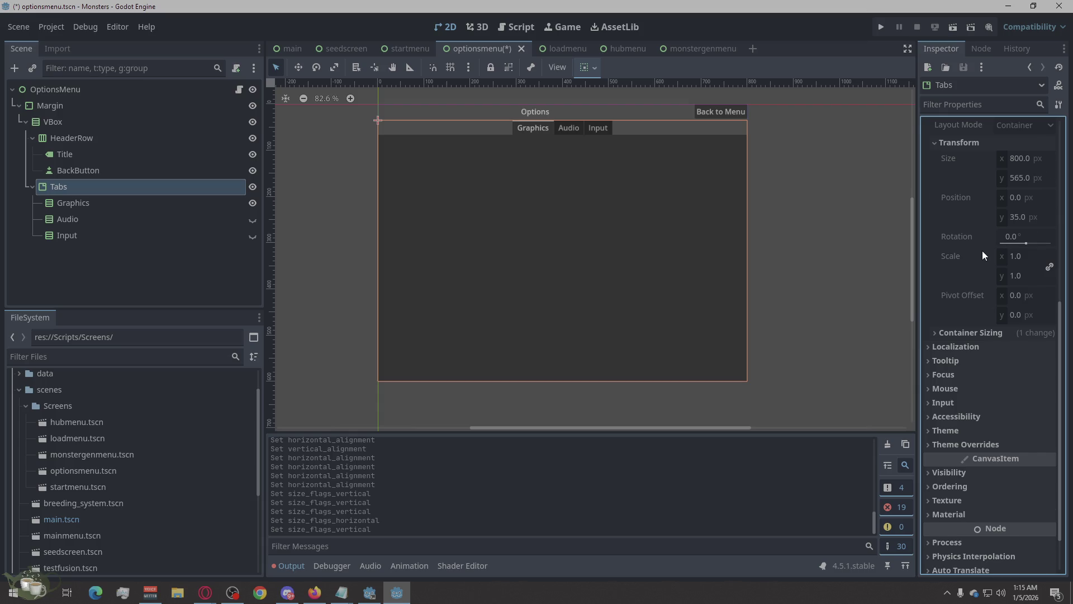
scroll(982, 254, up, 5)
click(944, 370)
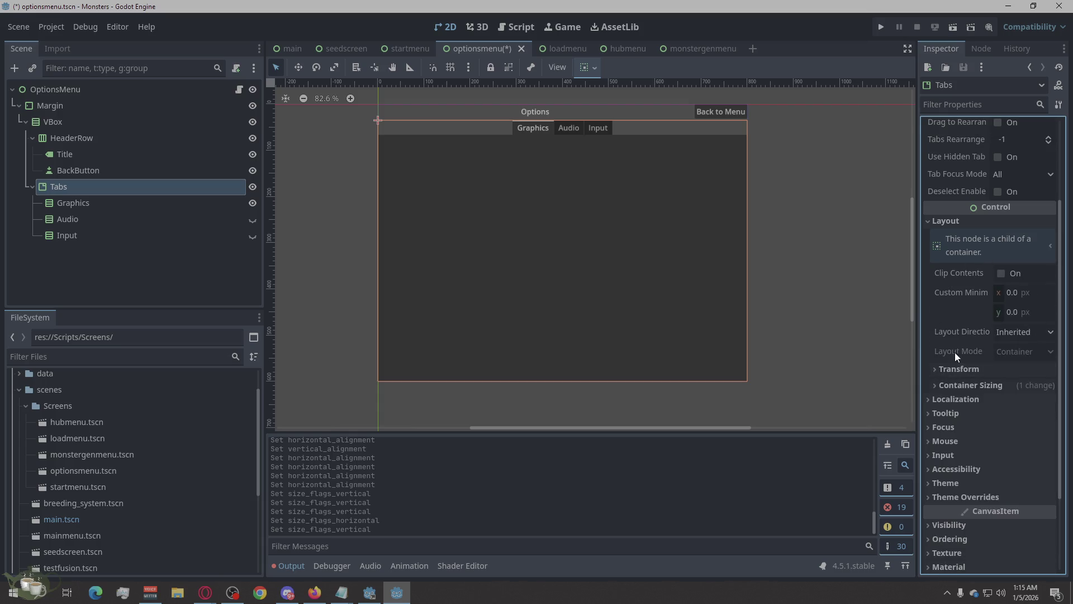
click(930, 224)
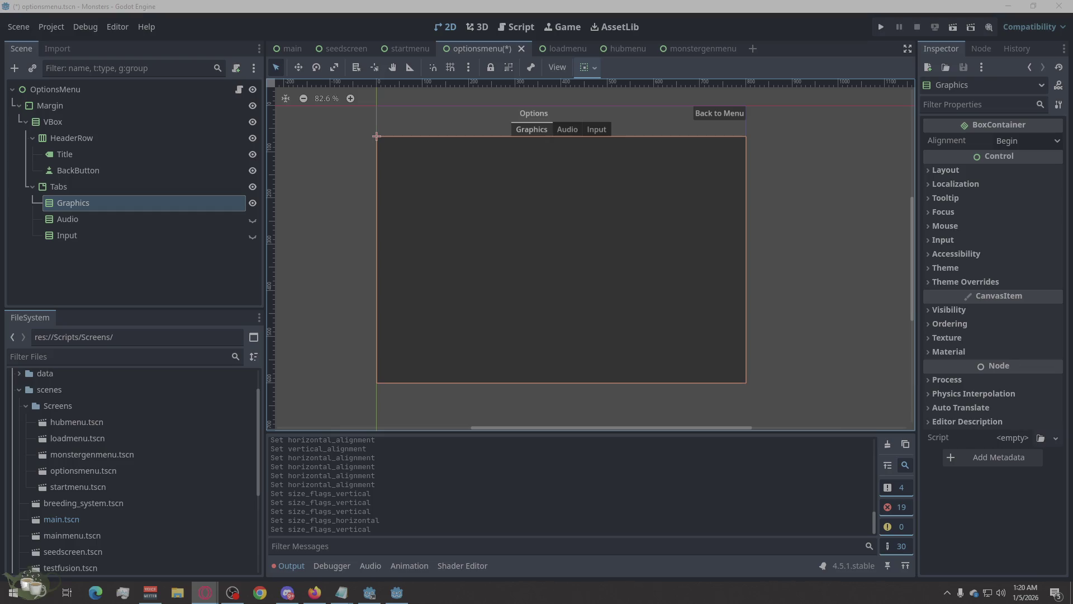
- Switch to the startmenu scene tab and clear the selection
click(397, 48)
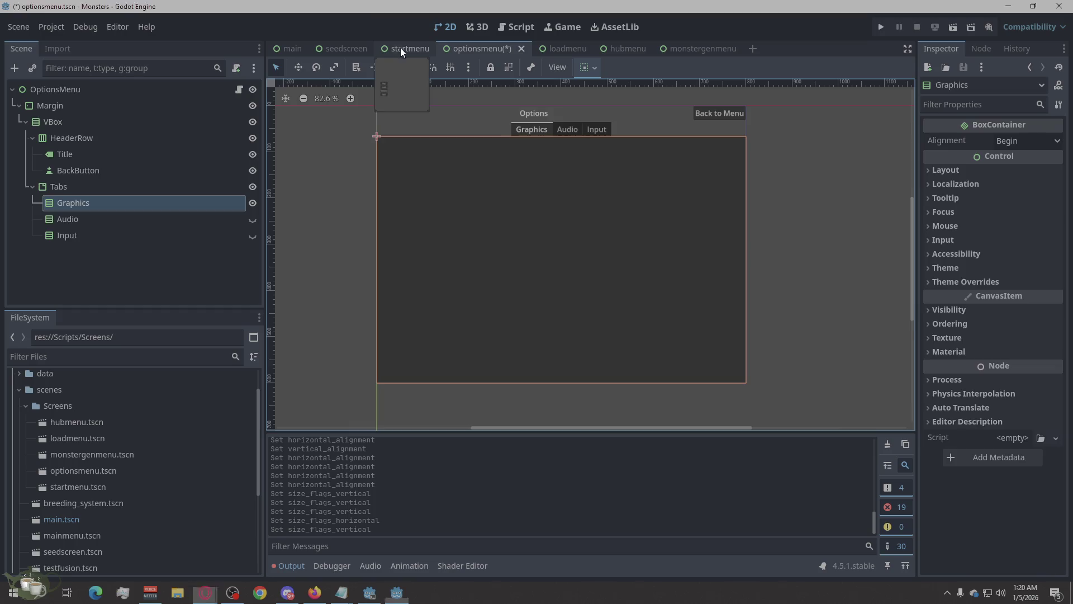
click(660, 239)
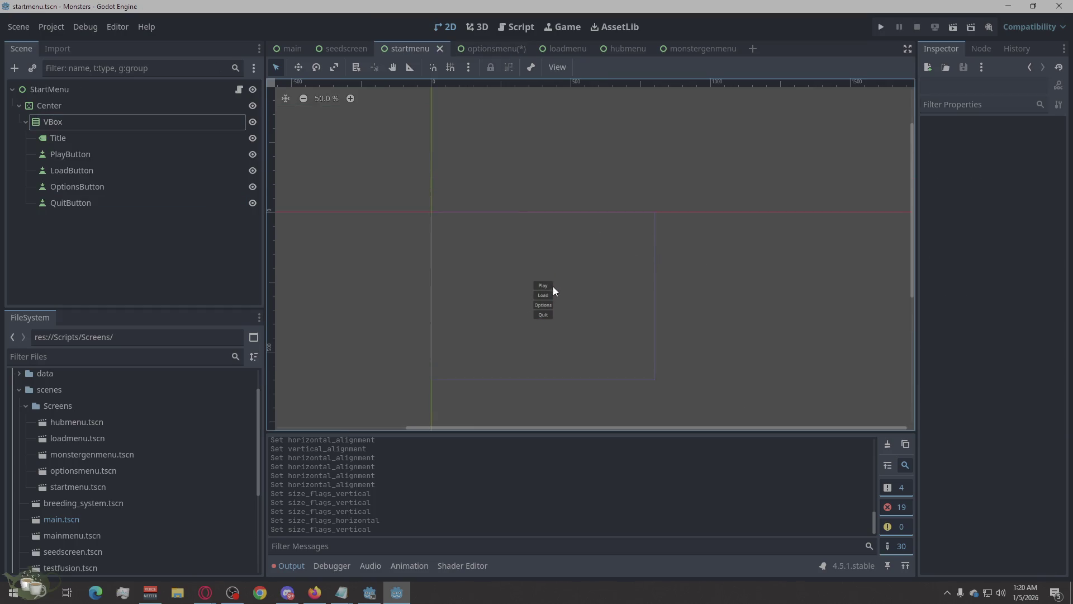
scroll(551, 290, up, 5)
scroll(551, 290, down, 8)
scroll(553, 265, up, 3)
scroll(545, 269, down, 3)
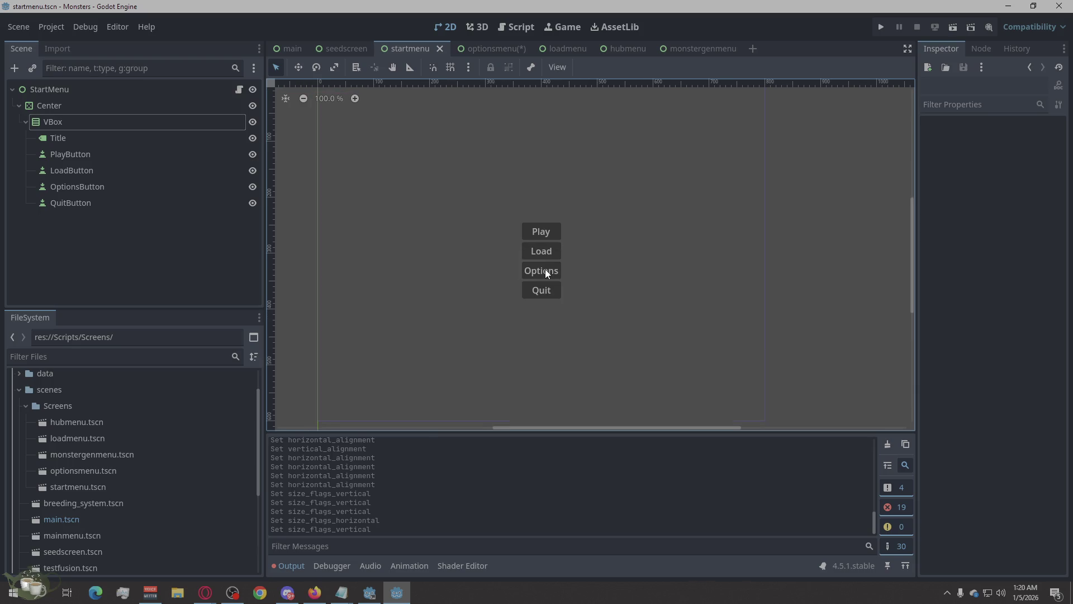
scroll(503, 272, up, 3)
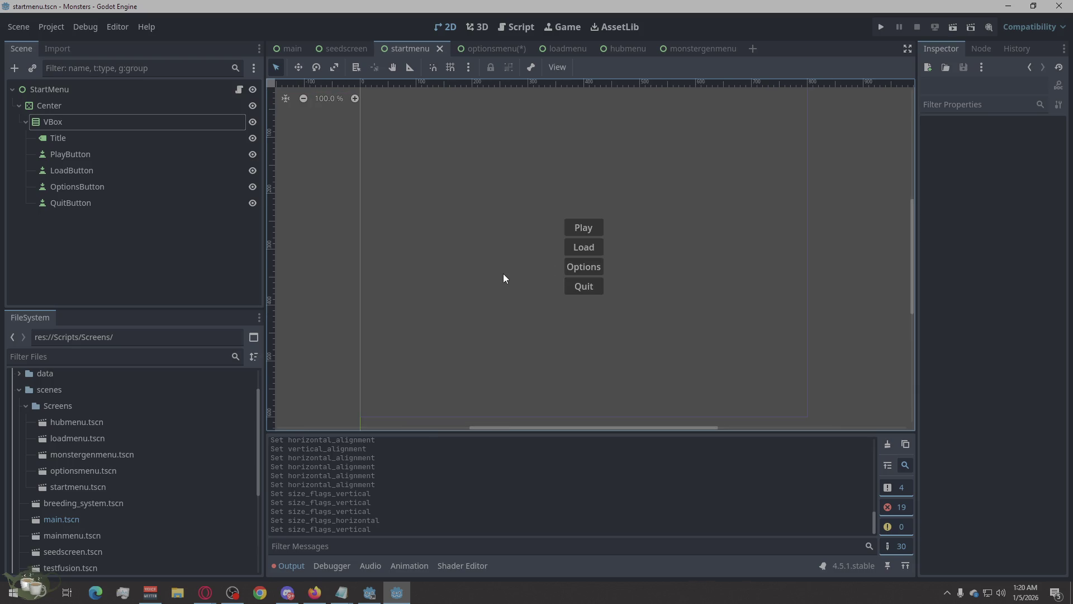
scroll(527, 274, down, 3)
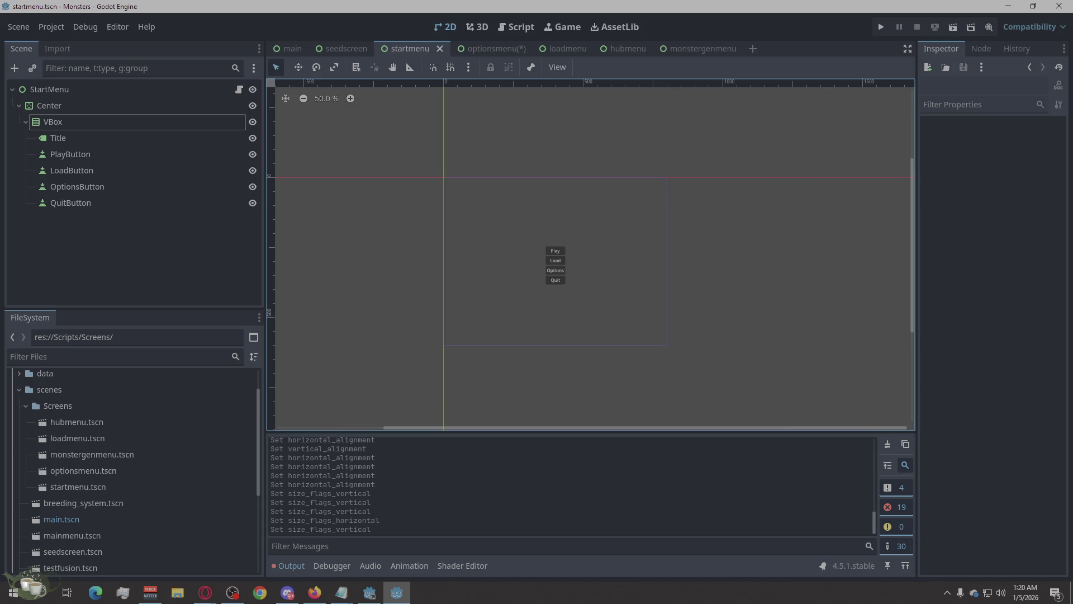
key(alt+Tab)
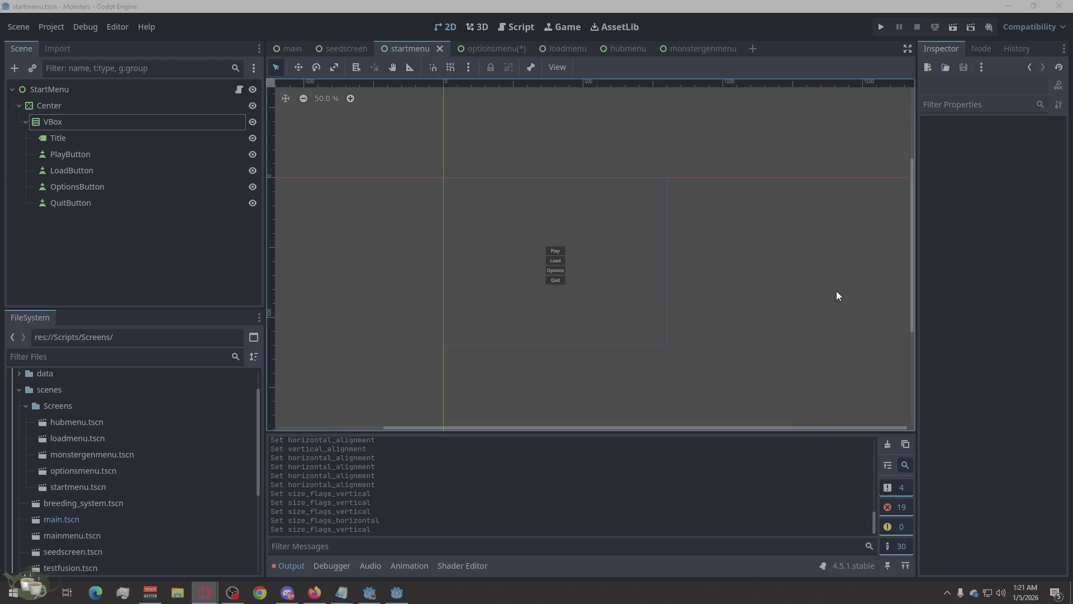
click(81, 154)
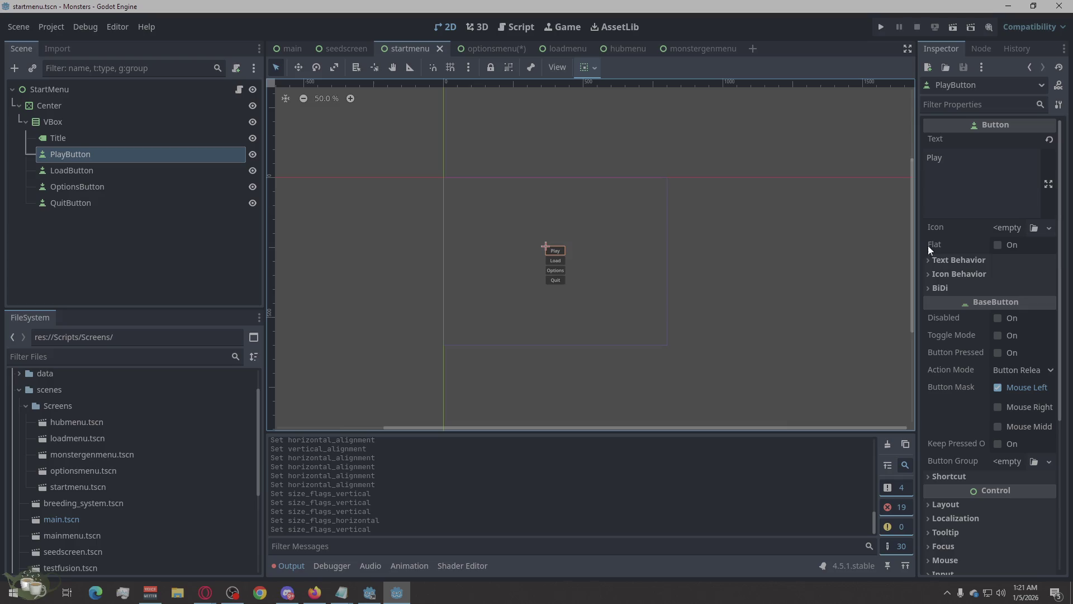
- Expand and collapse PlayButton's Texture, Visibility and Material sections
scroll(950, 251, down, 5)
click(941, 443)
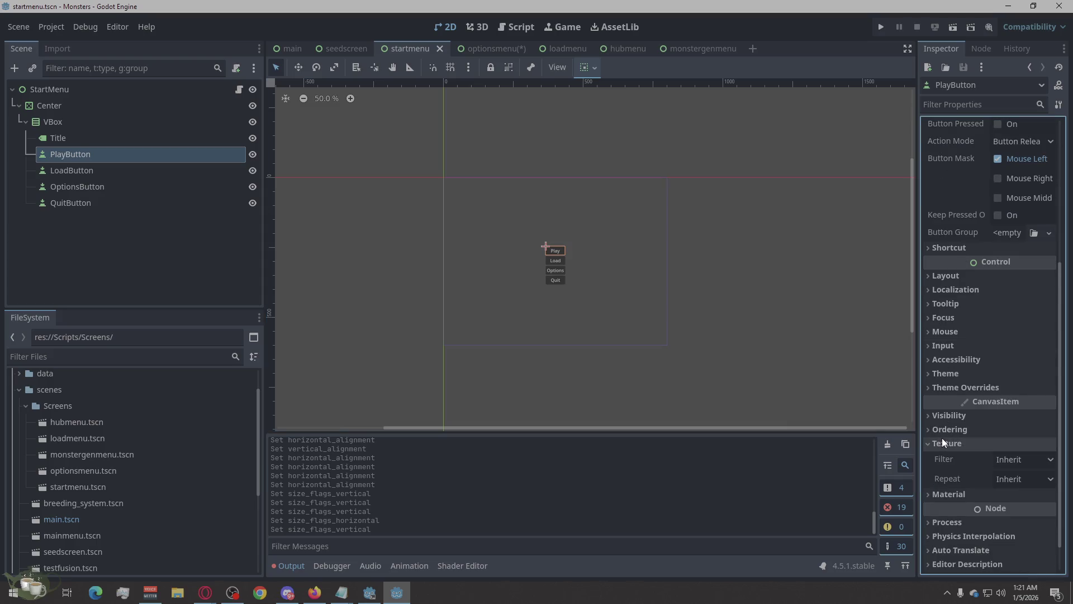
click(943, 444)
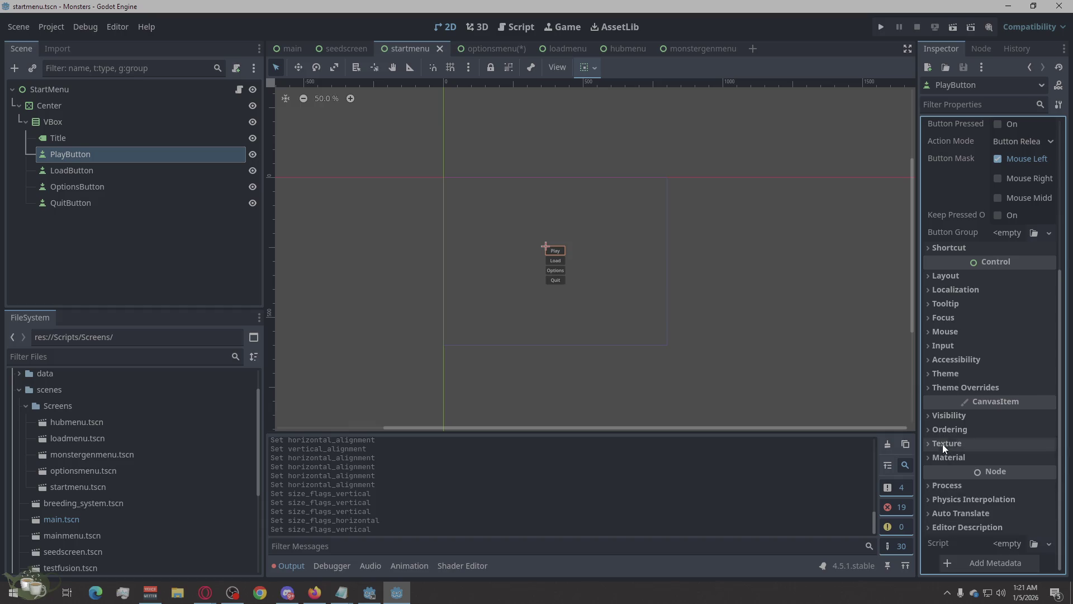
click(963, 414)
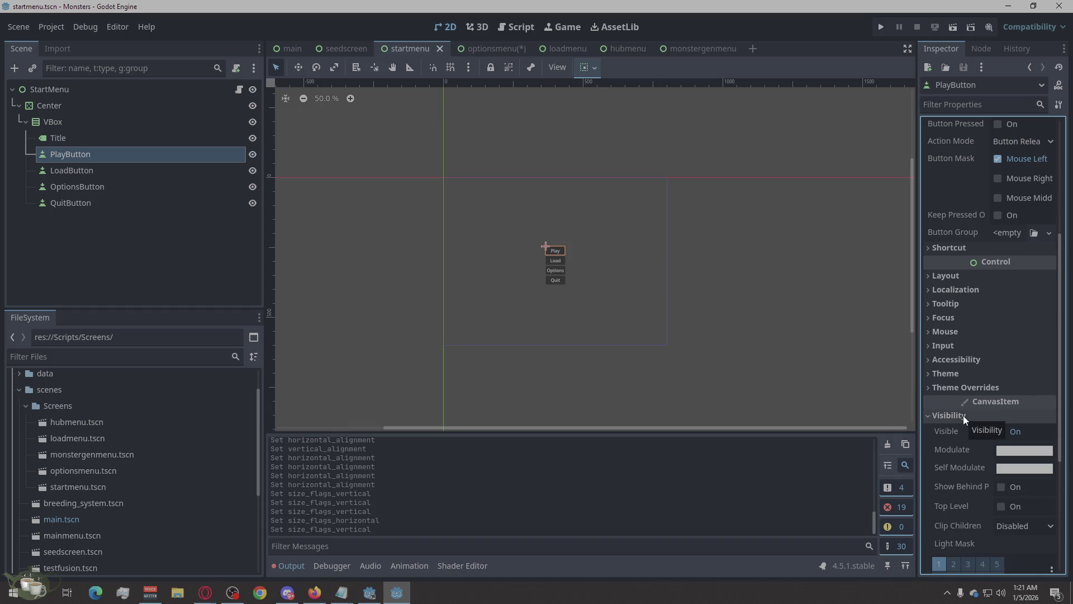
click(963, 414)
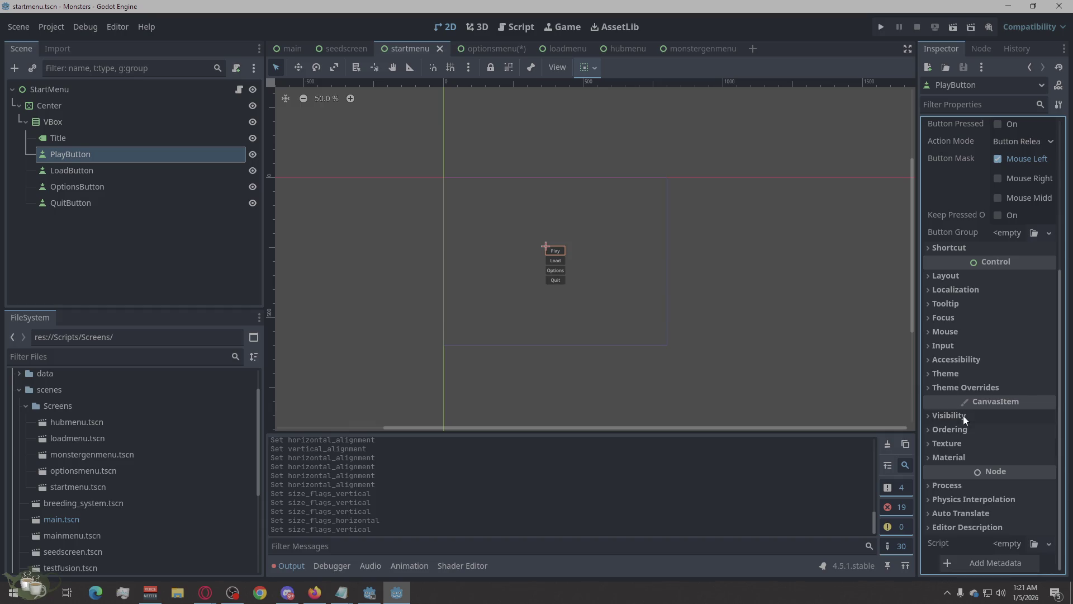
click(988, 457)
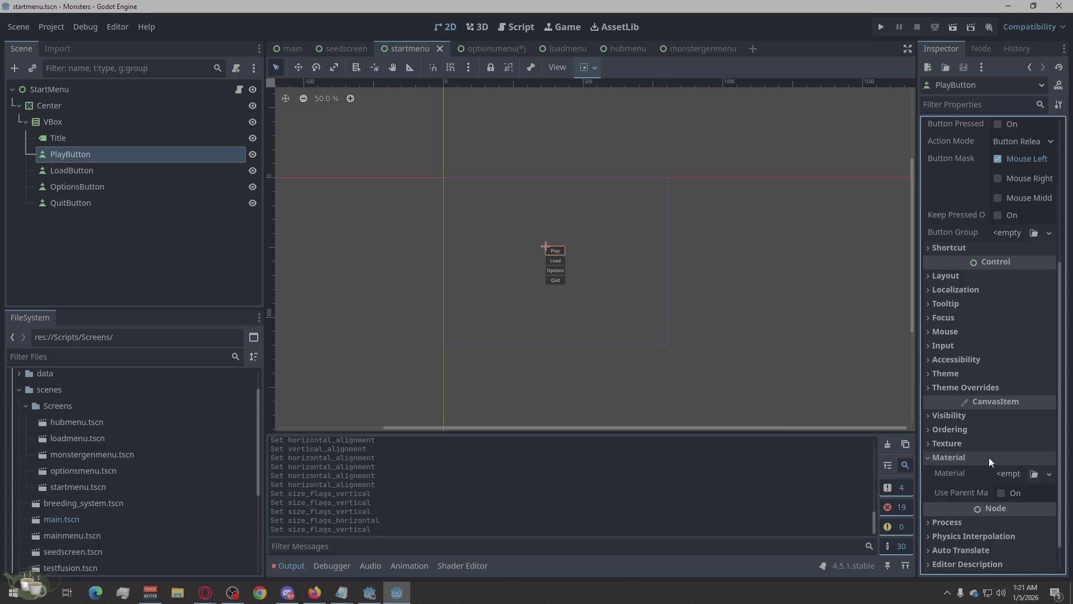
click(947, 458)
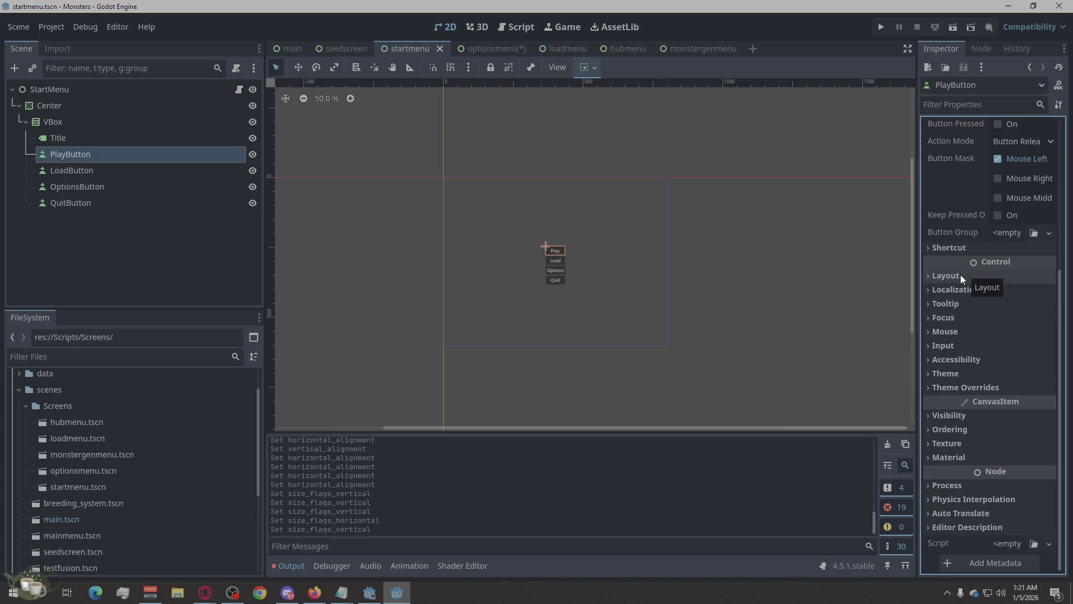
- Review PlayButton's Icon Behavior and BiDi settings, then fold both away
key(alt+Tab)
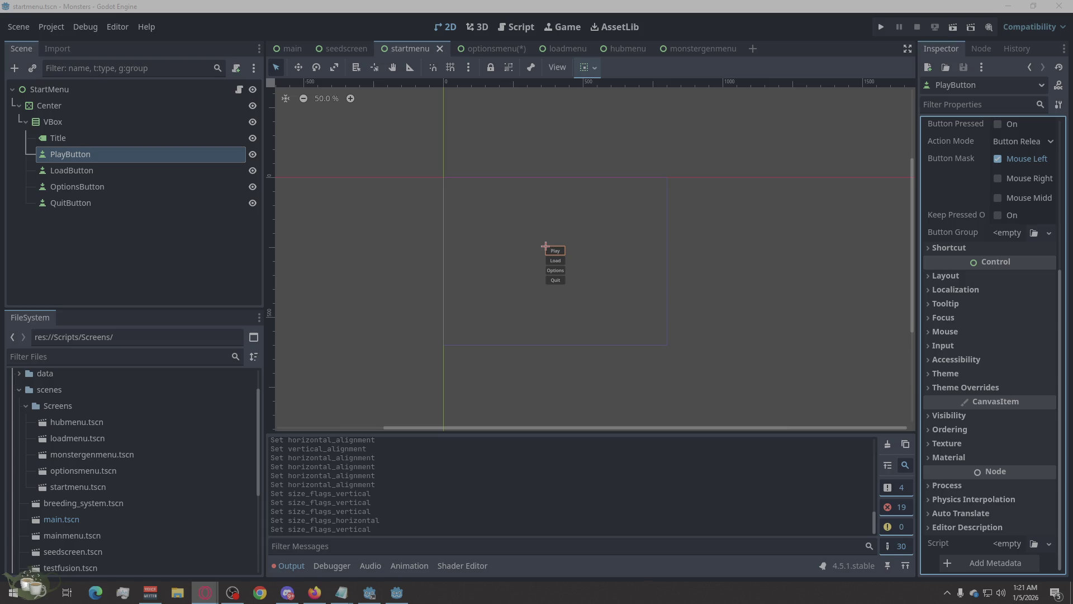
scroll(1007, 380, up, 4)
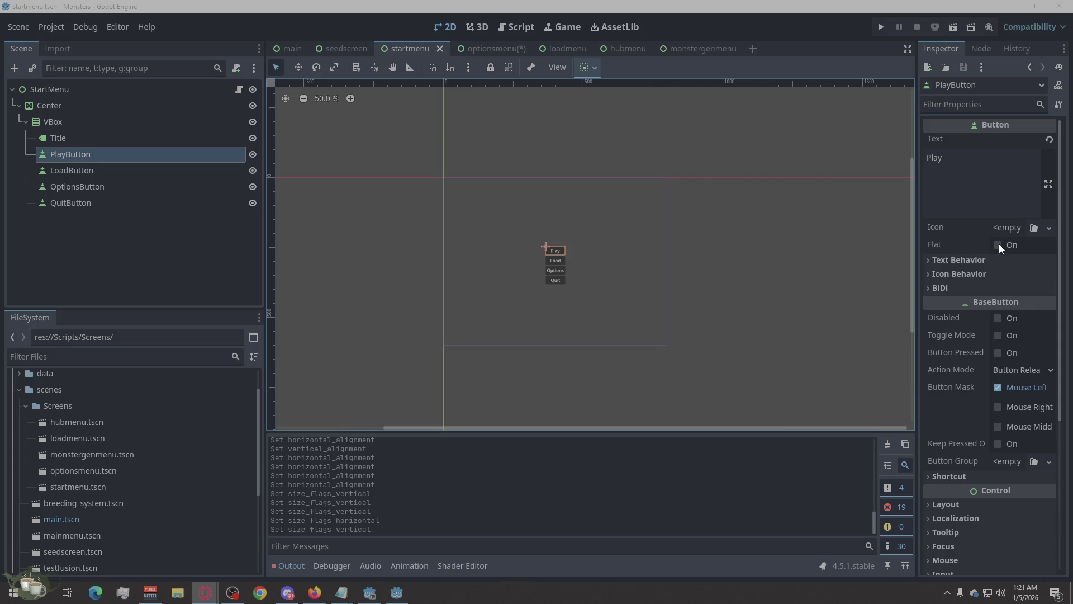
mouse_move(943, 246)
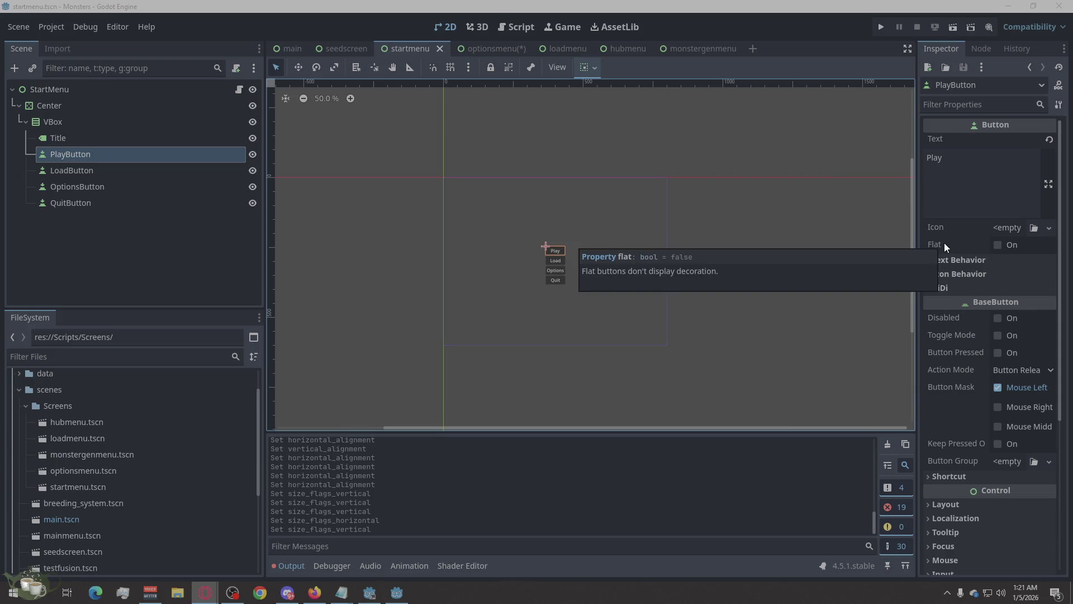
click(1003, 274)
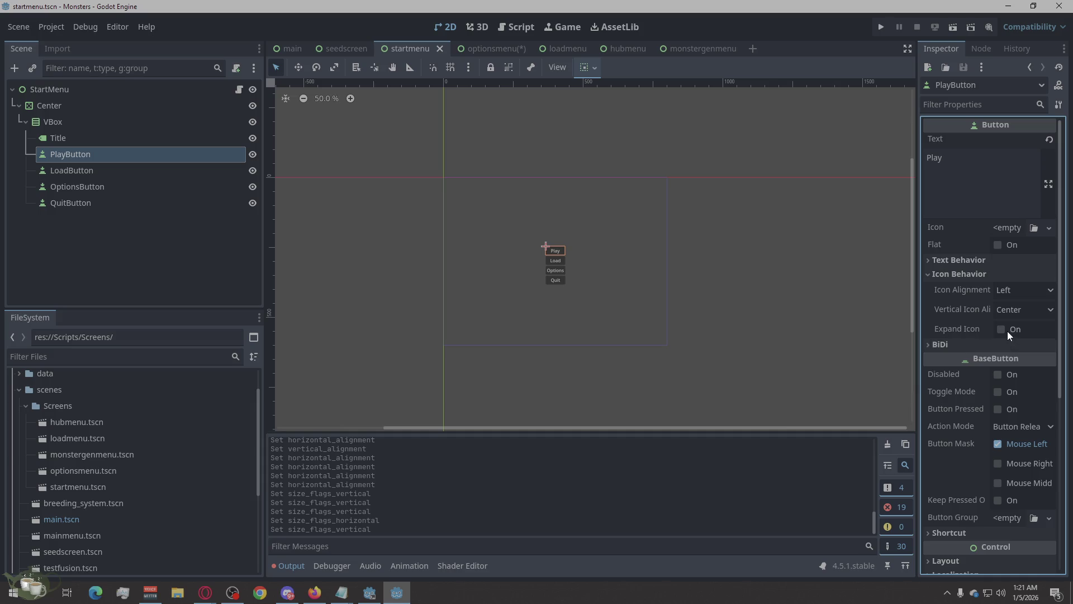
scroll(599, 287, up, 6)
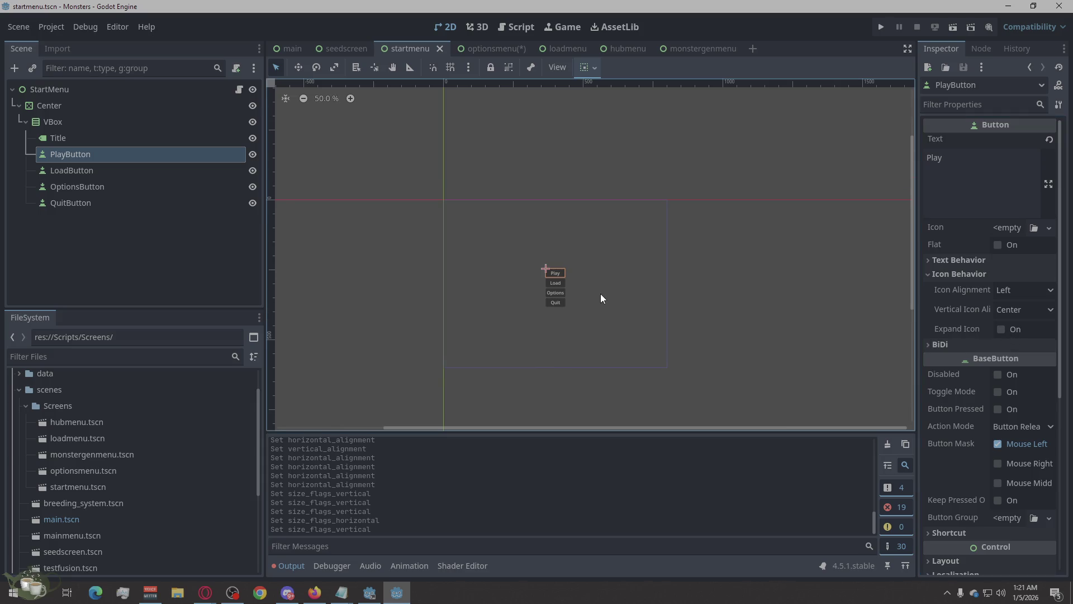
scroll(689, 314, down, 2)
scroll(557, 302, down, 2)
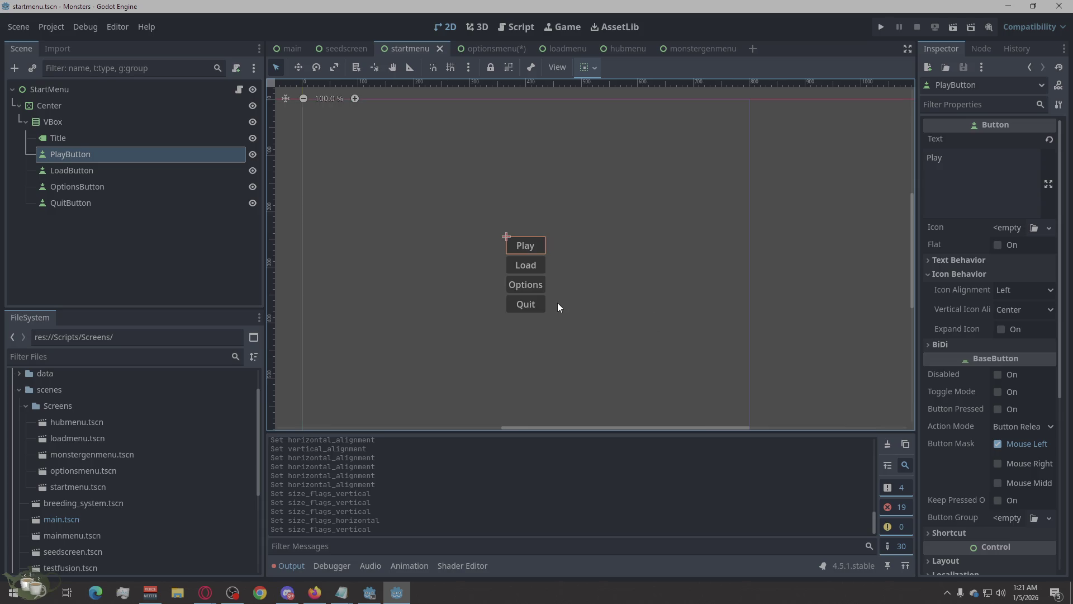
click(947, 348)
click(947, 346)
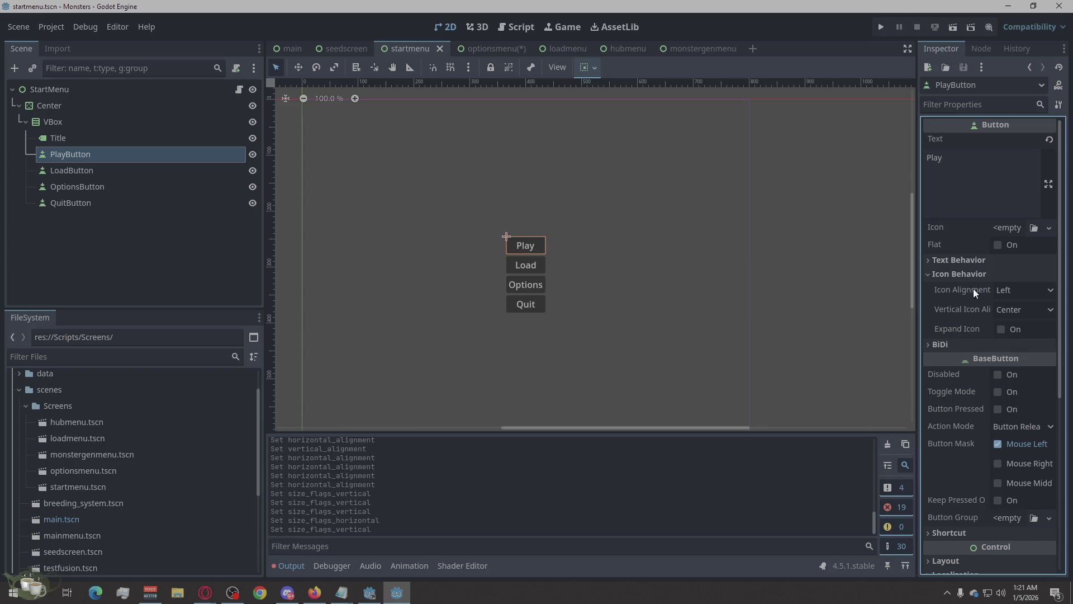
click(972, 274)
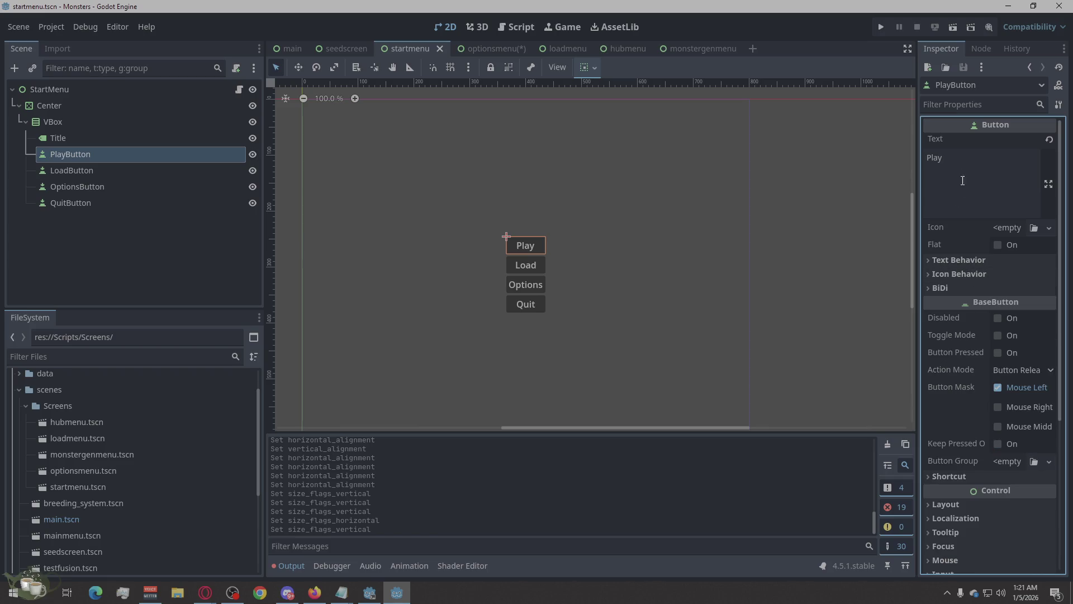
scroll(956, 309, down, 3)
- Scroll the Inspector and bring up the StartMenu root node's context menu
scroll(957, 308, down, 2)
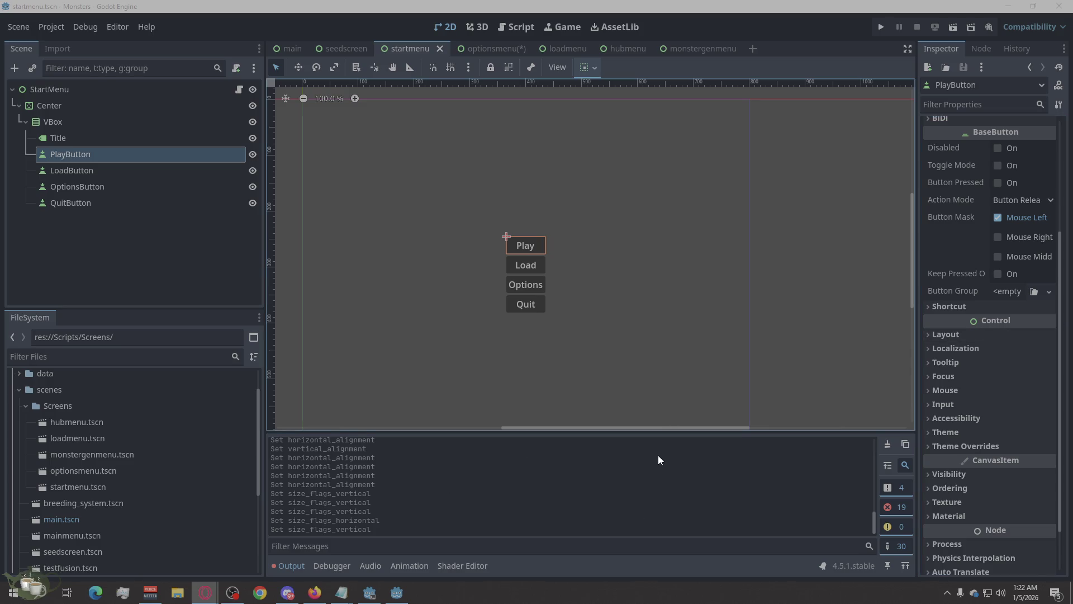
scroll(626, 286, down, 2)
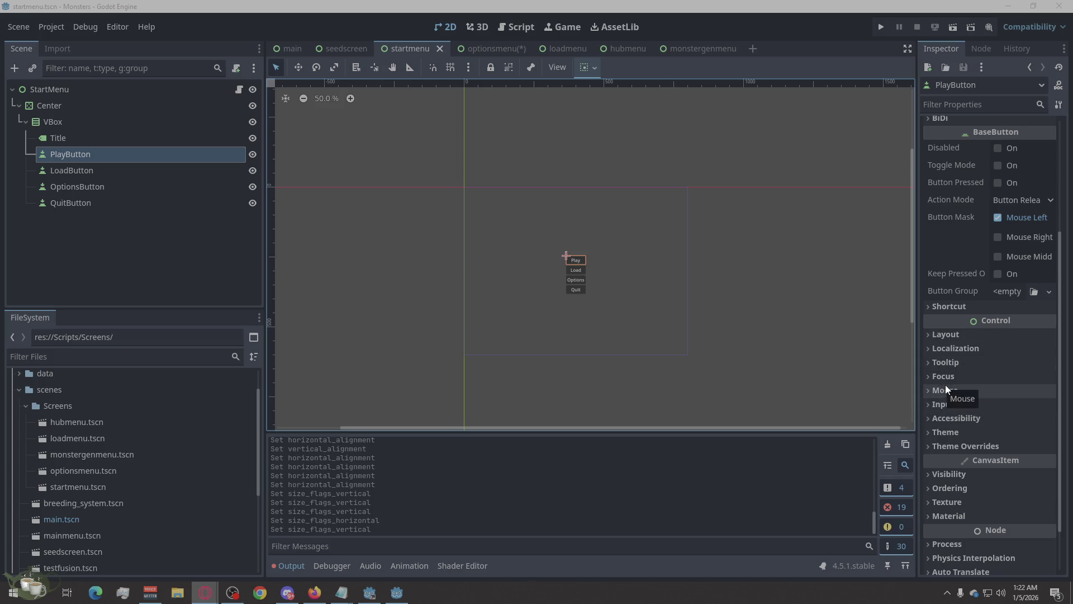
scroll(944, 384, down, 2)
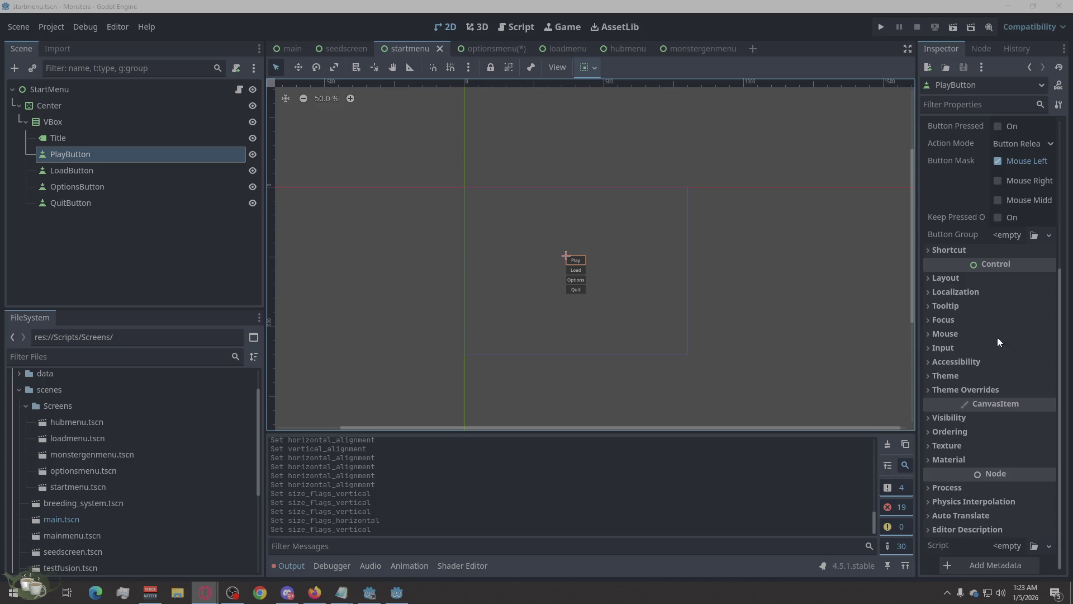
right_click(66, 89)
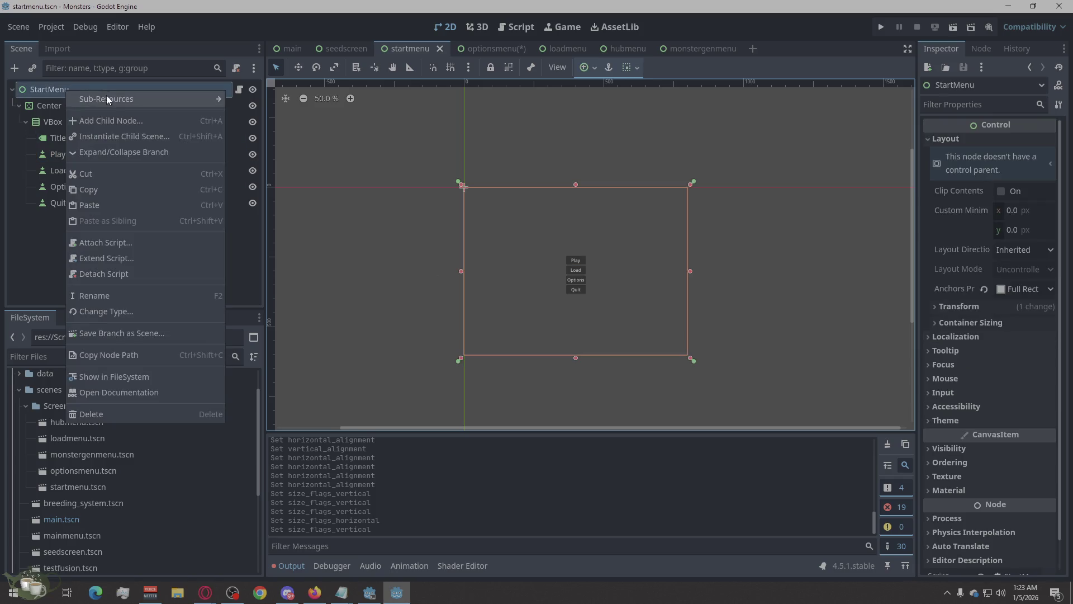
click(110, 121)
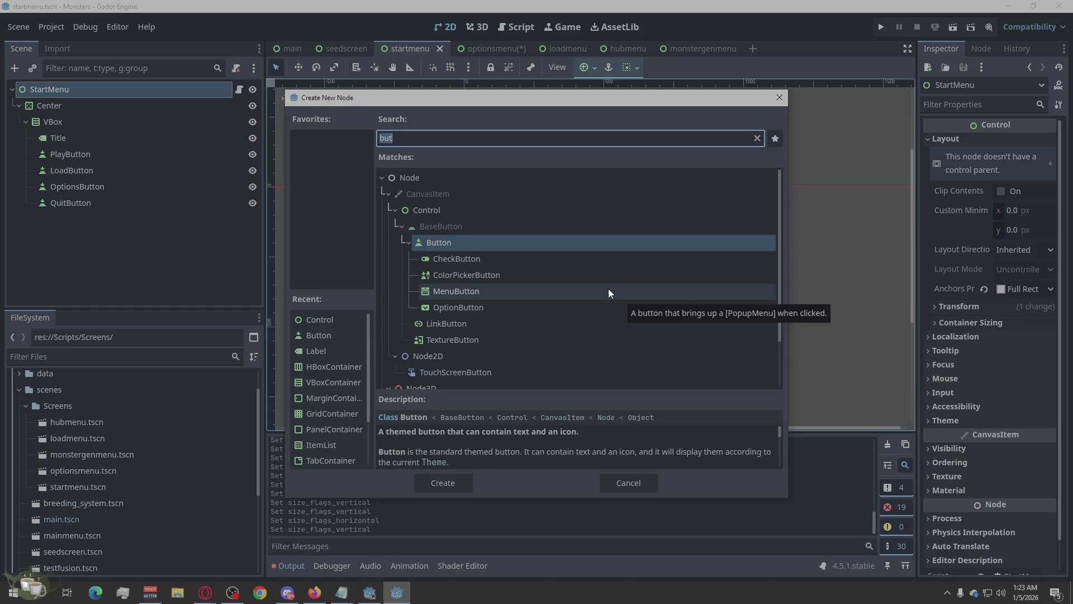
text(ima)
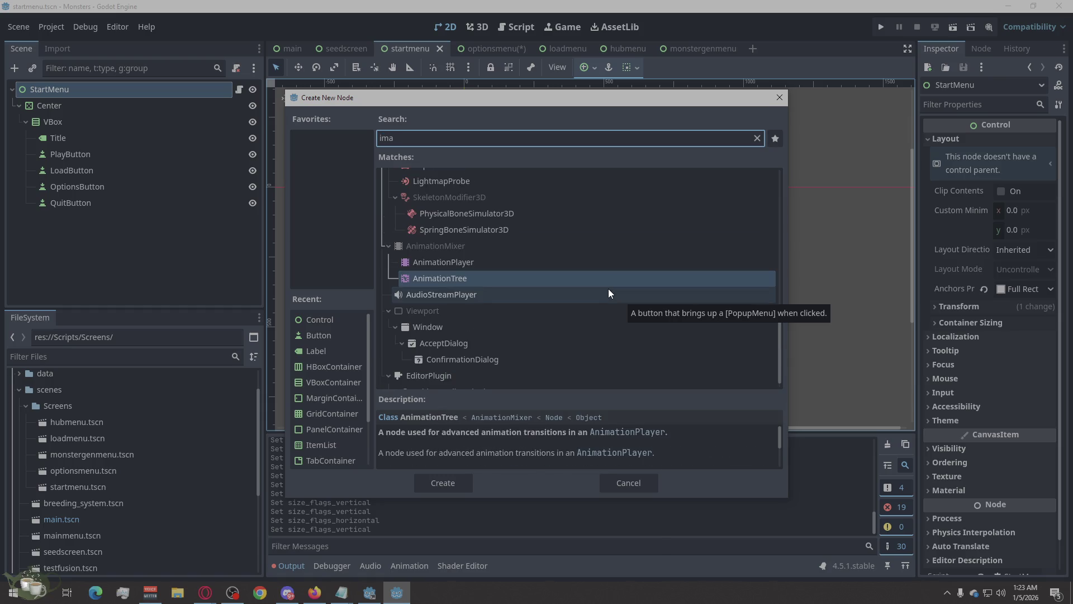
text(ge)
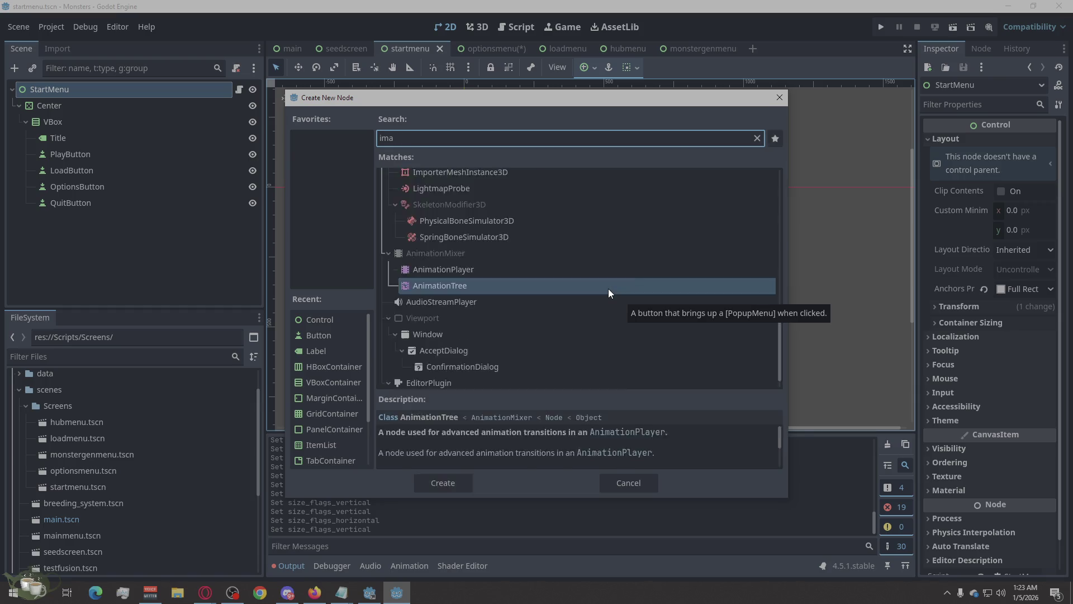
key(BackSpace)
key(BackSpace)
key(BackSpace)
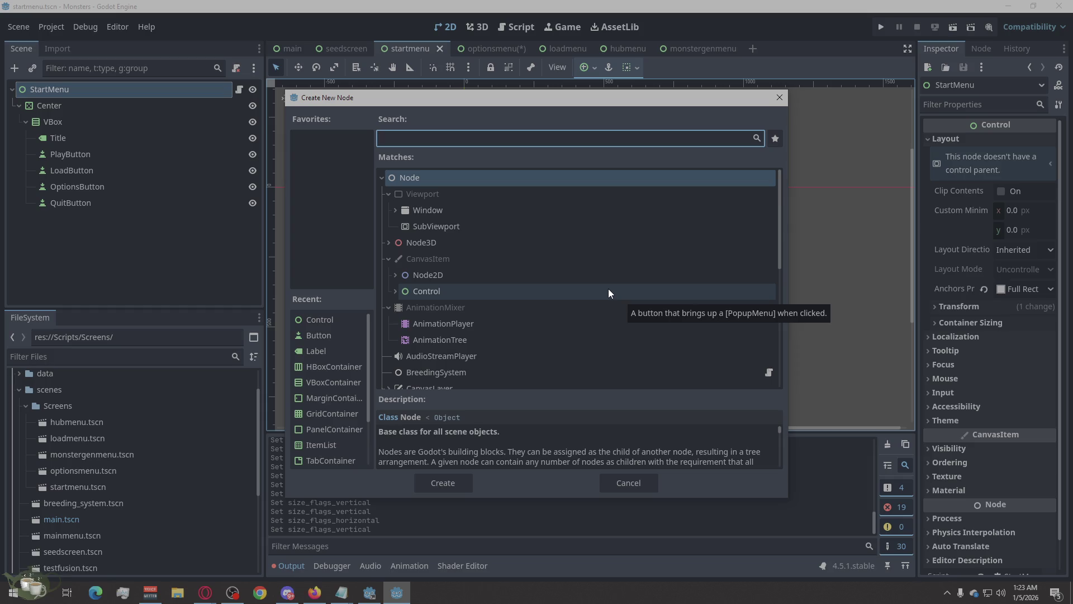
text(c)
text(olo)
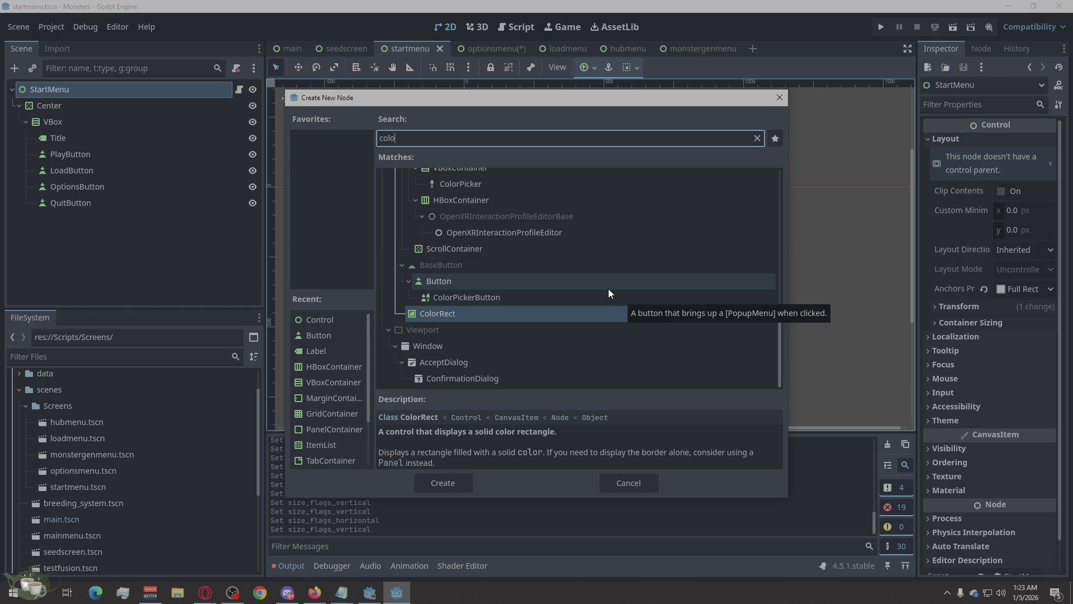
key(BackSpace)
key(BackSpace)
key(BackSpace)
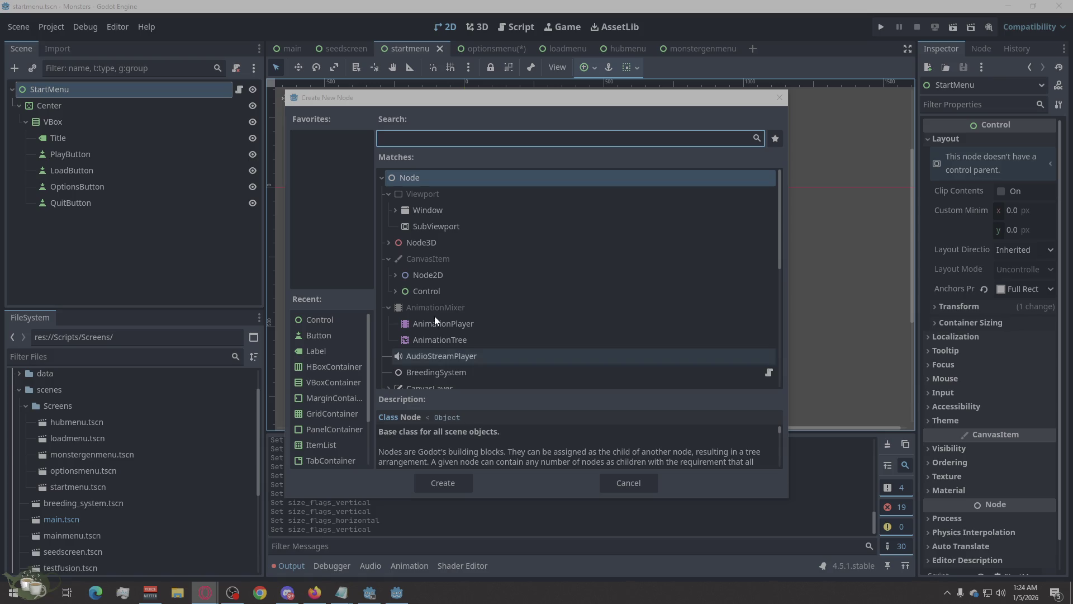
scroll(528, 271, down, 3)
scroll(520, 263, up, 2)
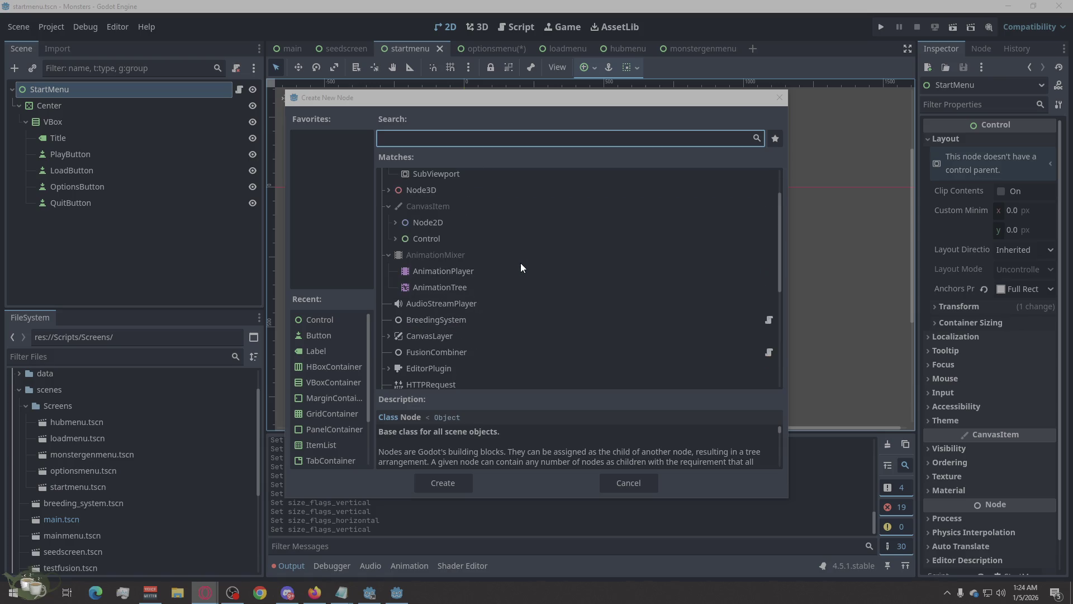
scroll(517, 261, down, 3)
scroll(516, 262, up, 3)
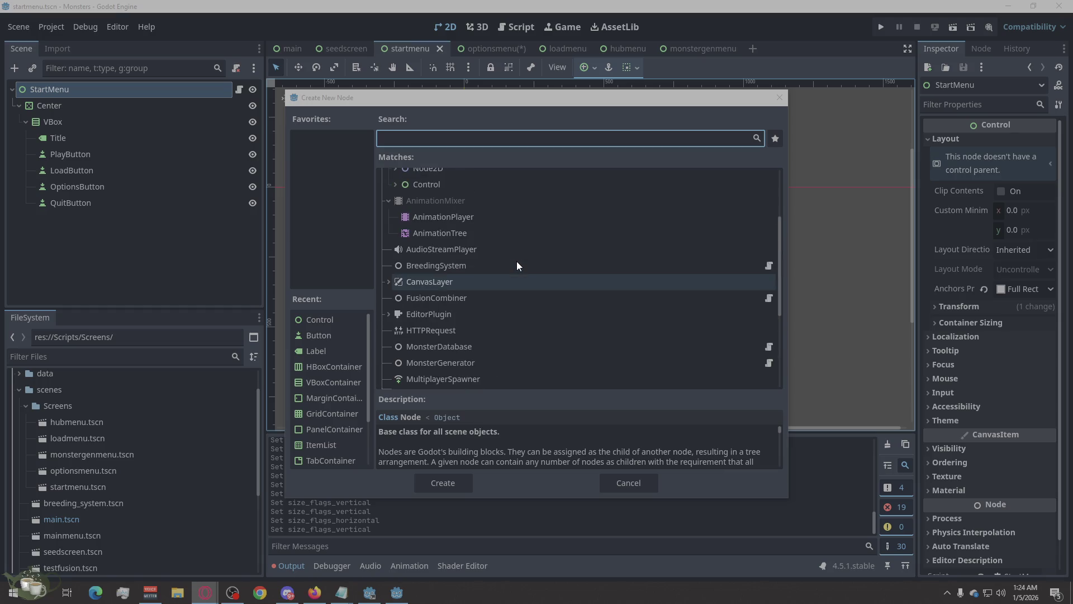
click(487, 240)
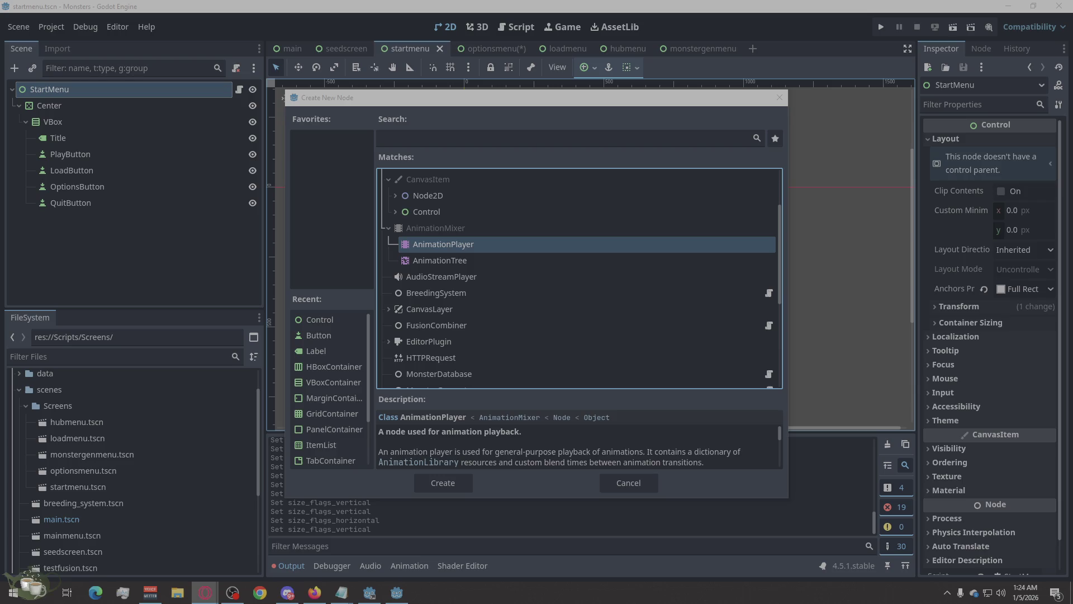
key(alt+Tab)
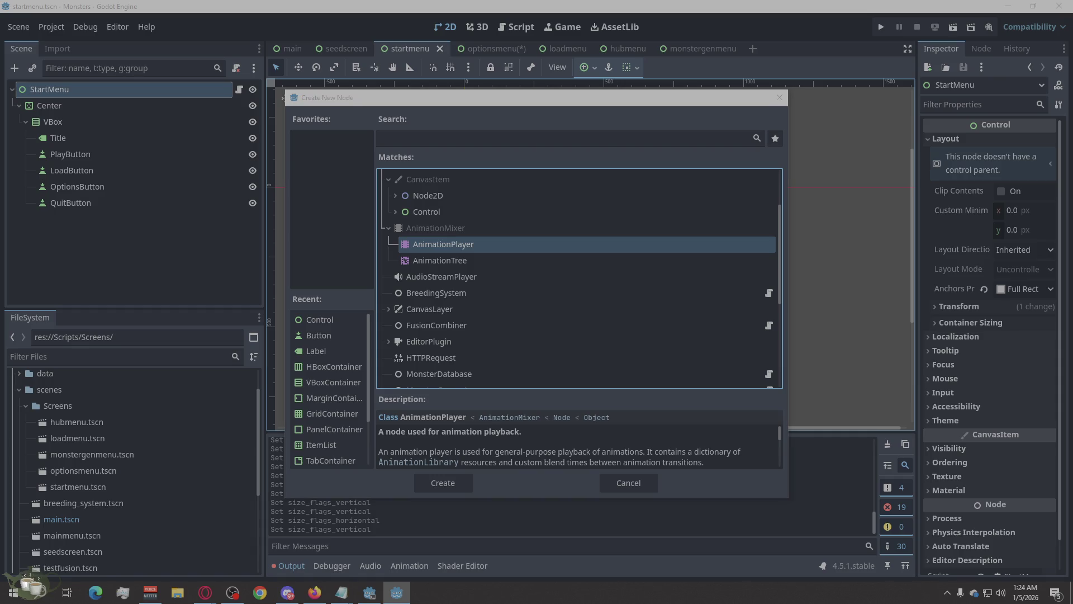
key(alt+Tab)
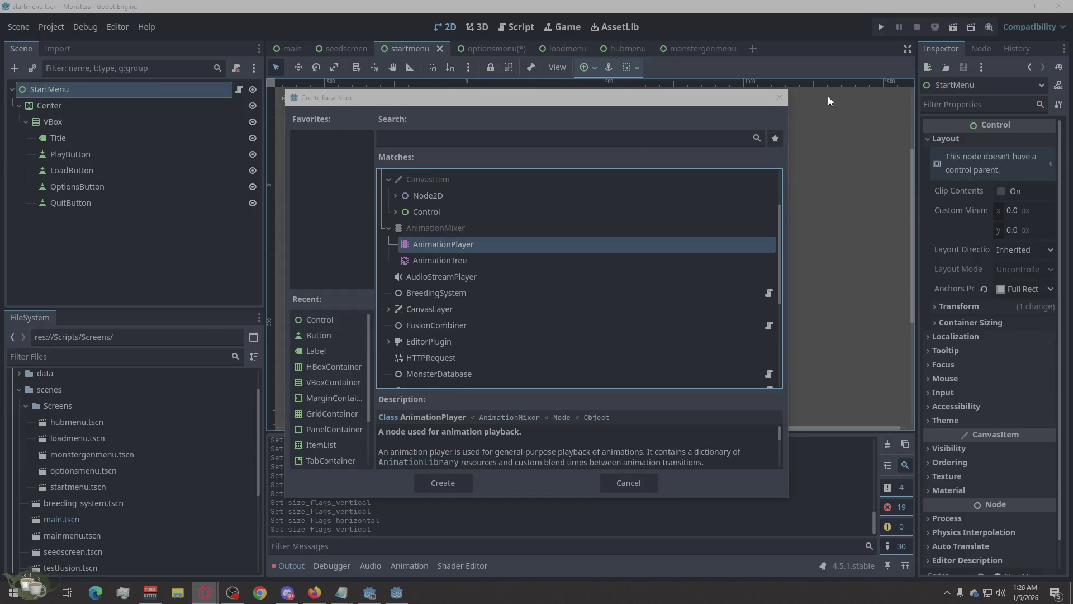
- Add a TextureRect child under StartMenu by searching 'tex' in the node dialog
click(778, 97)
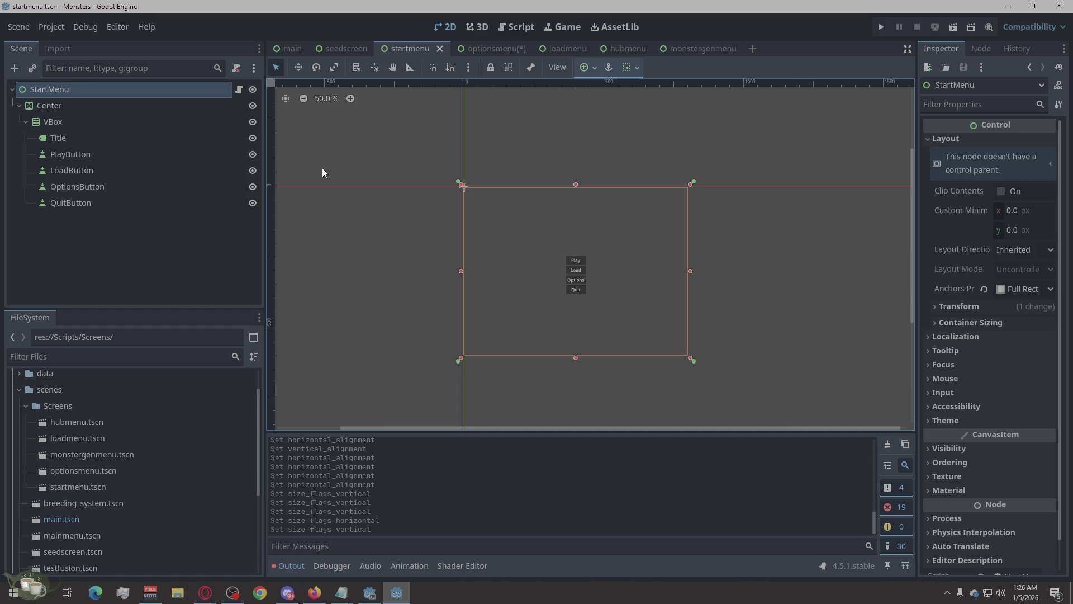
right_click(128, 87)
mouse_move(156, 93)
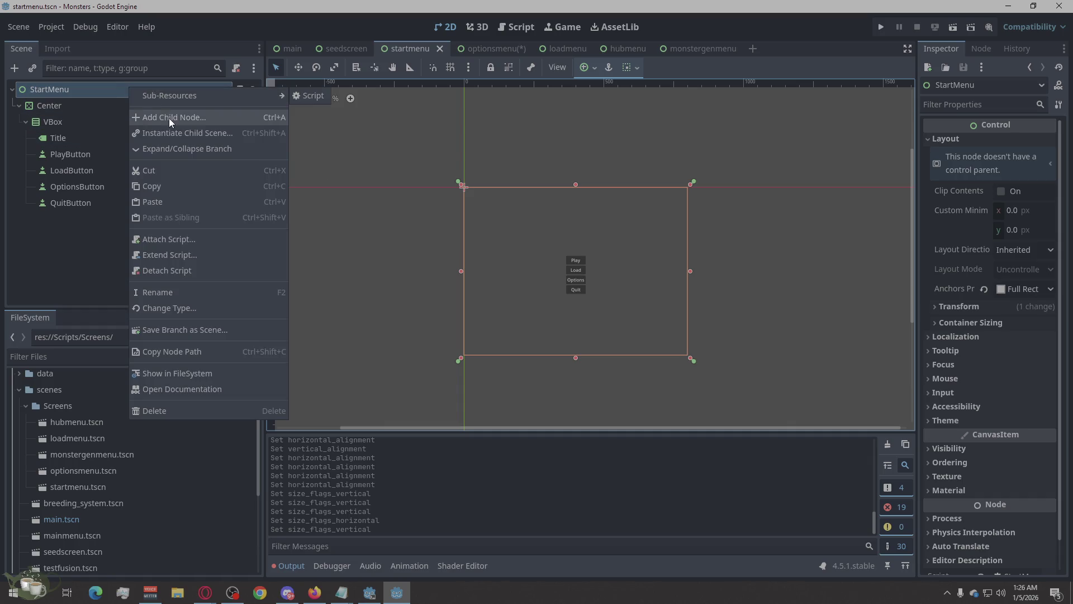
click(169, 117)
text(tex)
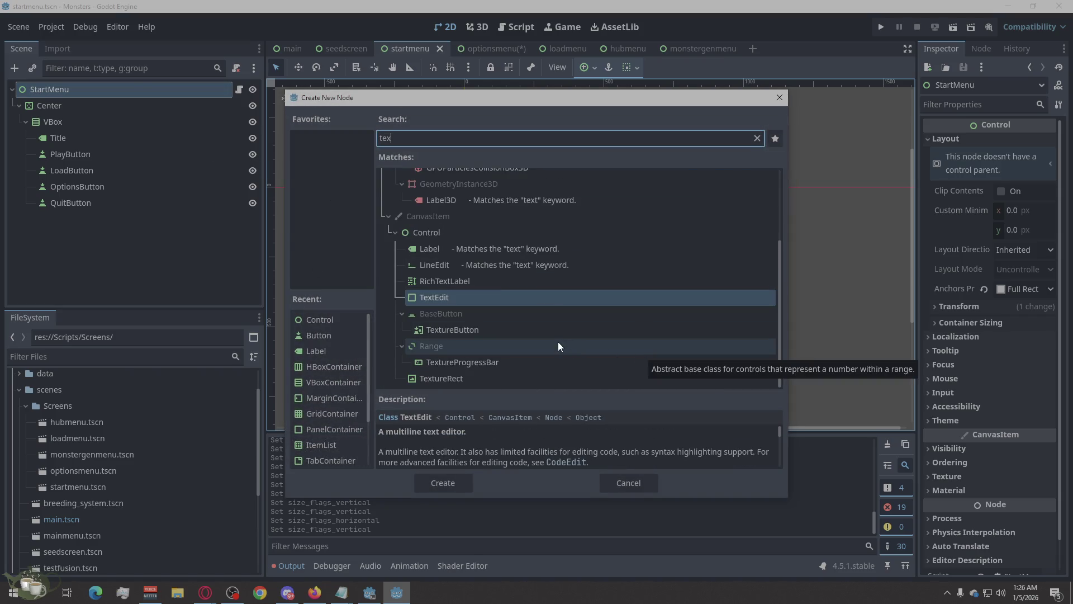
click(452, 378)
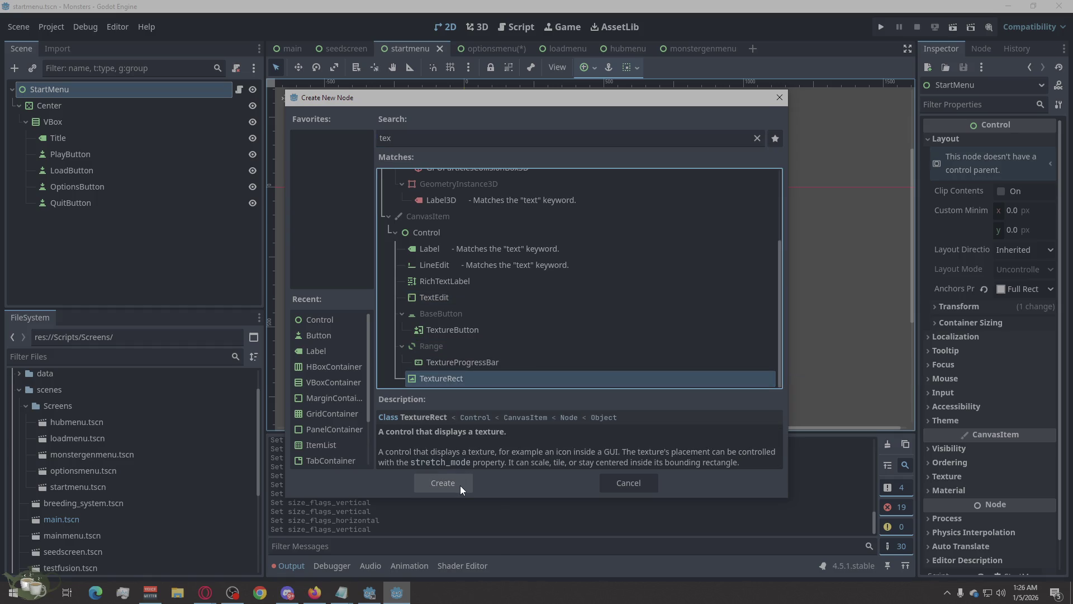
click(461, 485)
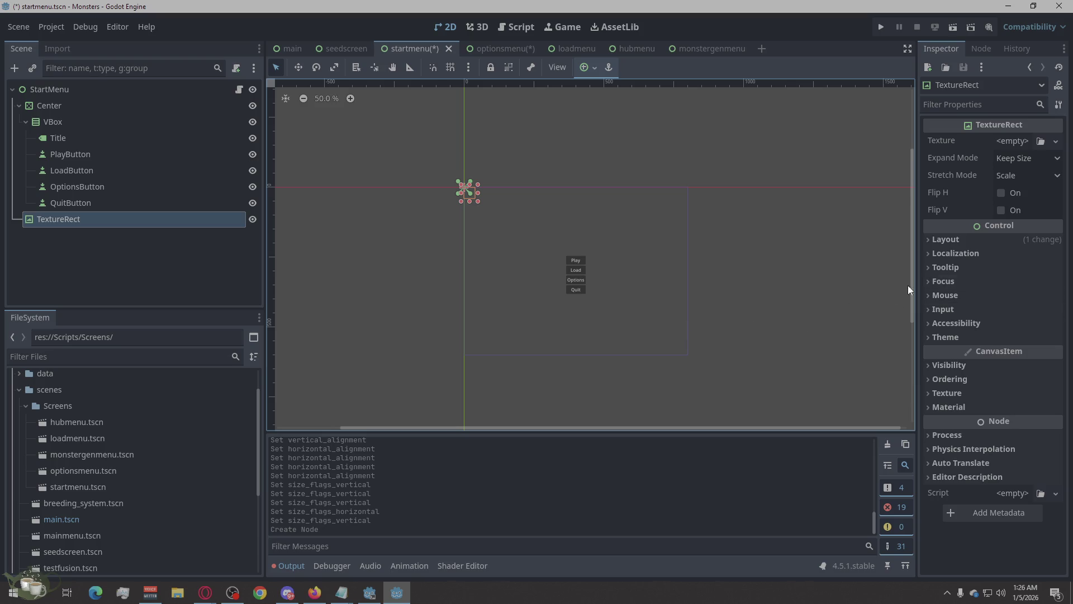
- Give the TextureRect Anchors layout mode with the Full Rect preset, and drag it above Center
click(983, 239)
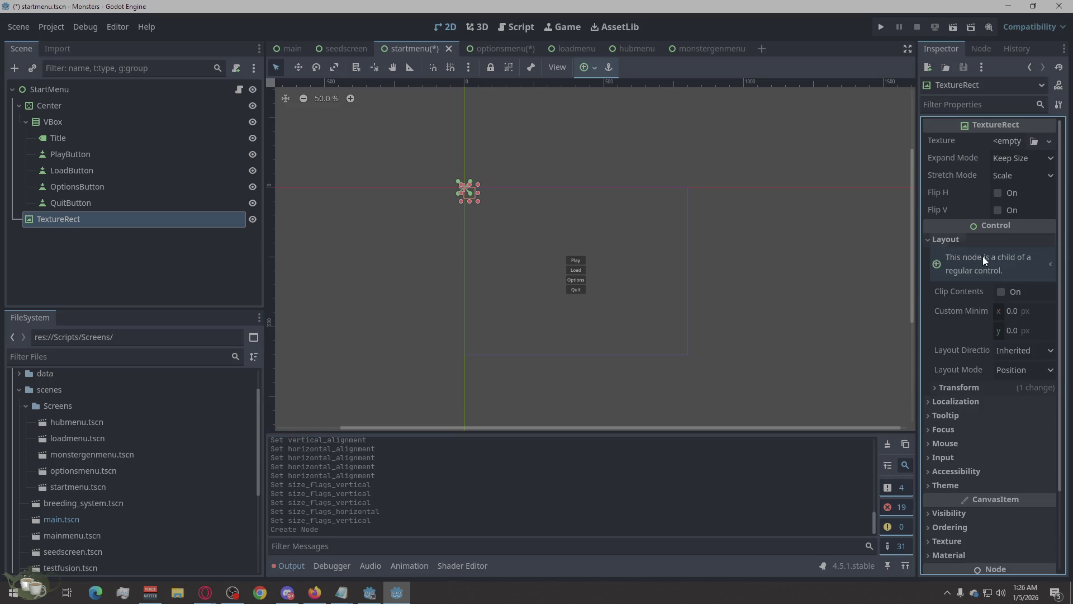
click(1023, 350)
click(1018, 351)
click(1017, 370)
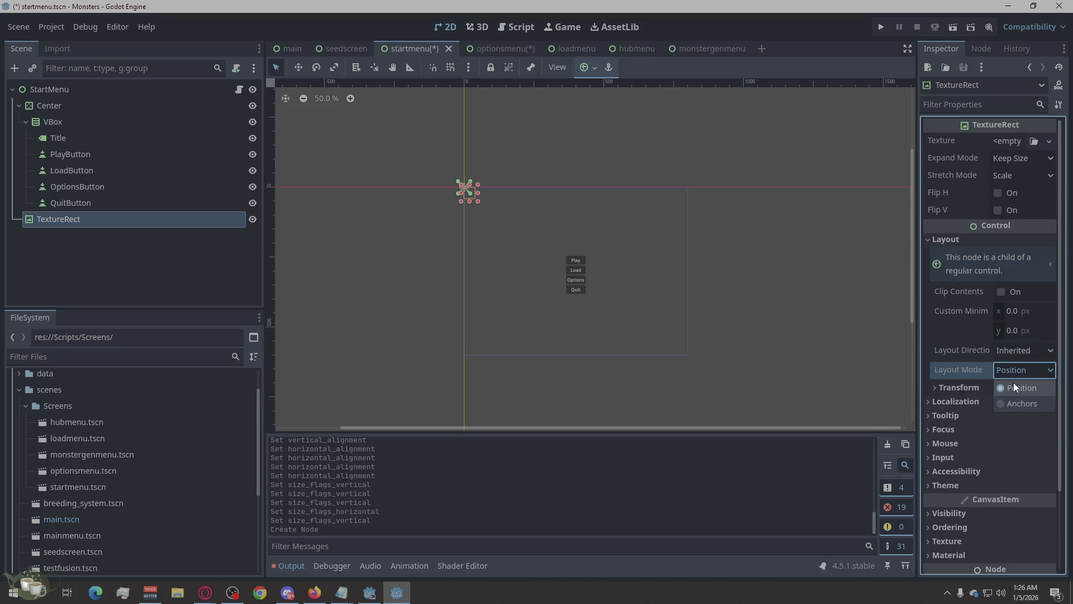
click(1018, 400)
click(1022, 390)
click(1025, 320)
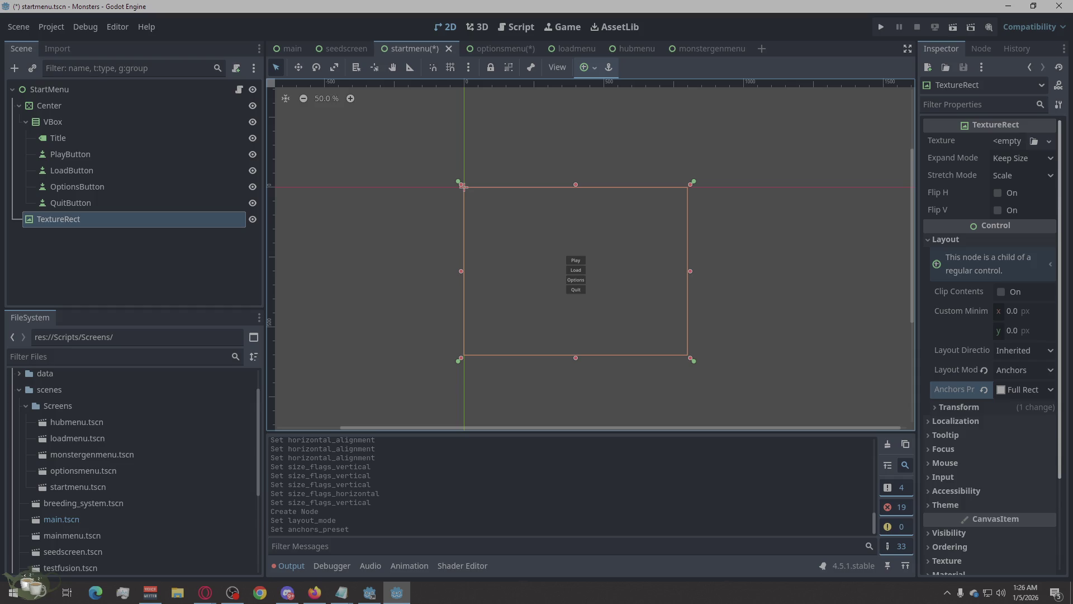
drag(67, 225, 56, 106)
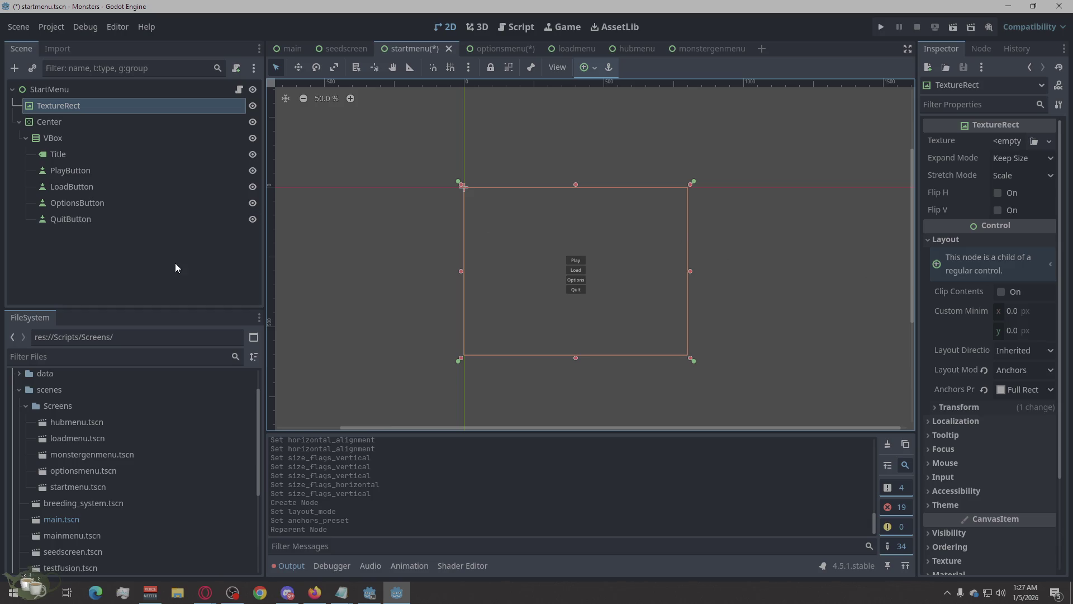
- Check the TextureRect's node options, then open the StartMenu root's node options
click(113, 109)
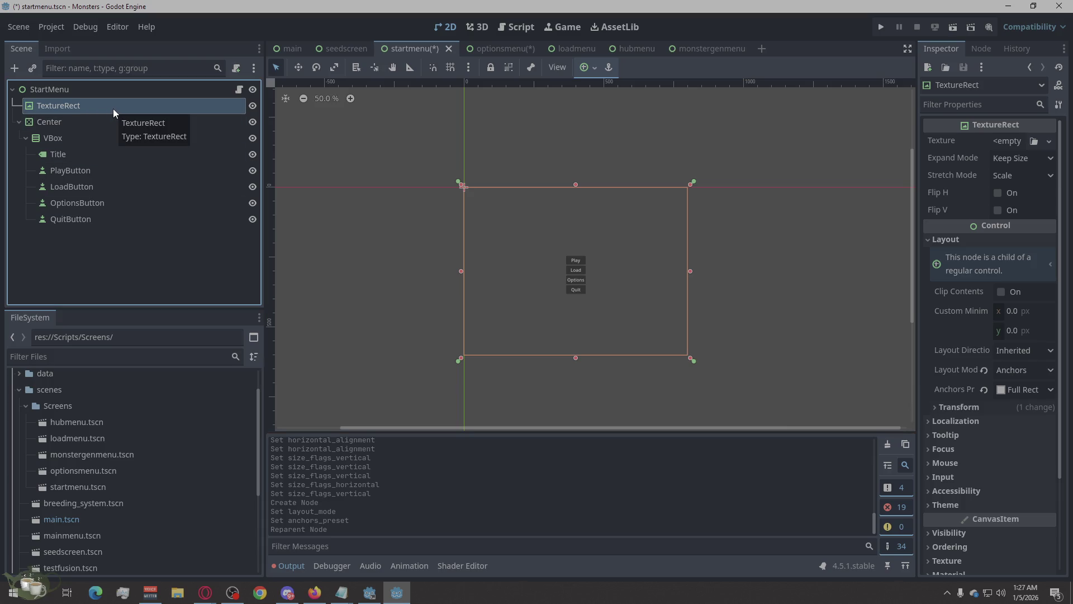
right_click(113, 109)
click(68, 92)
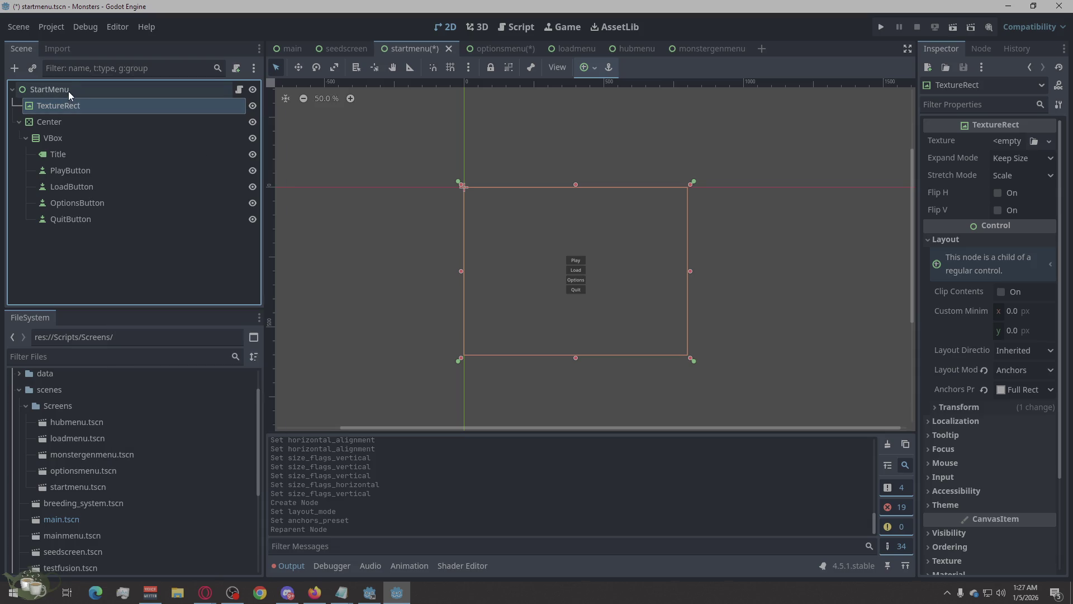
right_click(68, 90)
- Add a ColorRect child to StartMenu and place it right below TextureRect
click(123, 120)
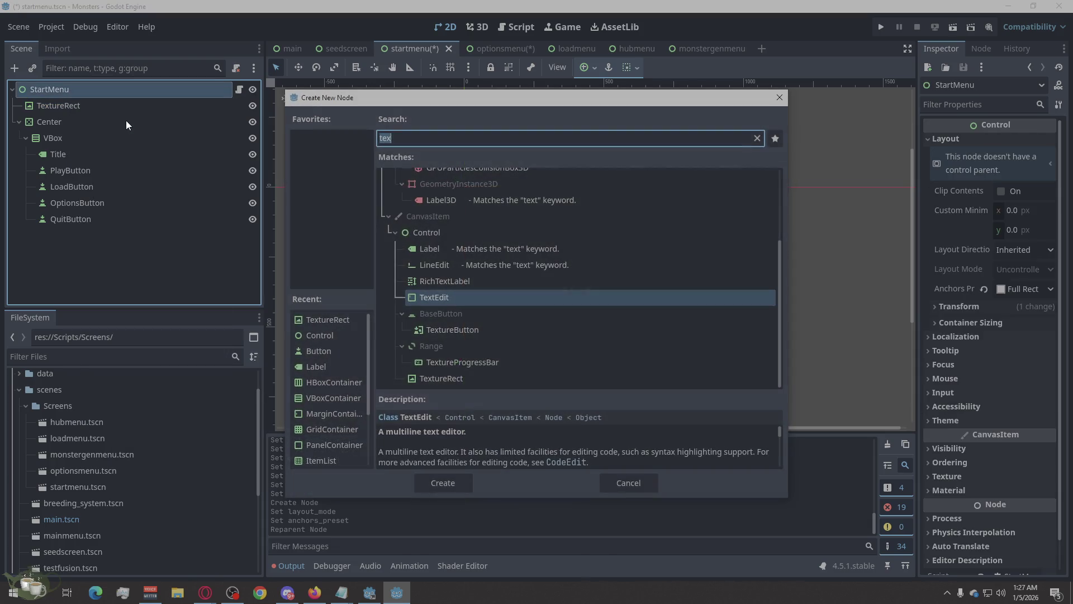
text(Color)
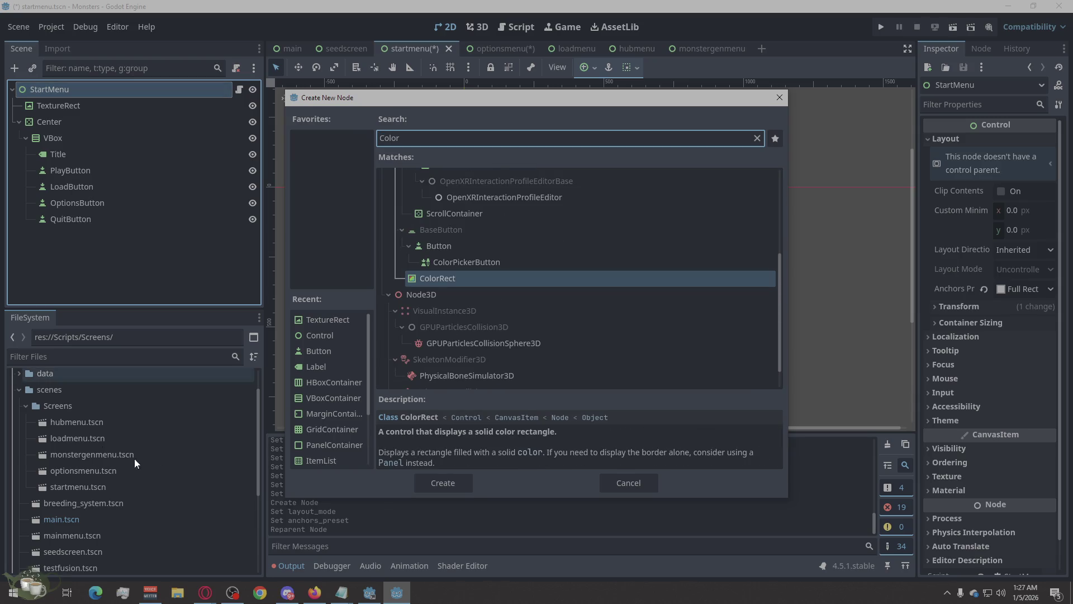
click(439, 482)
mouse_move(89, 235)
mouse_down()
mouse_move(55, 220)
mouse_move(69, 115)
mouse_up()
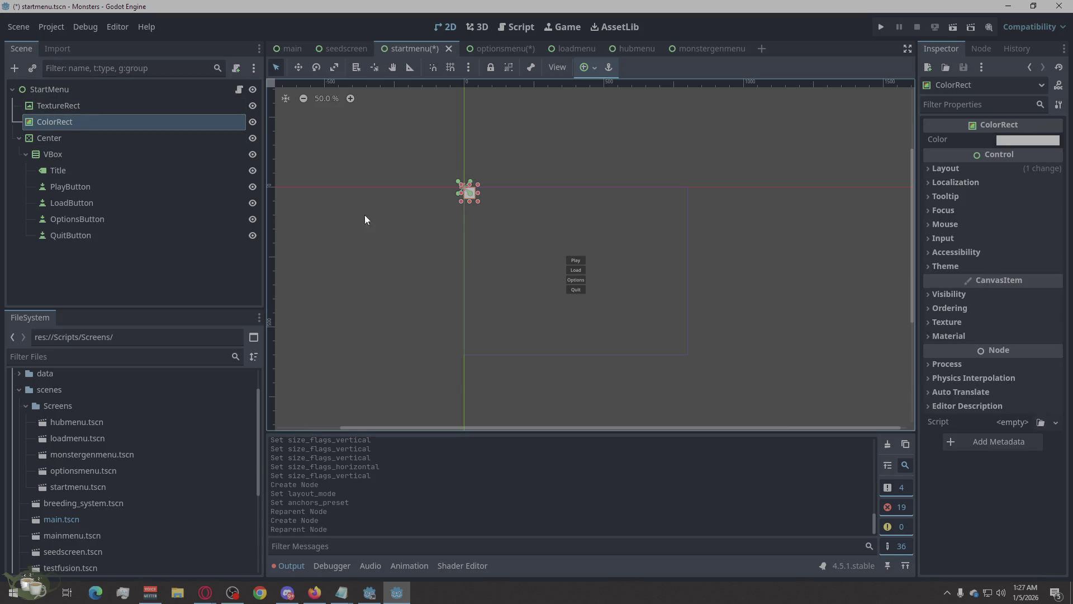
- Rename the ColorRect to 'Overlay' and the TextureRect to 'Background'
click(92, 117)
text(Overlay)
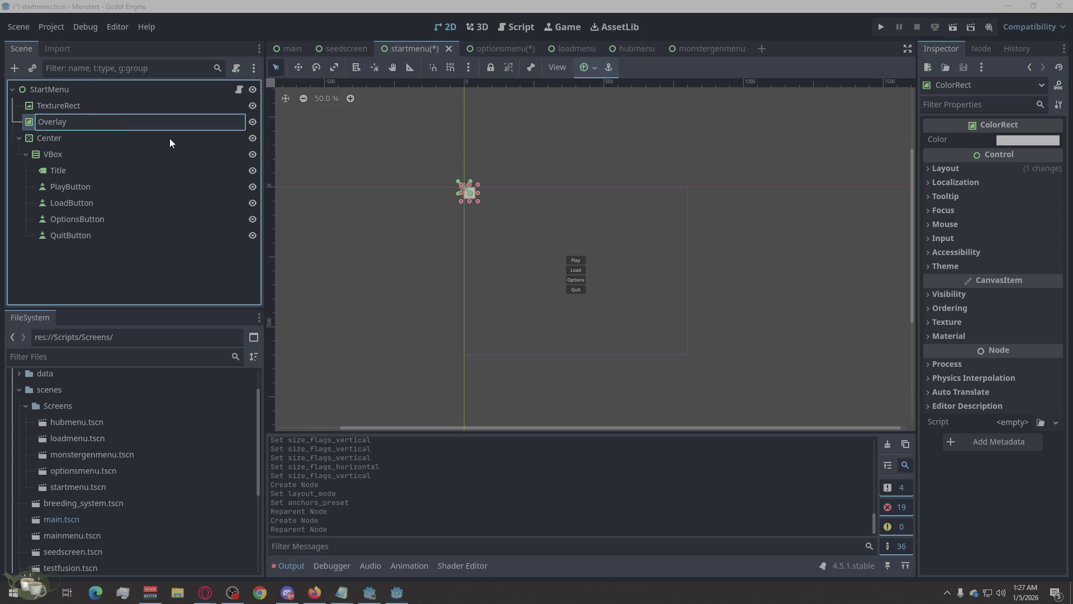
click(88, 112)
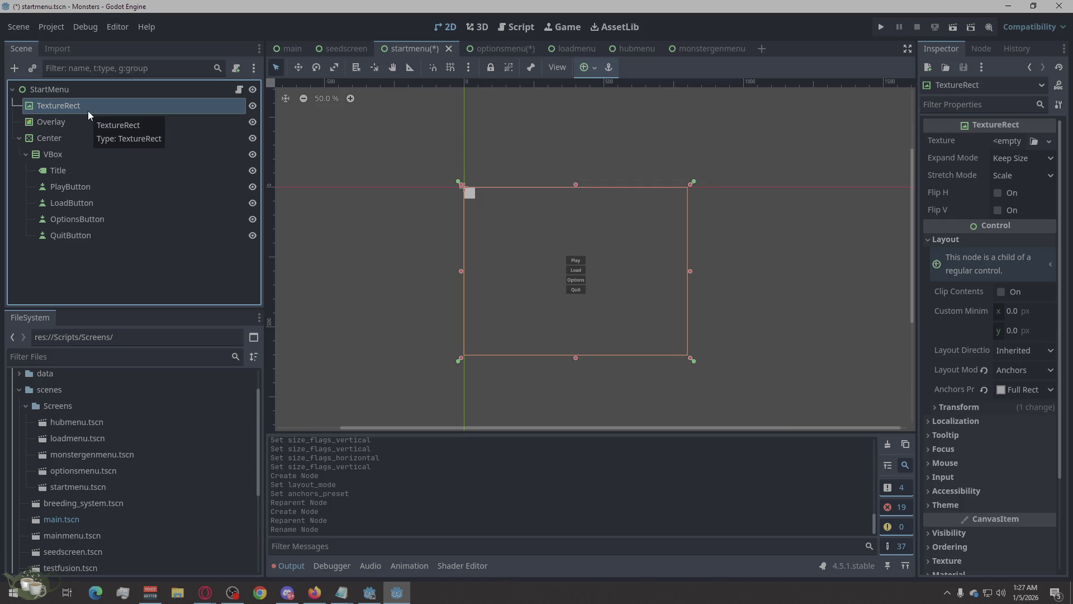
click(81, 106)
text(Background)
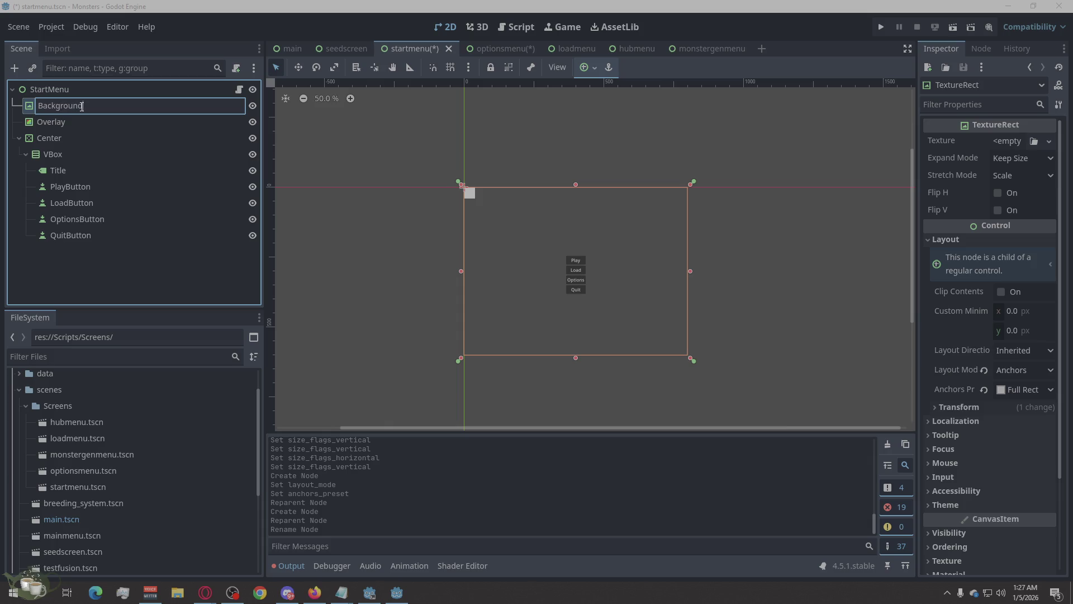
key(Return)
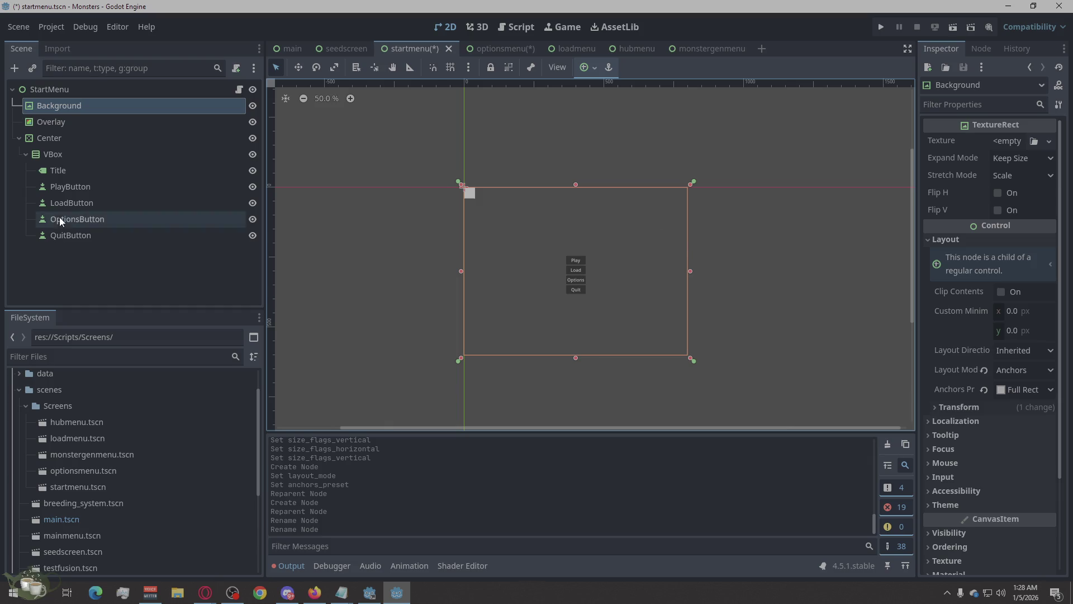
- Set the Overlay's Color to semi-transparent black, hex #00000055
click(86, 123)
right_click(66, 120)
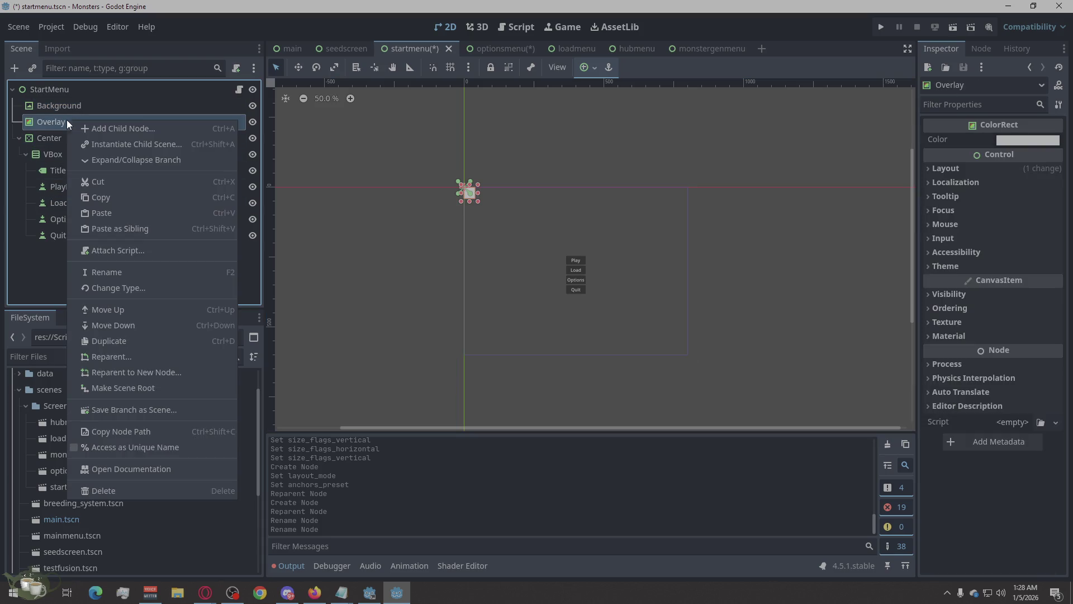
key(Escape)
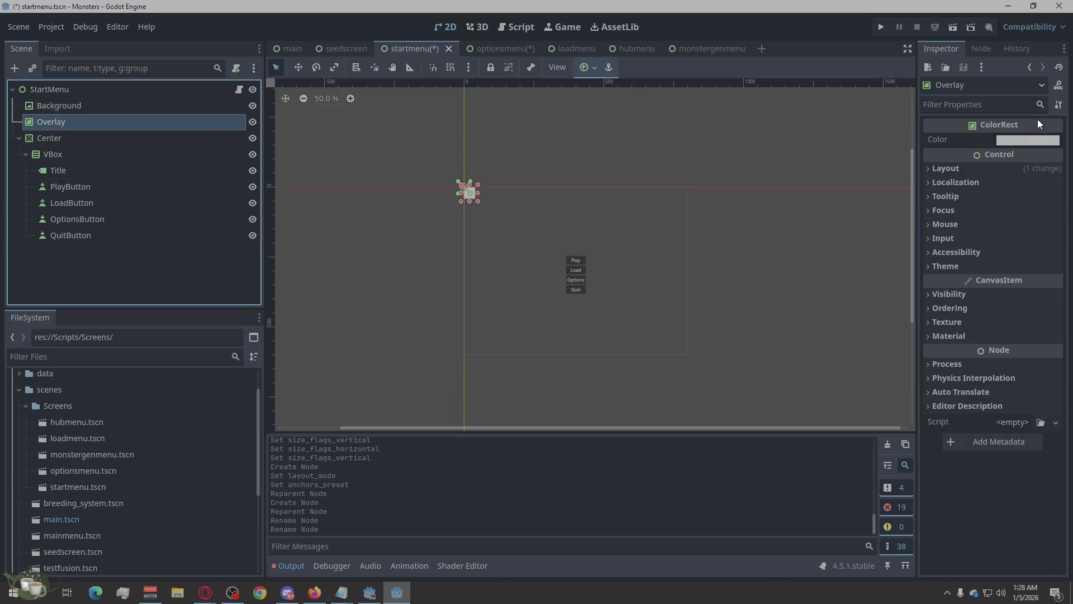
click(1028, 139)
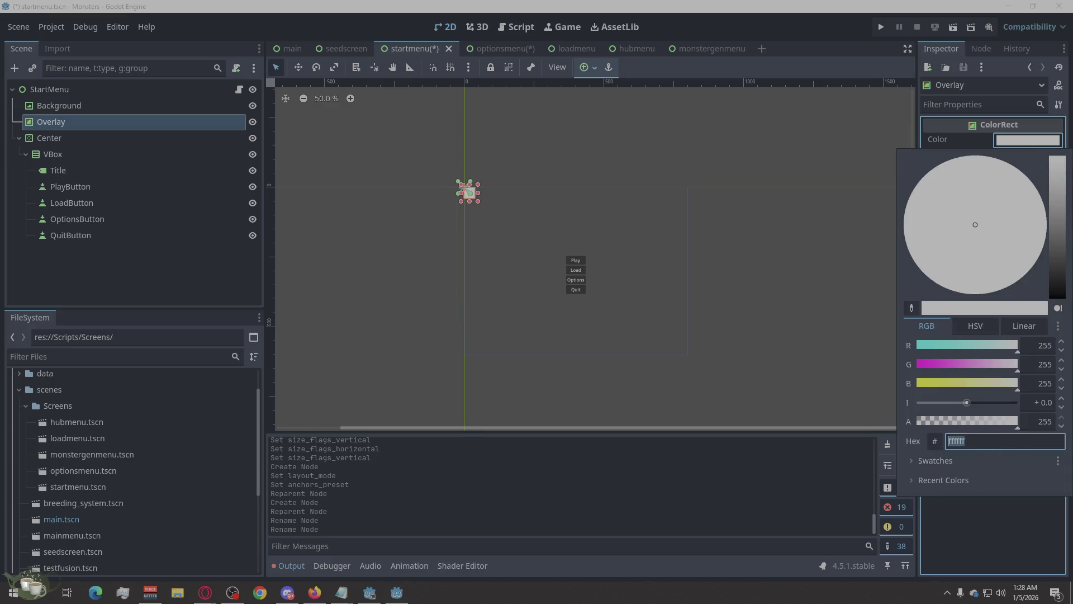
key(Escape)
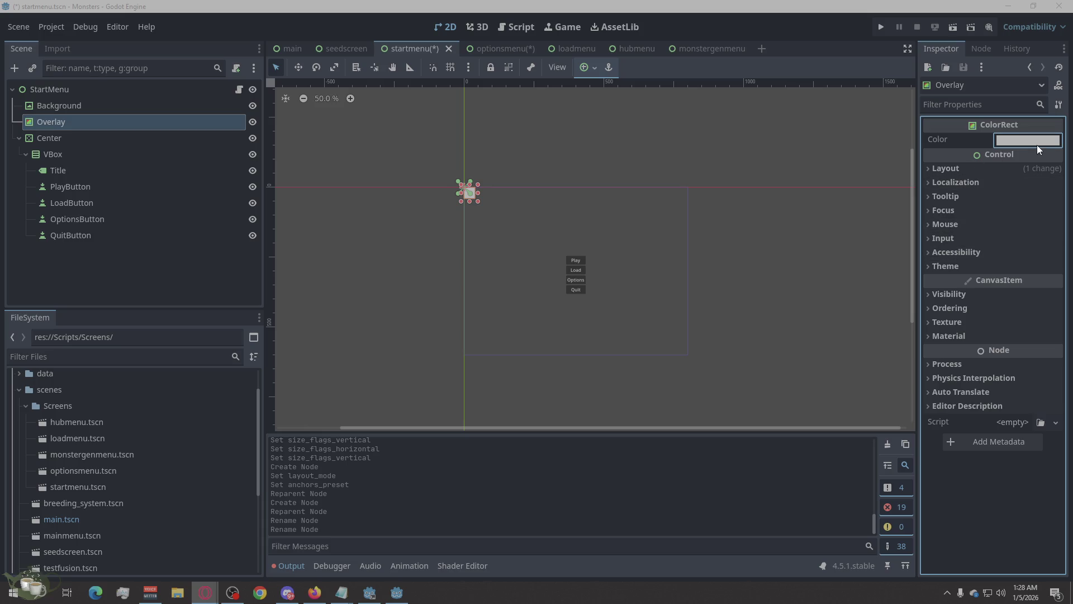
click(1037, 143)
text(#00000055)
key(Return)
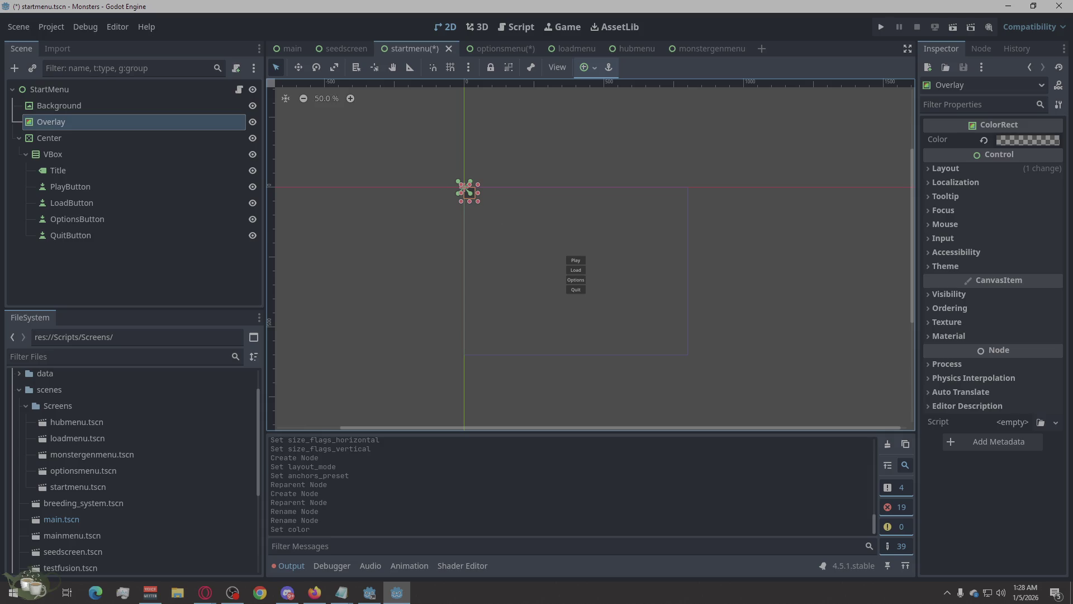
- Switch the Overlay's Layout Mode to Anchors and apply the Full Rect anchor preset
click(973, 166)
click(1012, 298)
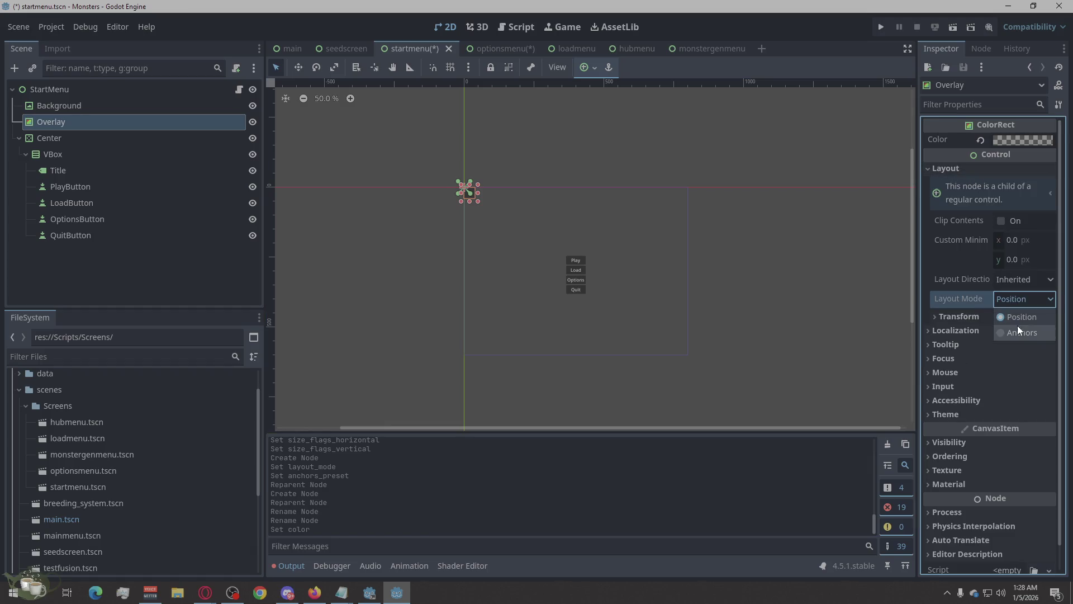
click(1017, 324)
click(1017, 318)
click(1028, 319)
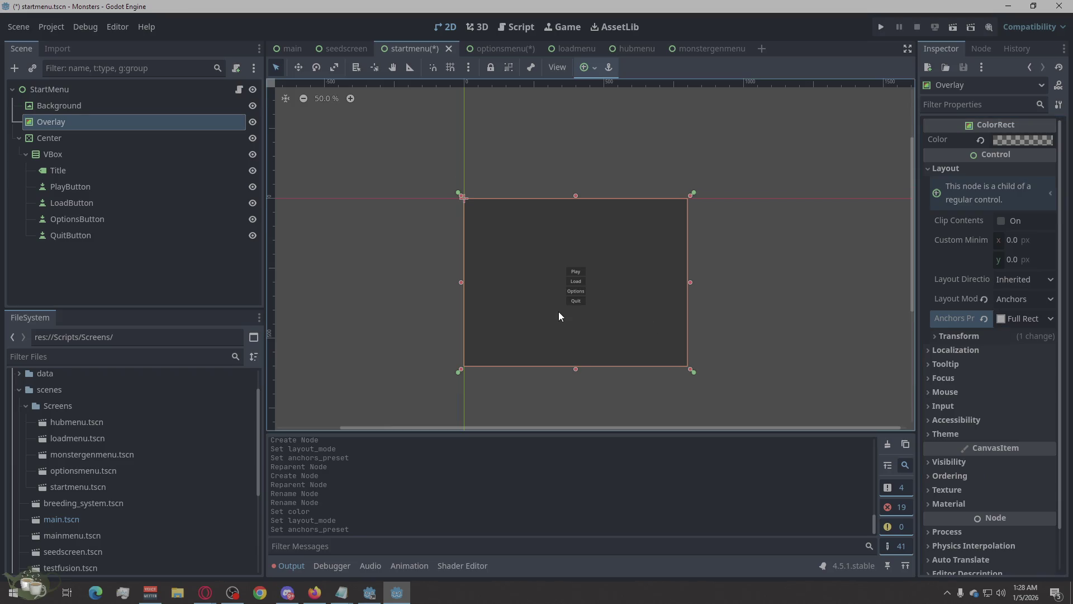
scroll(576, 327, up, 4)
scroll(577, 331, down, 4)
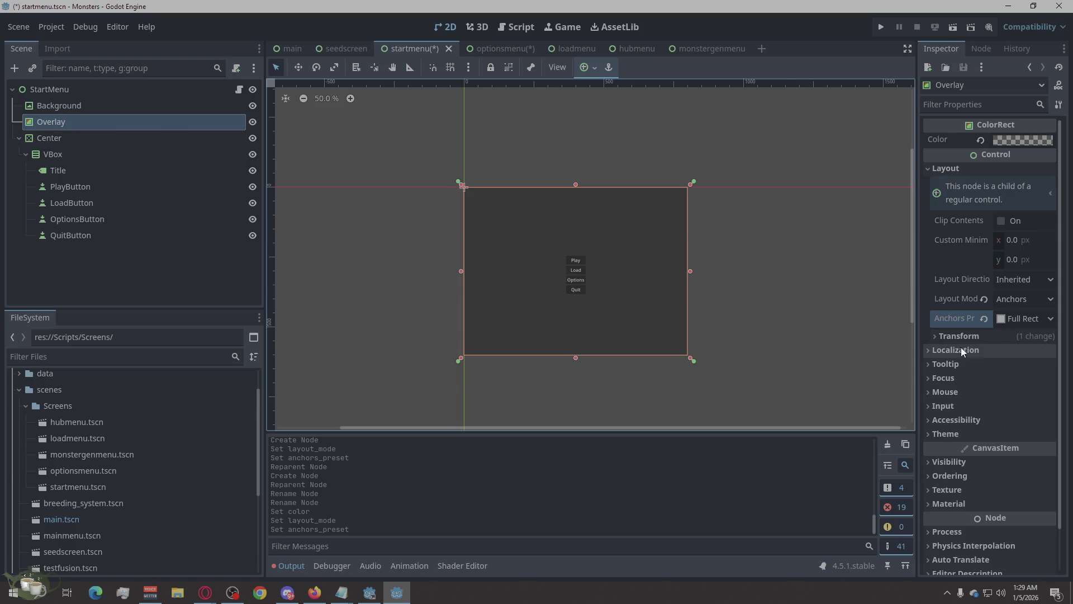
- Change the Overlay's anchor preset to Custom
click(953, 336)
scroll(1024, 347, down, 2)
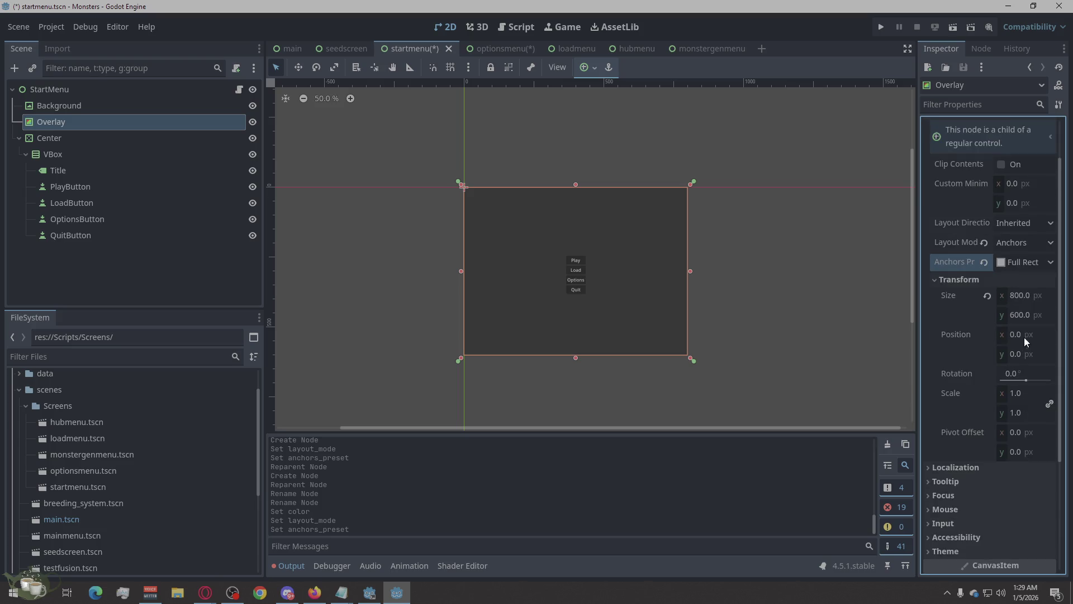
click(1020, 261)
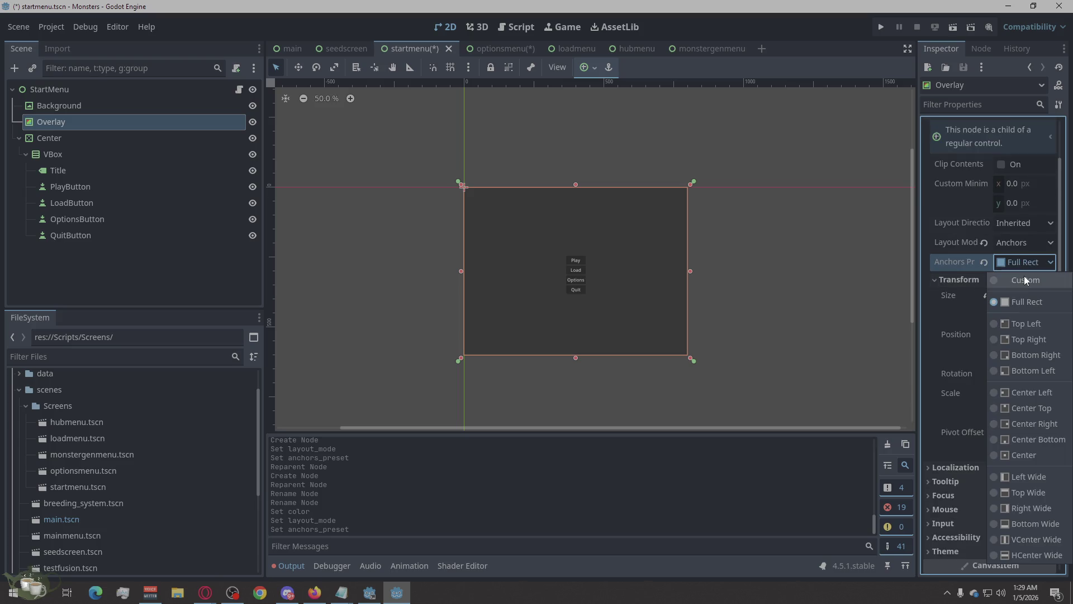
click(1024, 275)
- Resize the Overlay to 120 × 600 px, after first trying a width of 60
click(1010, 343)
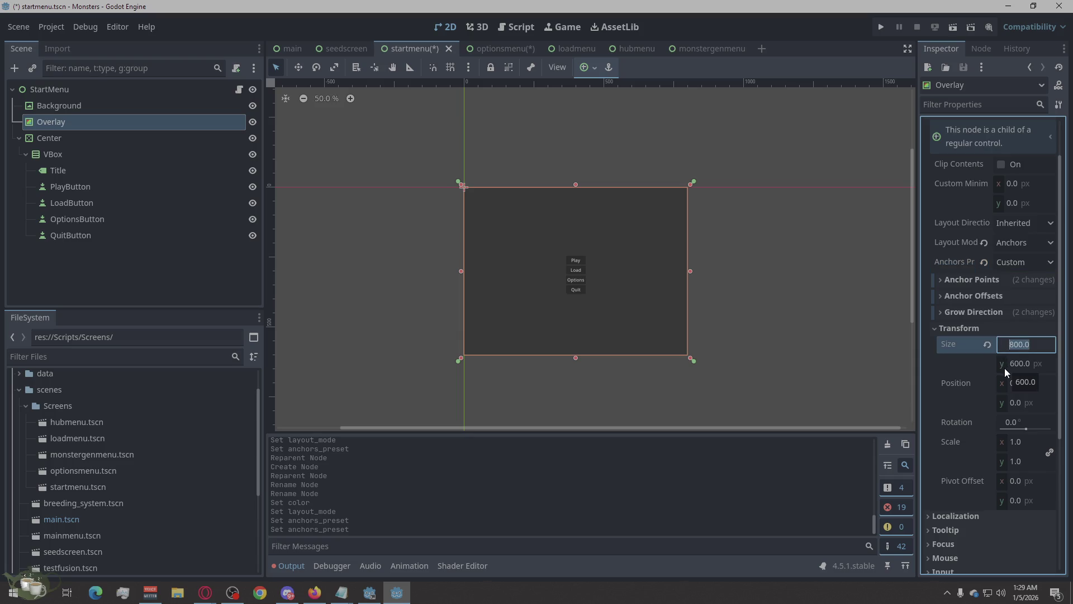
text(60)
click(1016, 364)
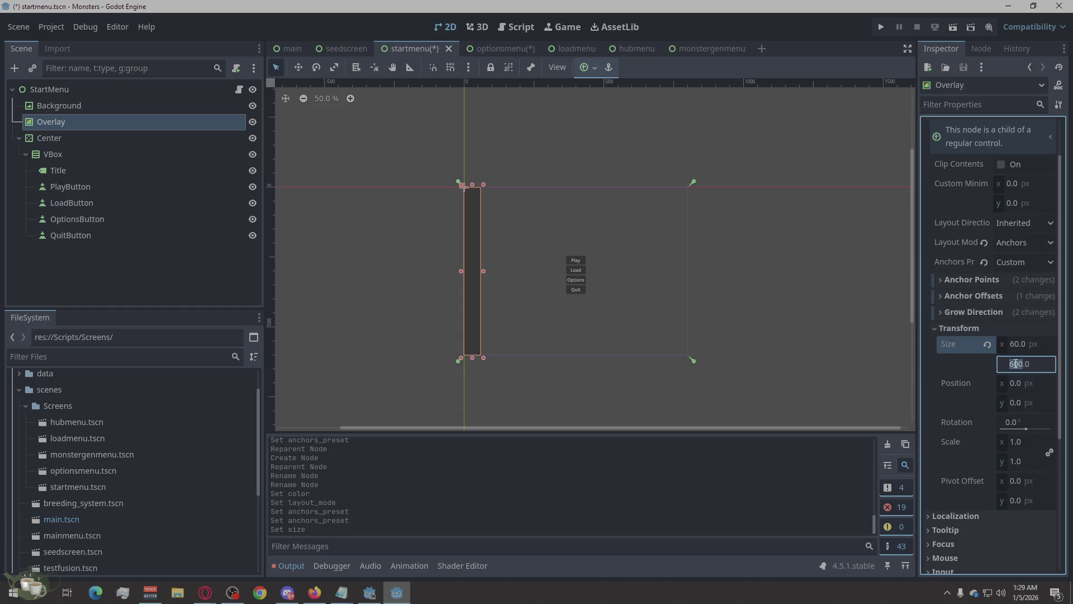
click(1019, 345)
text(120)
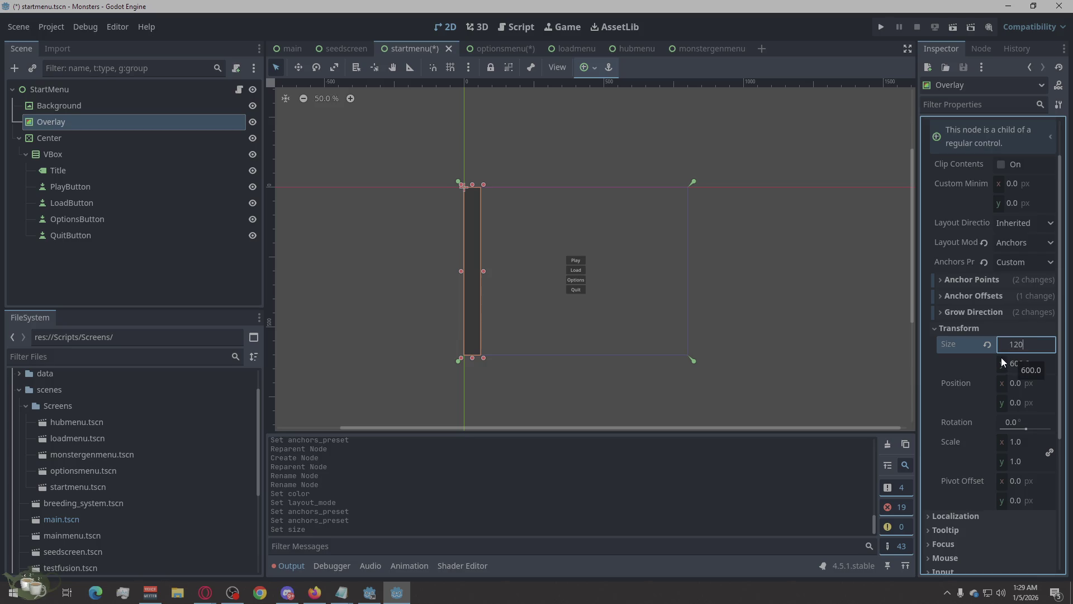
click(1012, 365)
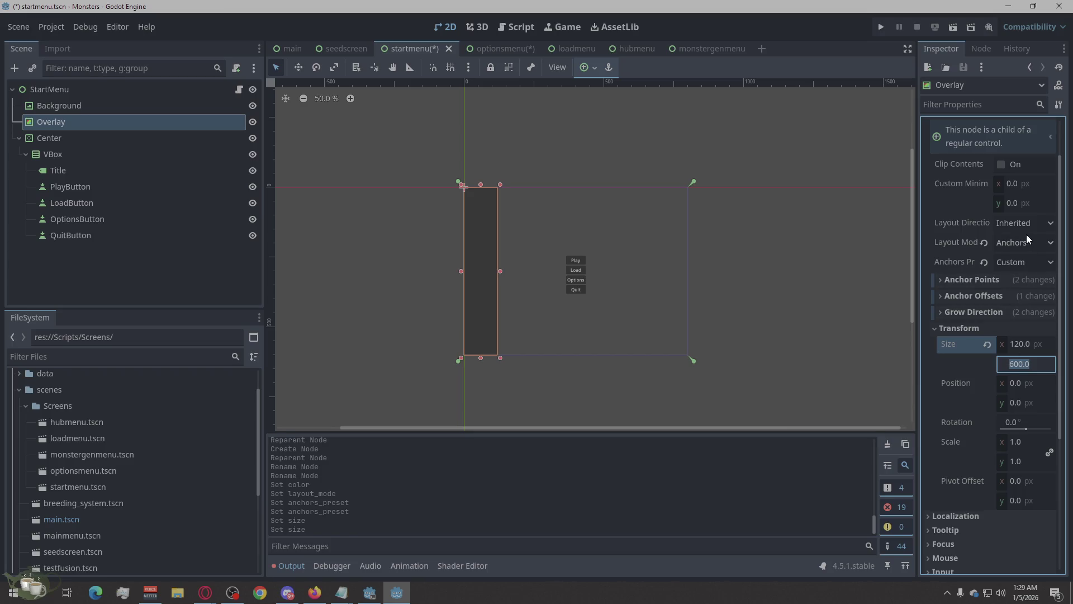
click(1037, 261)
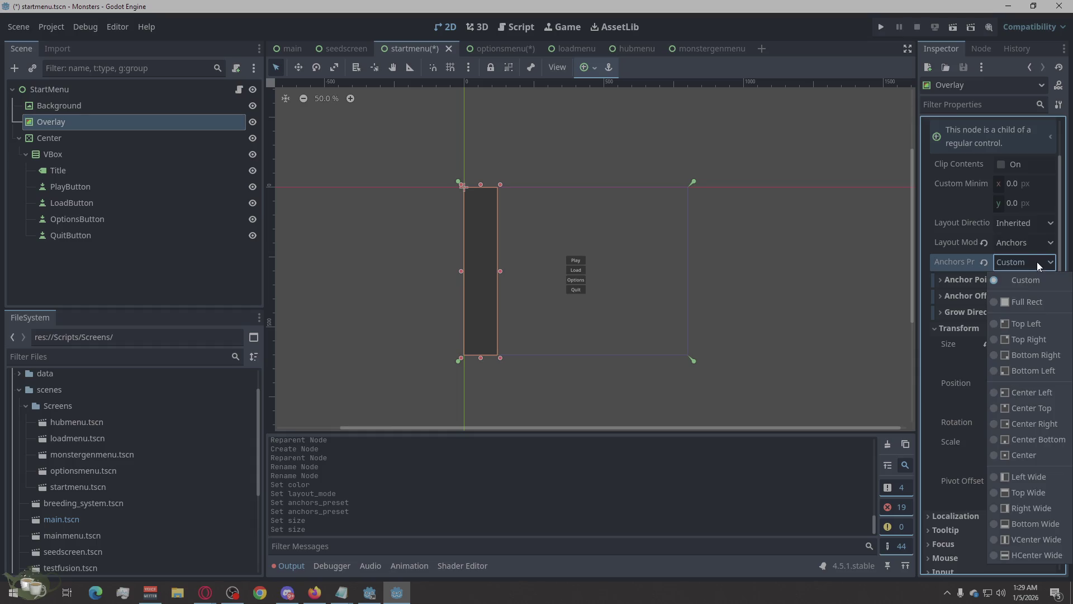
- Anchor the Overlay to the Center preset and set its width to 120 px
click(1040, 455)
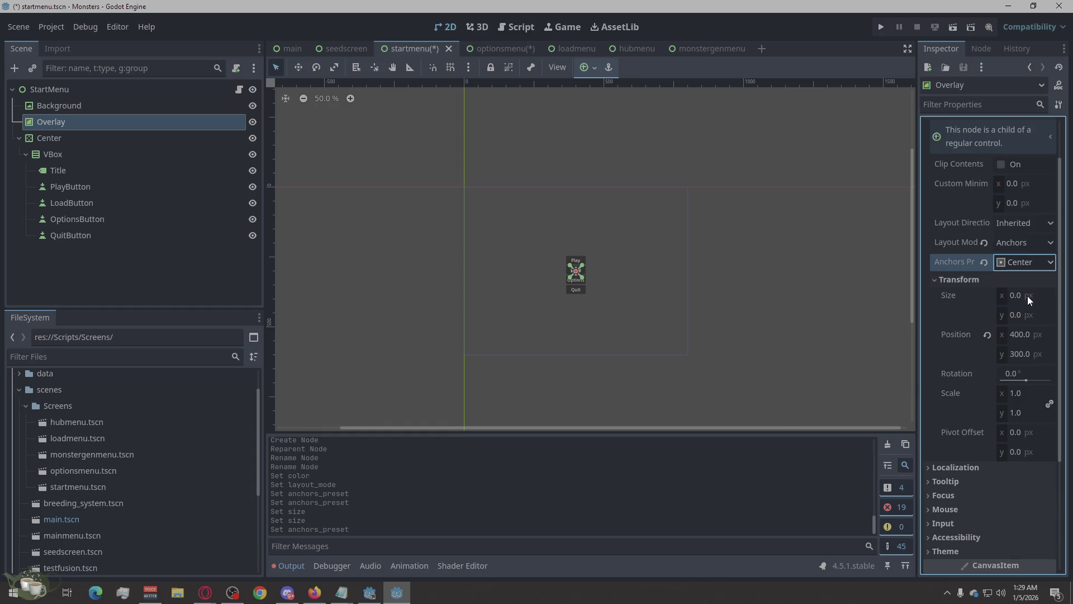
click(1027, 295)
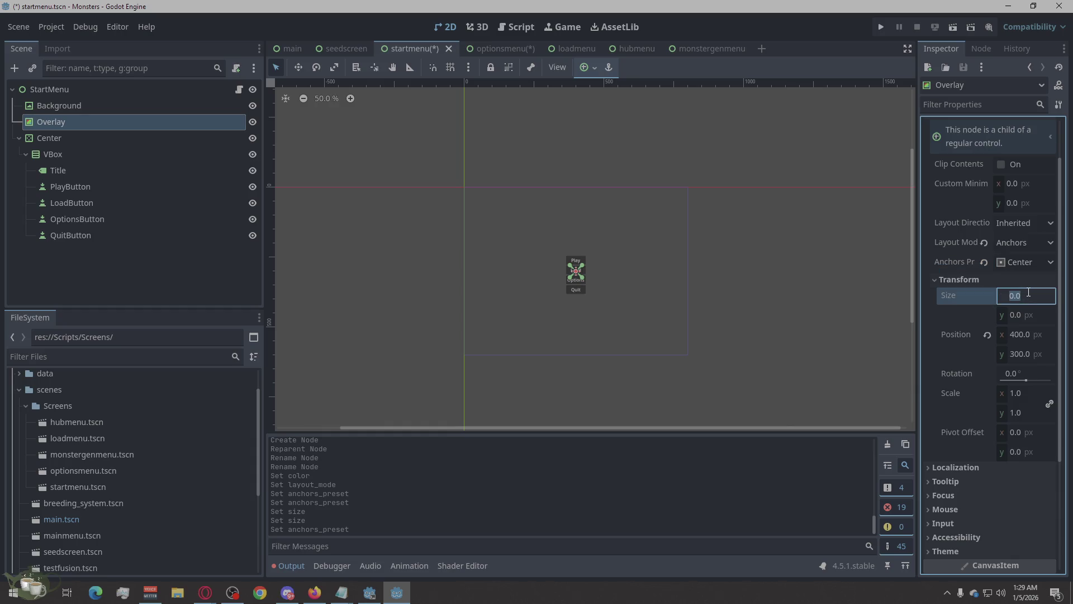
text(12)
key(Return)
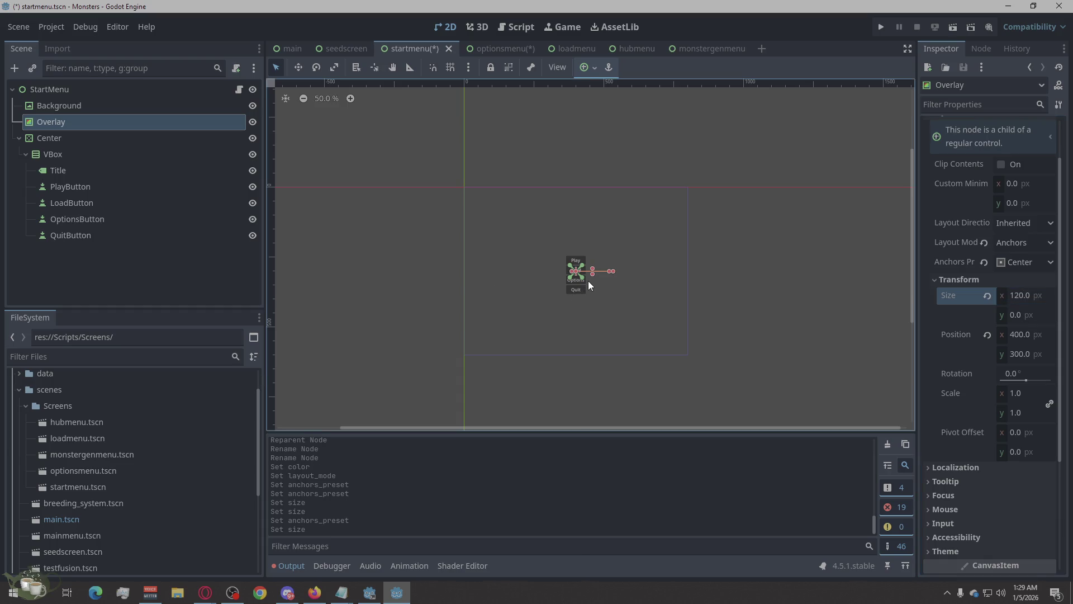
scroll(581, 277, up, 3)
scroll(581, 282, up, 3)
scroll(702, 318, down, 3)
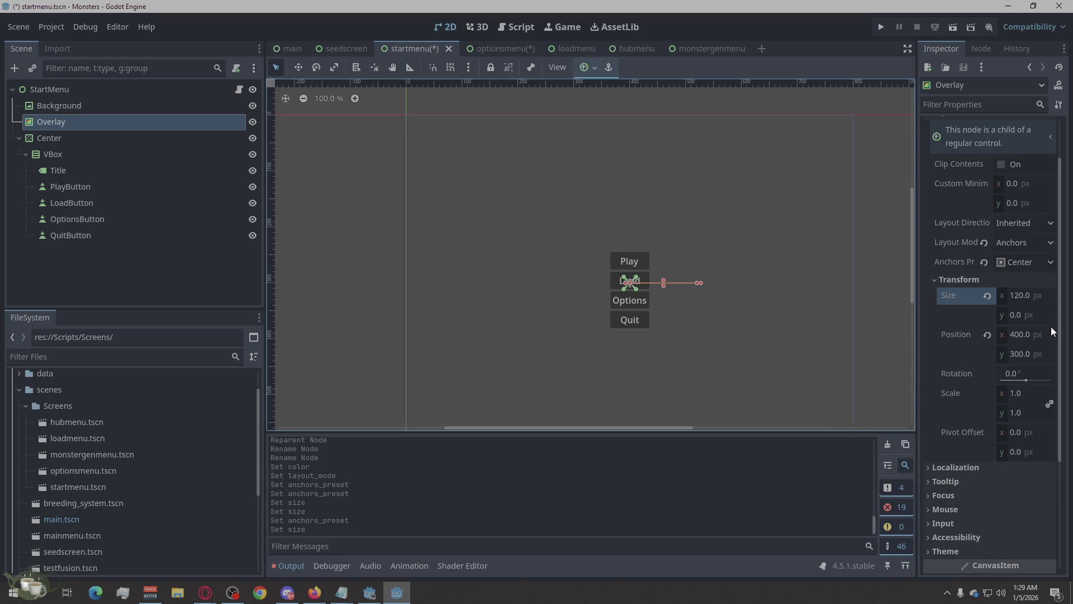
- Set the Overlay's height to 400 px, keeping the Center anchor preset
click(1011, 314)
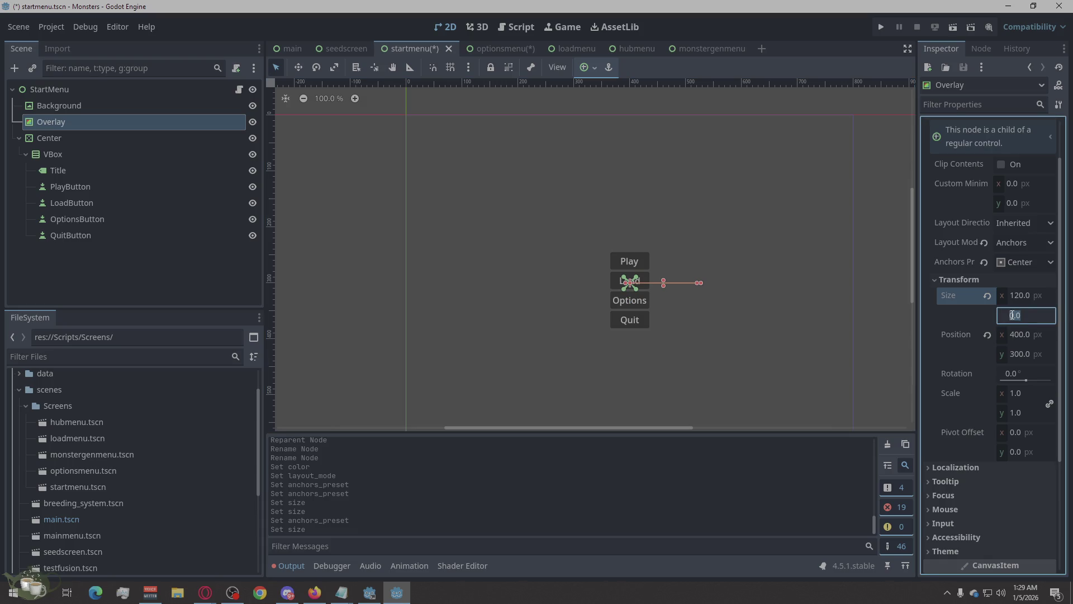
click(1012, 258)
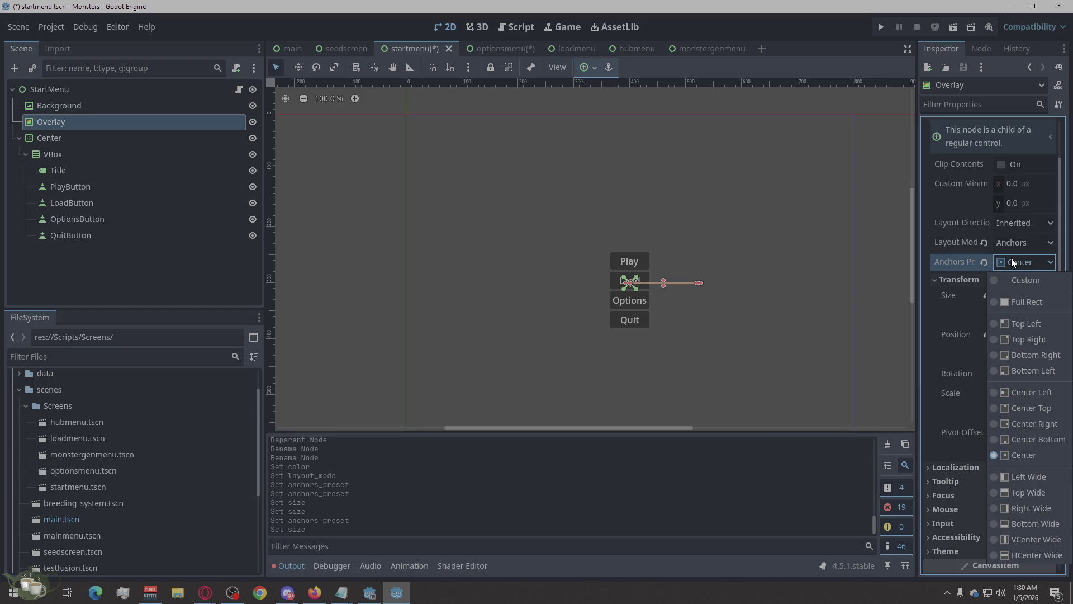
click(1011, 257)
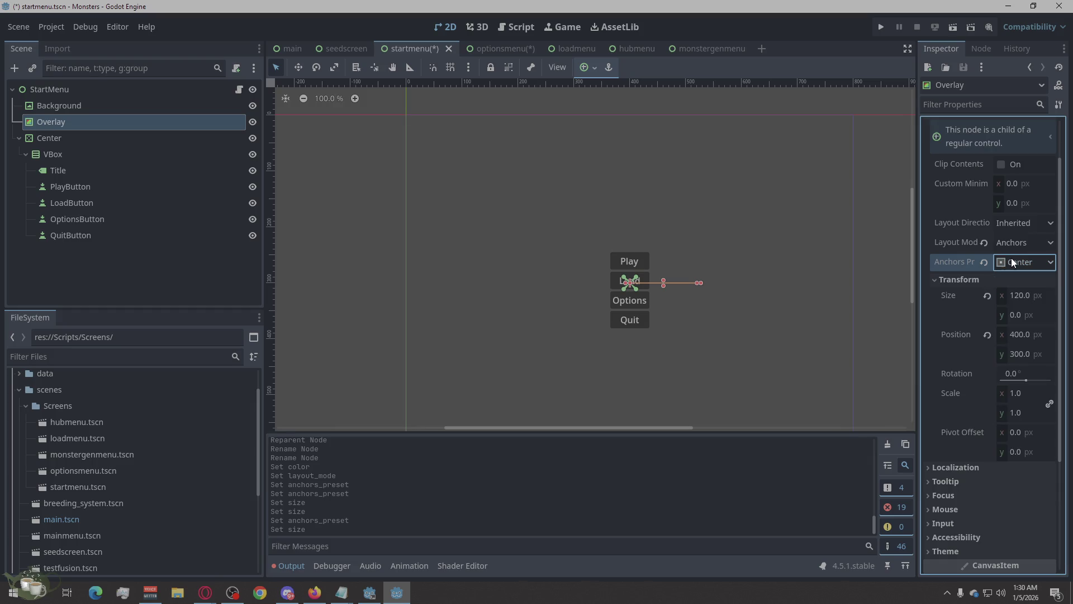
click(1015, 319)
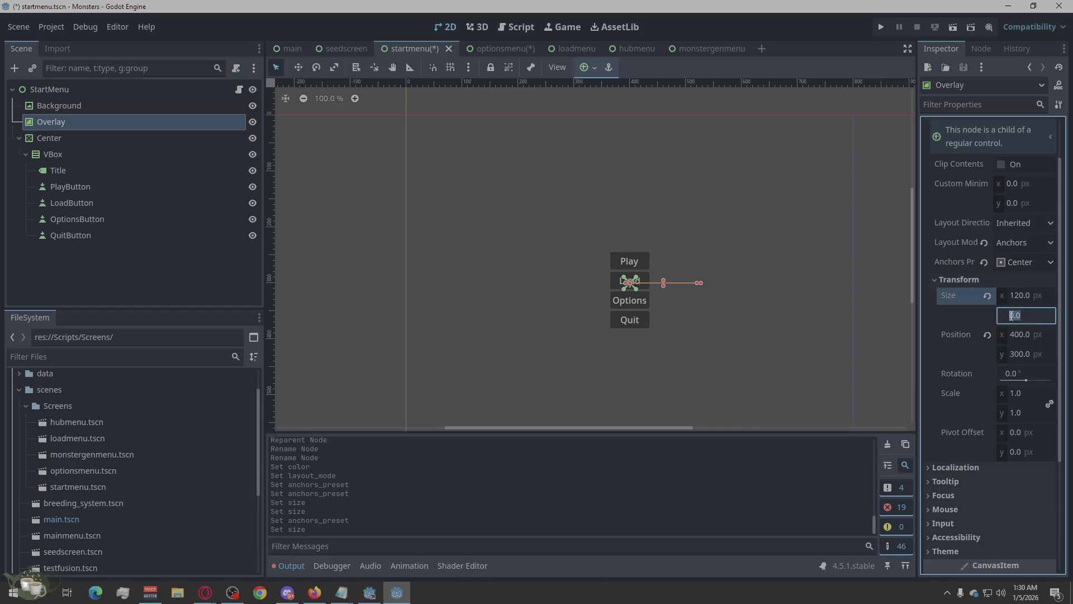
text(400)
key(Return)
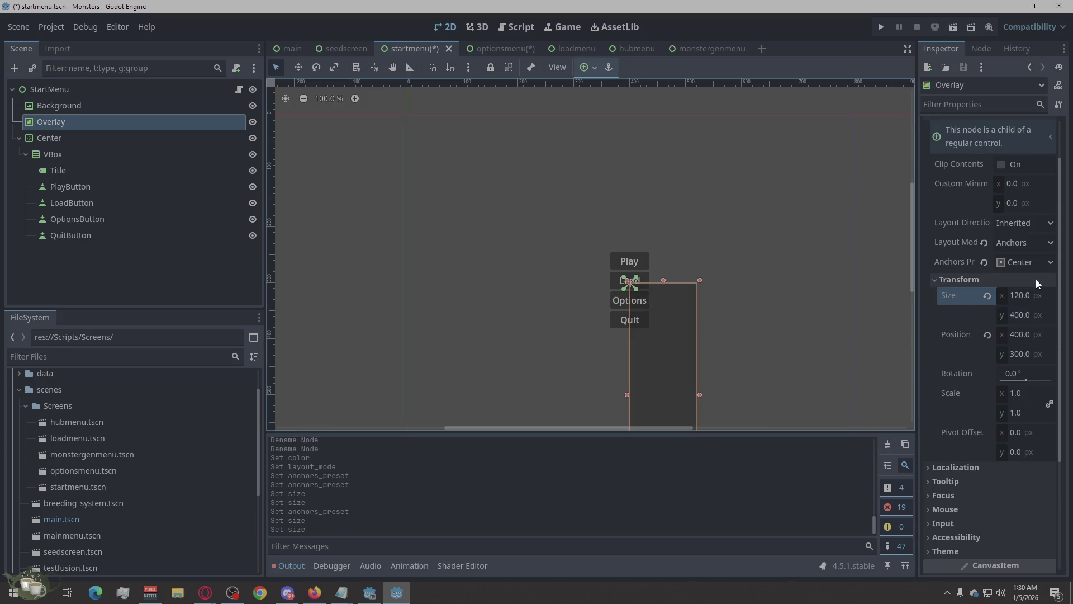
- Switch the Overlay to Position layout and move it to x 400 px
scroll(716, 261, down, 2)
scroll(715, 262, down, 2)
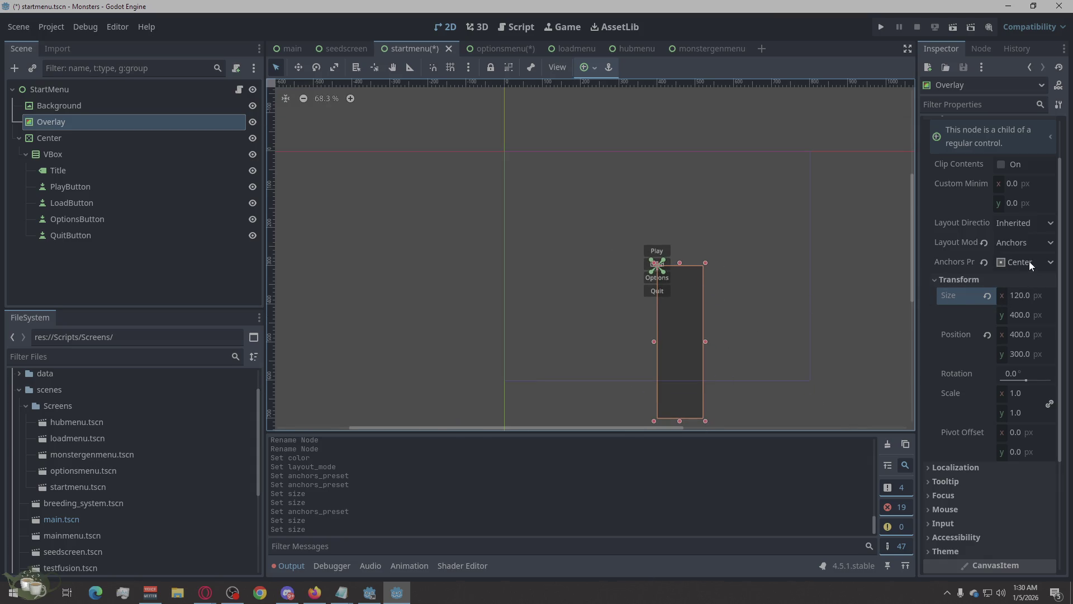
click(1022, 243)
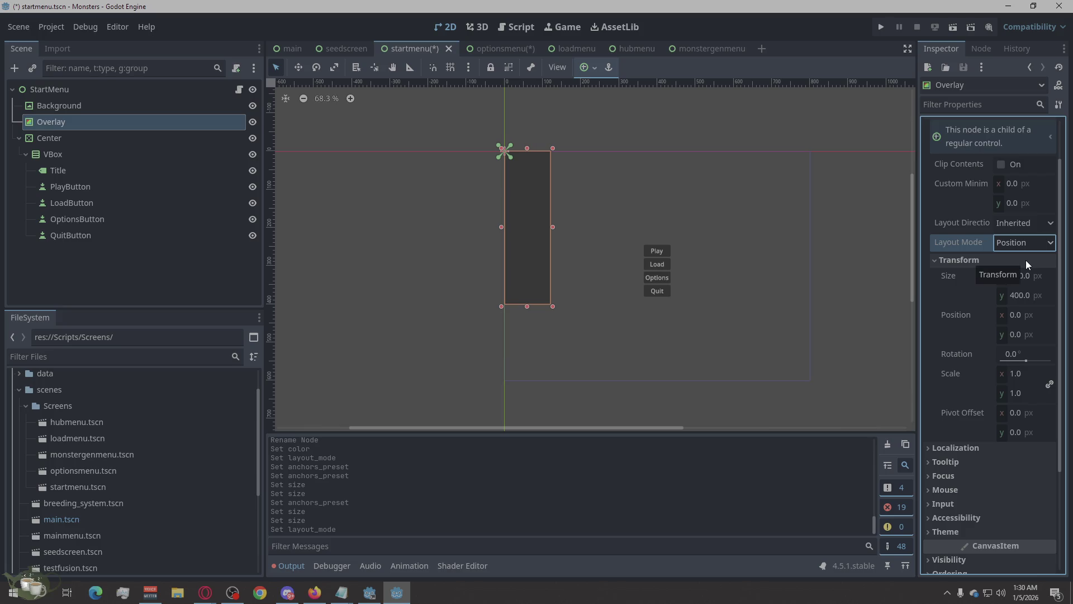
click(1019, 224)
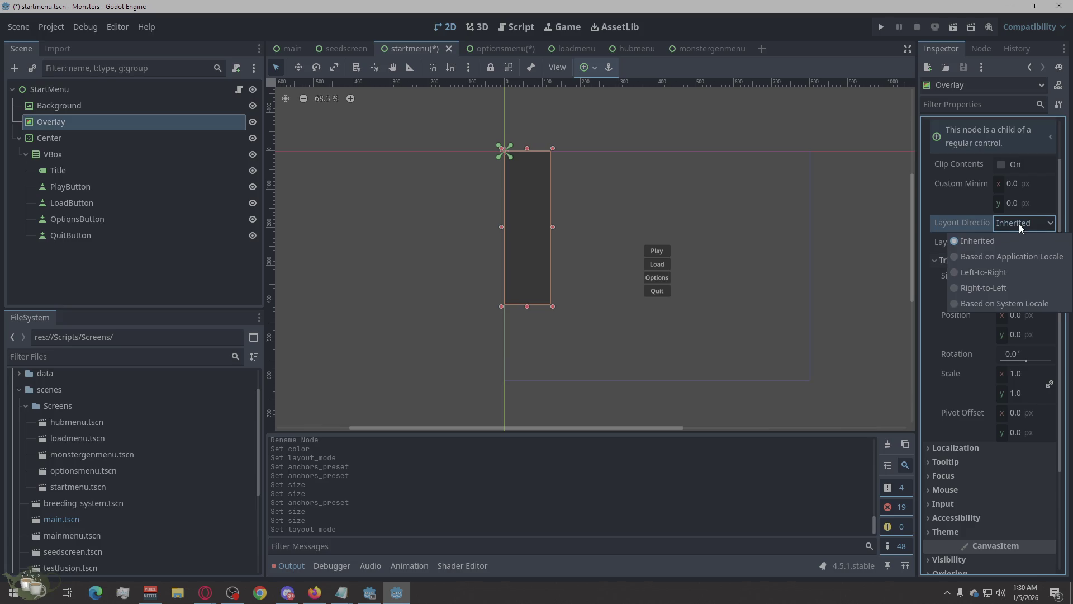
click(1018, 223)
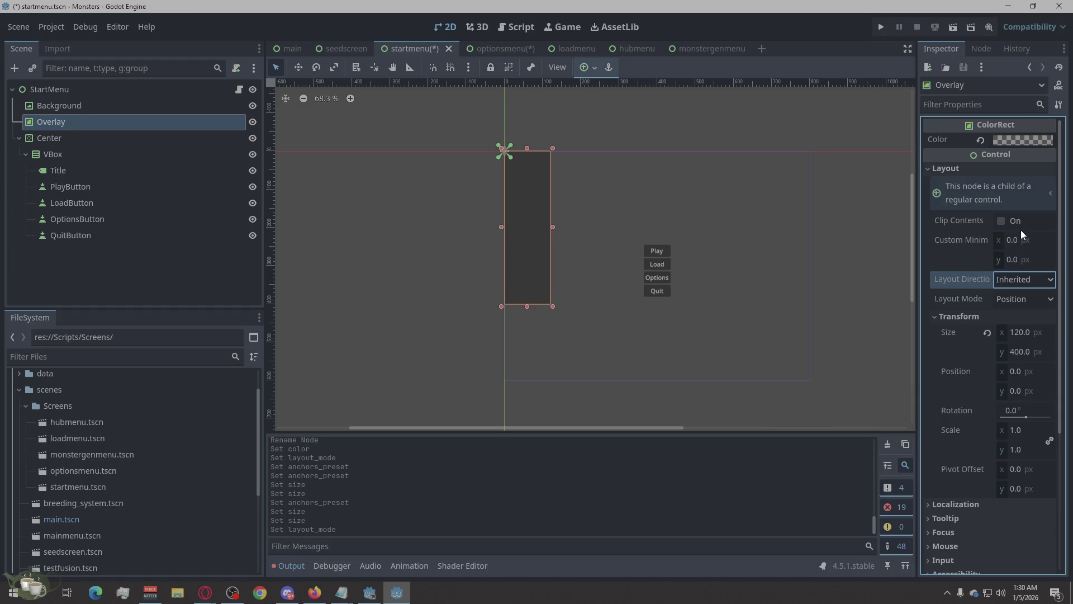
scroll(1000, 224, down, 2)
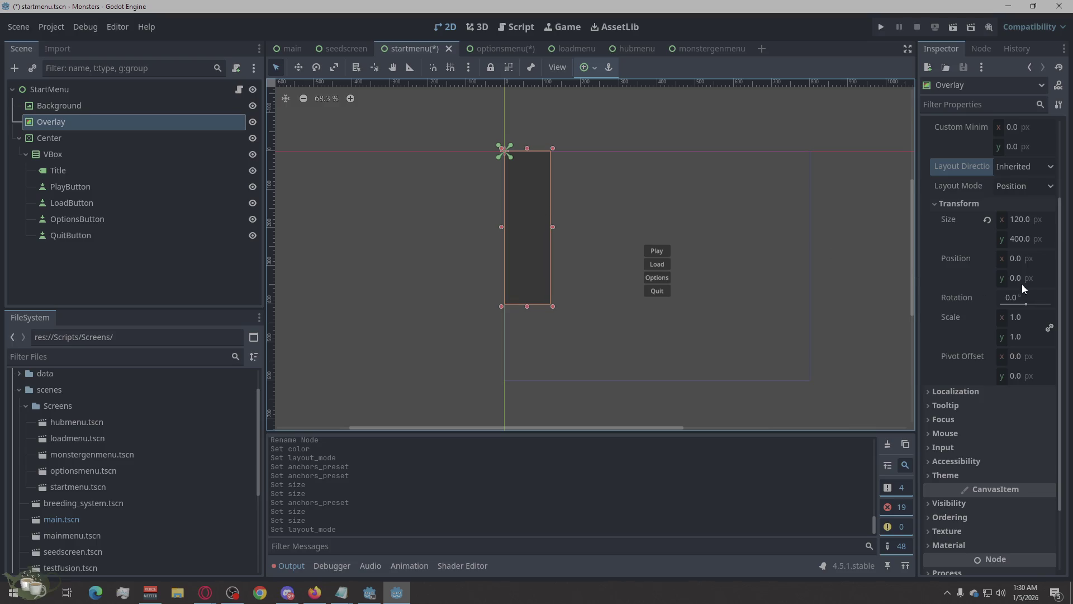
click(1016, 260)
text(400)
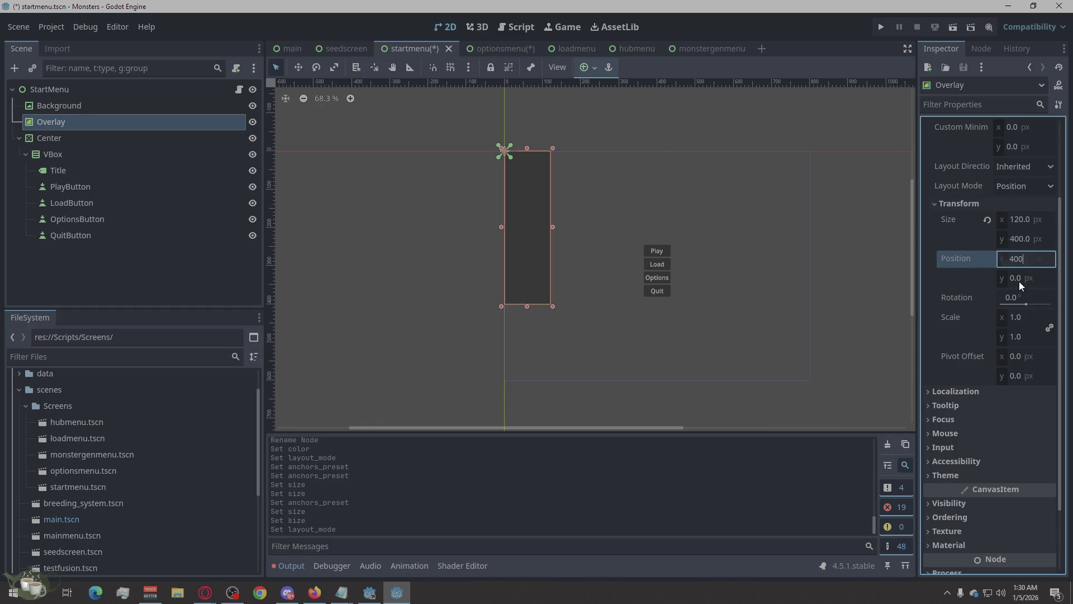
key(Return)
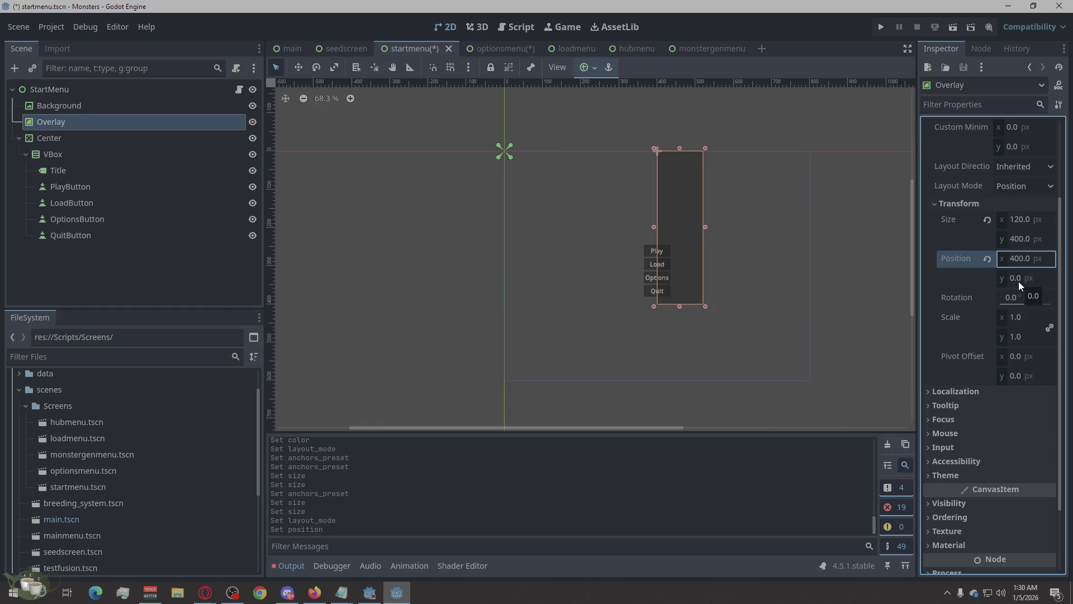
- Set the Overlay's x position to 340 and its height to 200 px
click(1015, 260)
text(340)
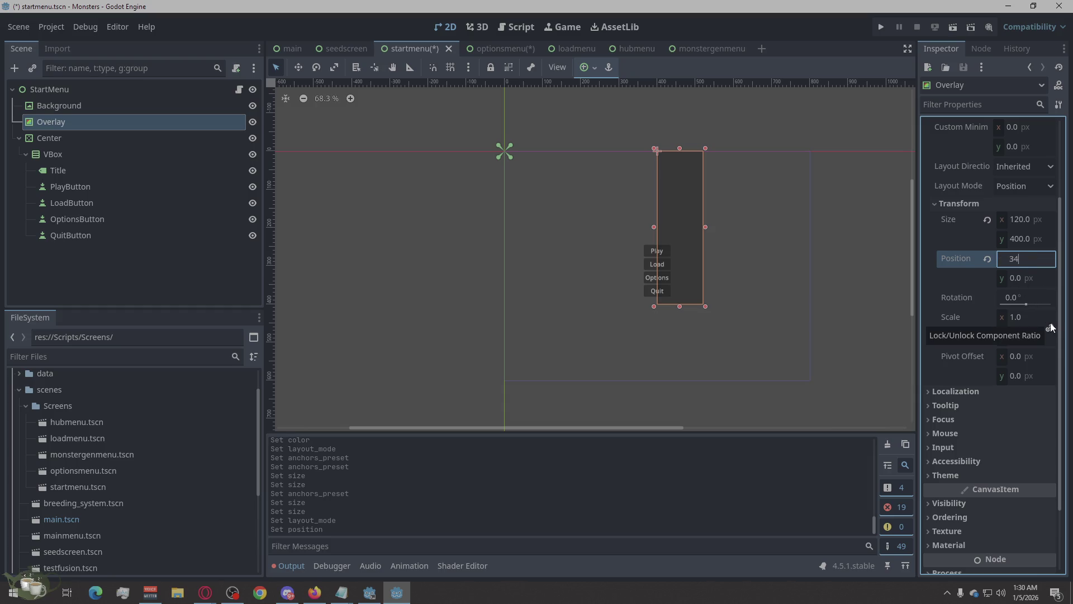
key(Return)
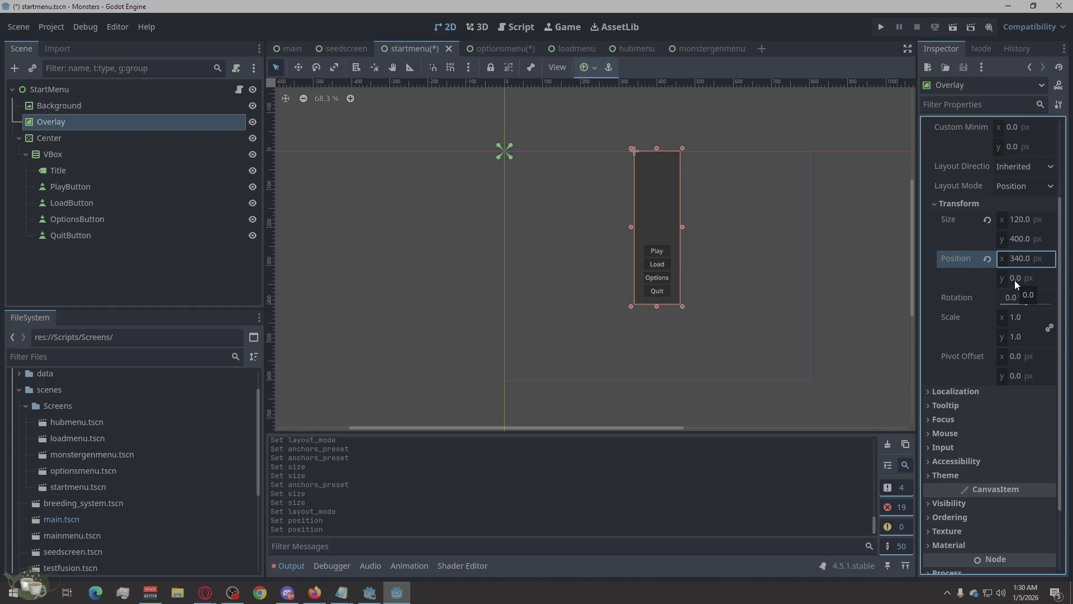
click(1018, 239)
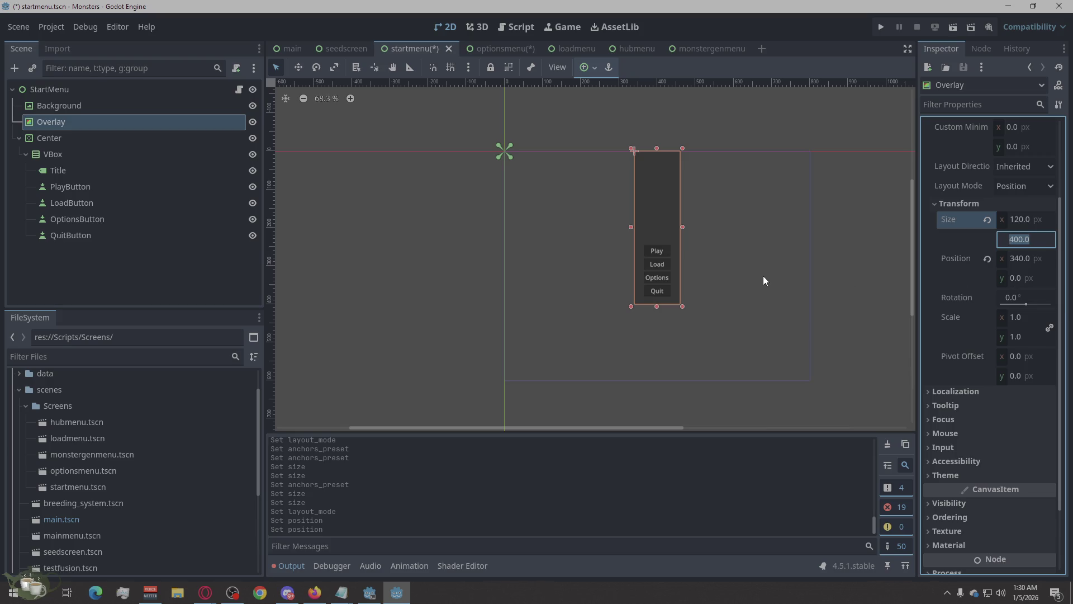
text(200)
key(Return)
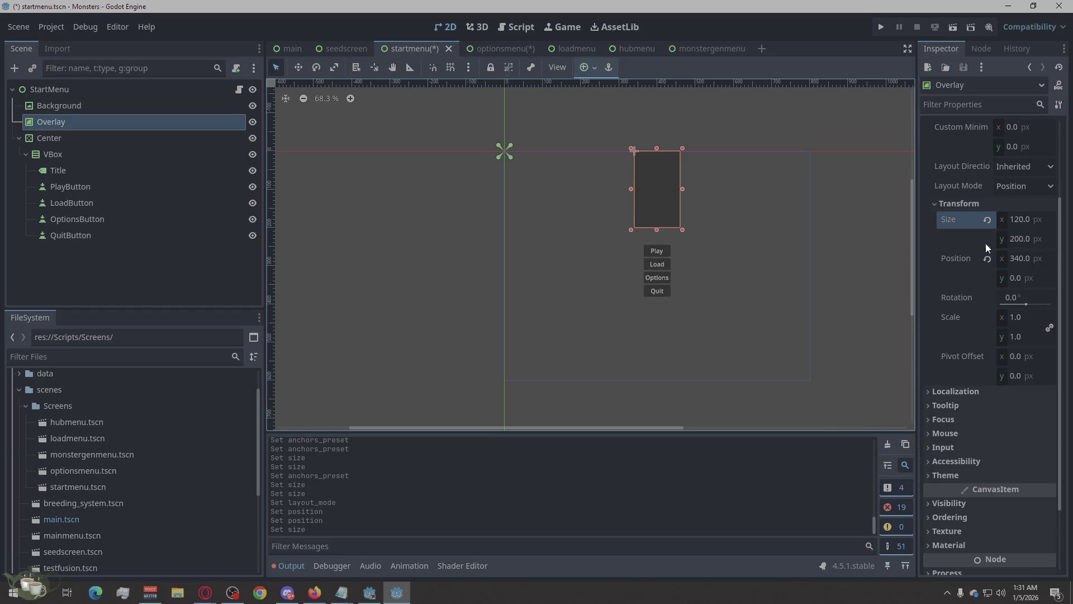
- Move the Overlay to y 220 (after trying 200) and reduce its height to 180 px
click(1013, 280)
text(2)
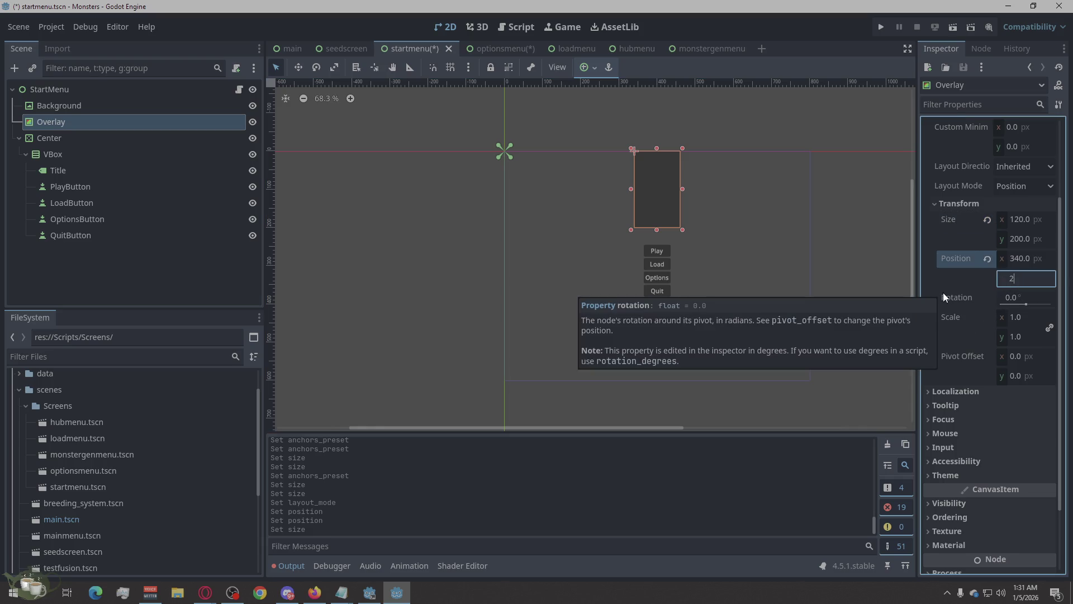
text(00)
key(Return)
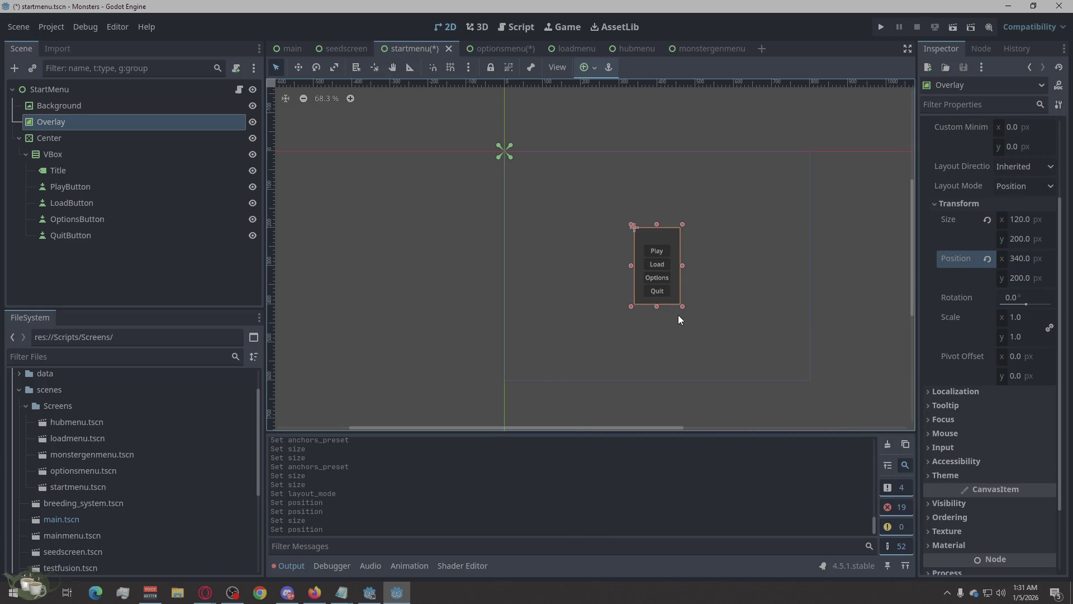
scroll(679, 314, up, 2)
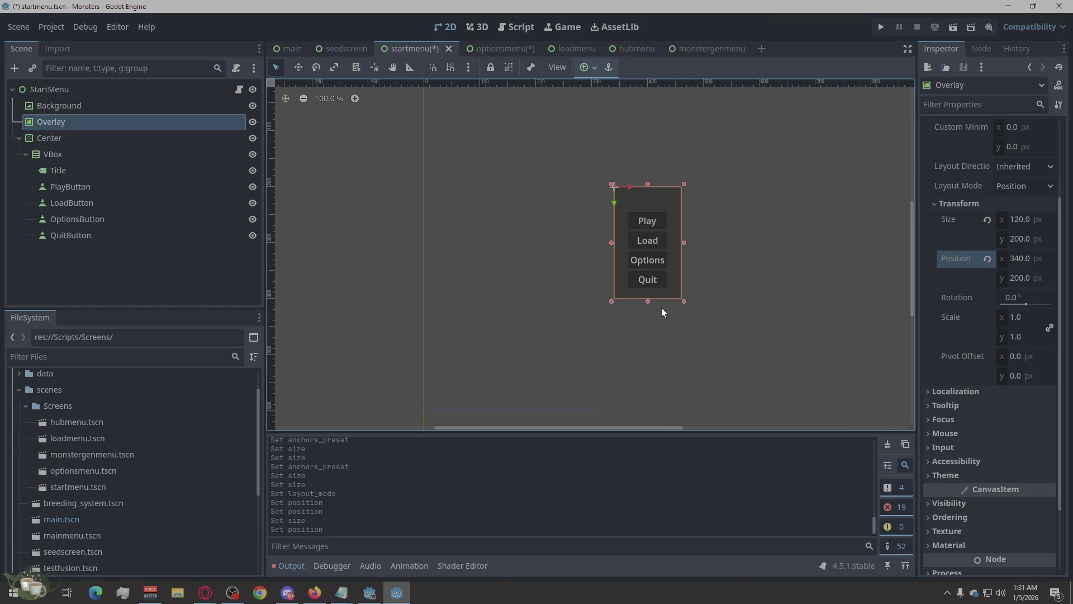
click(1019, 277)
text(220)
key(Return)
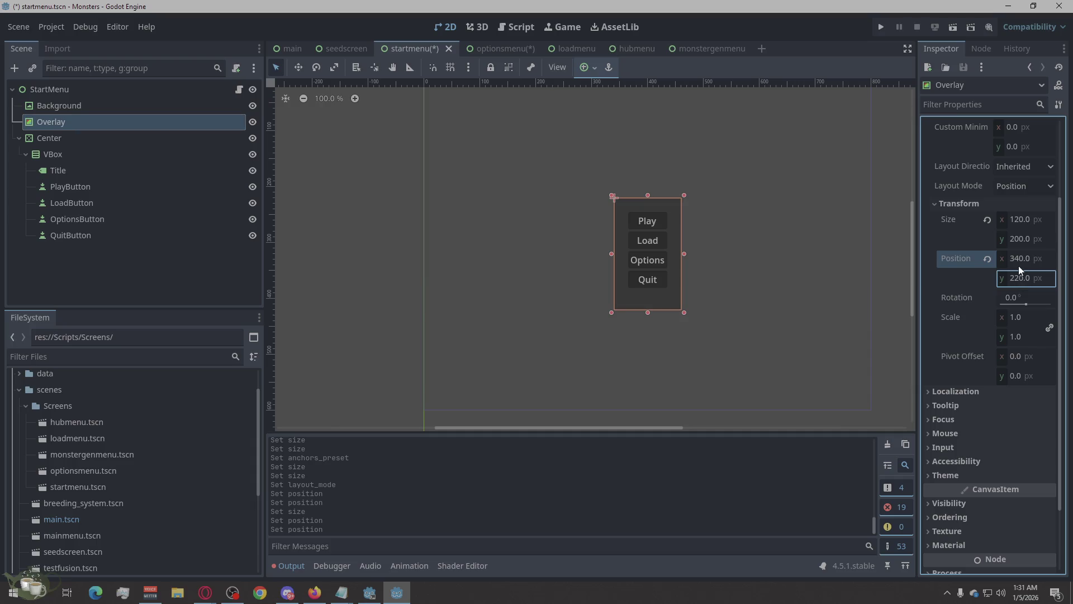
click(1022, 234)
text(180)
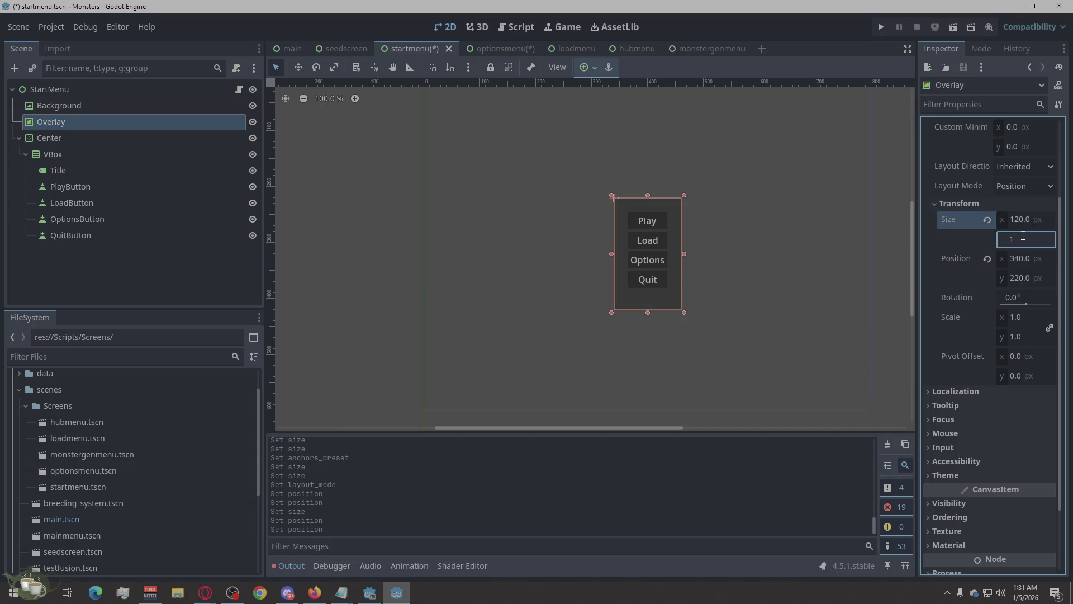
key(Return)
click(786, 320)
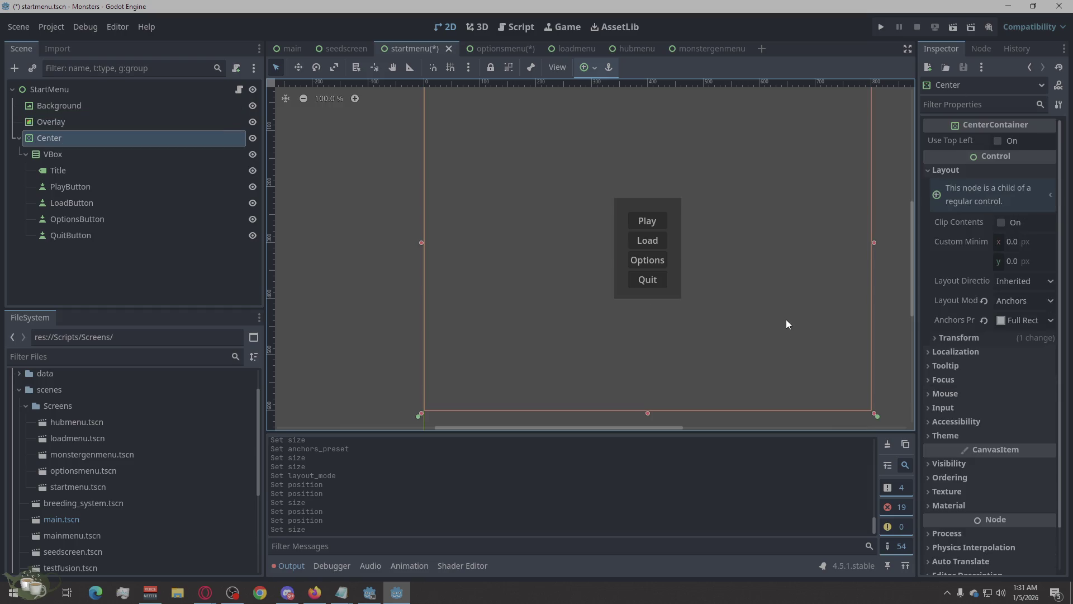
- Reselect the Overlay and try a vertical position of 230 px
click(374, 274)
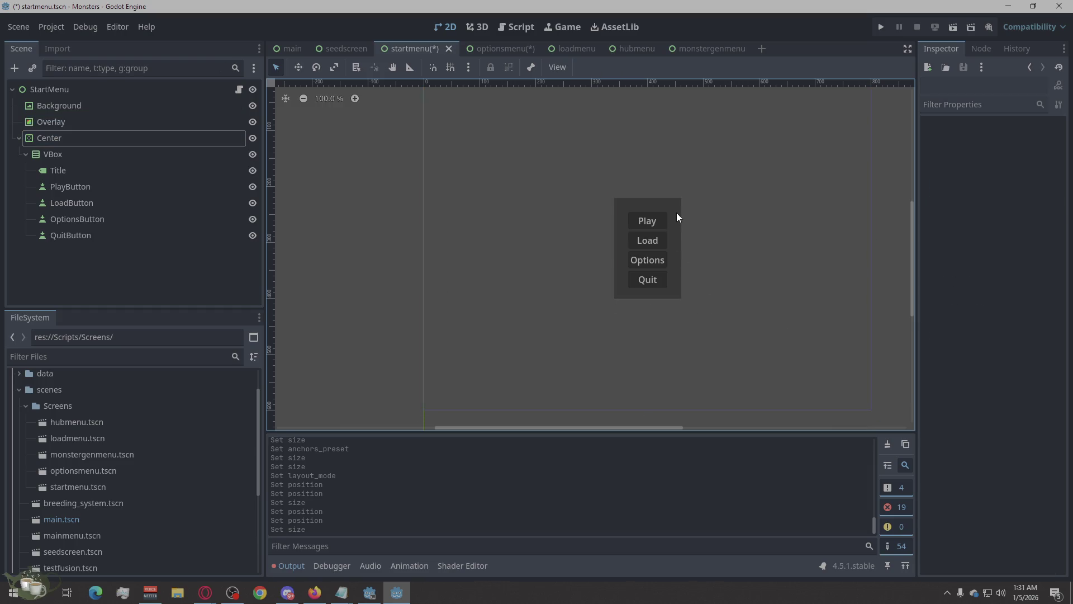
click(92, 122)
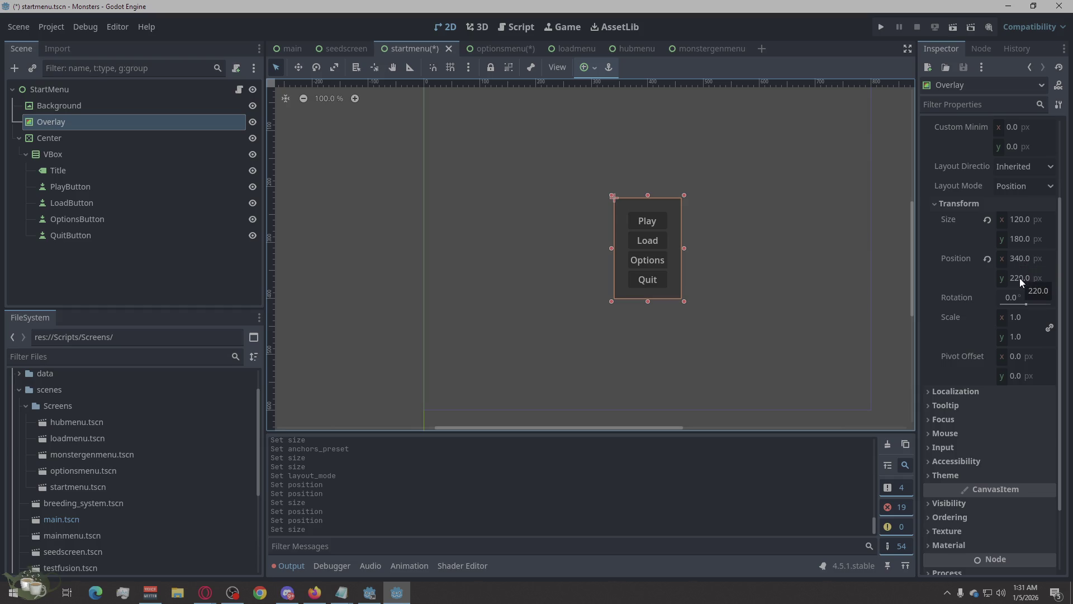
click(1020, 279)
text(230)
key(Return)
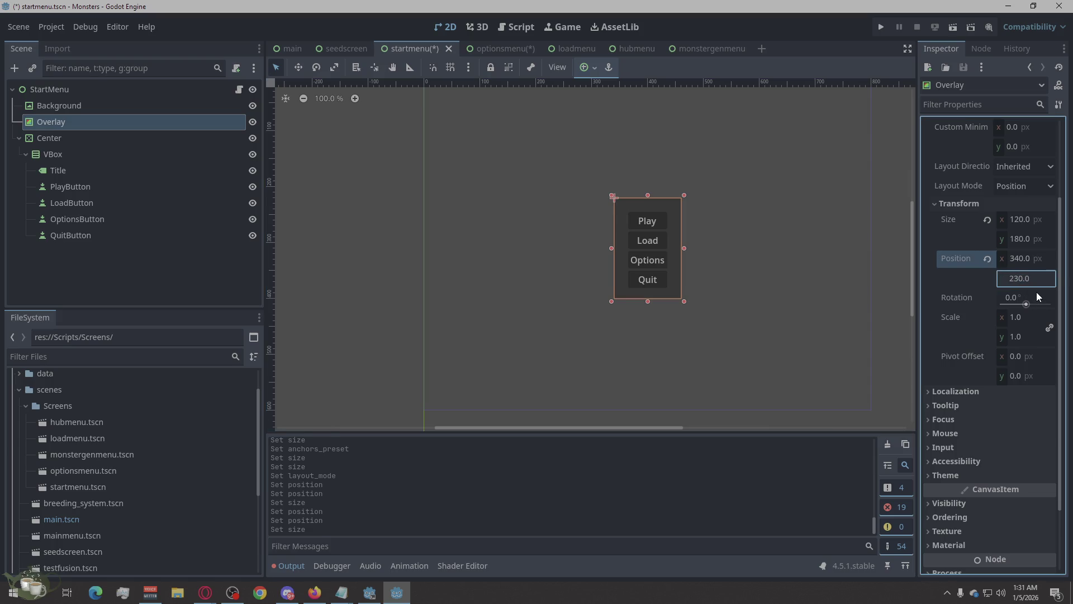
- Nudge the Overlay's vertical position to 225, then back to 220 px
click(1021, 278)
click(1017, 278)
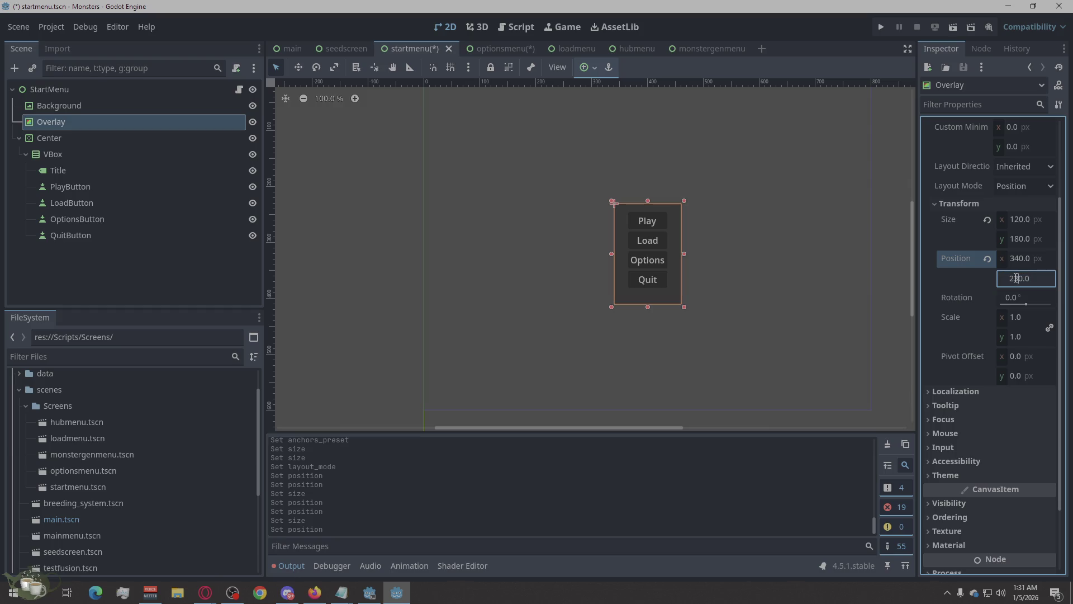
drag(1013, 278, 1024, 280)
text(225)
key(Return)
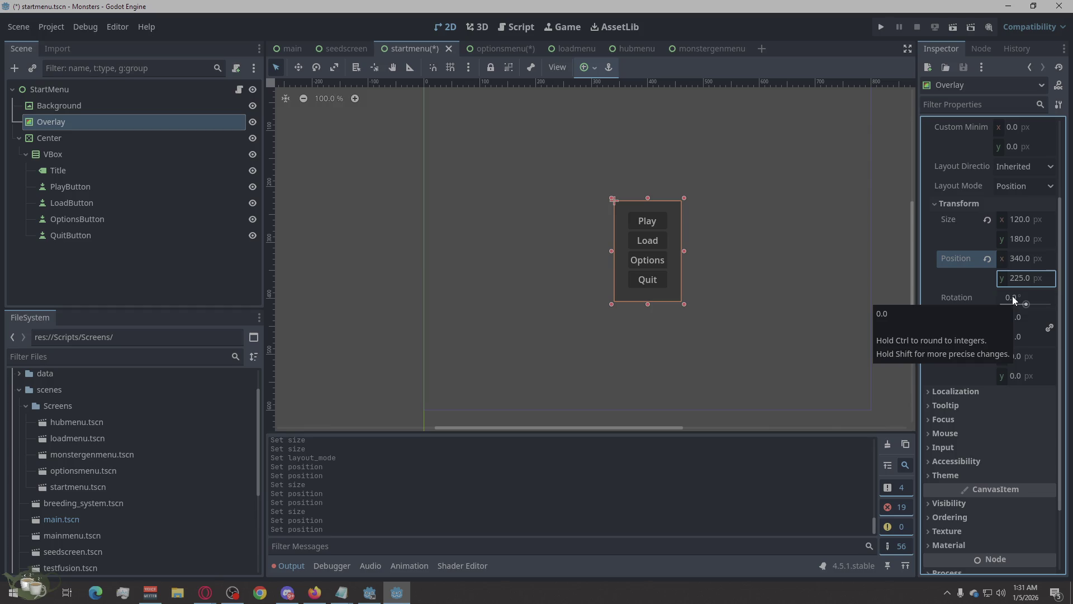
click(1023, 277)
double_click(1023, 277)
text(220)
key(Return)
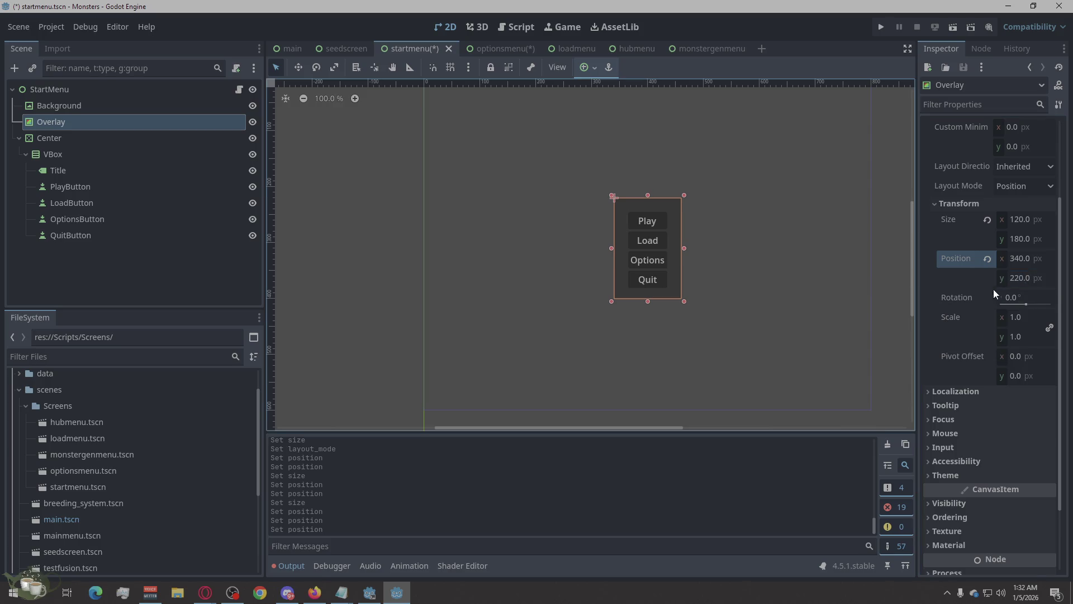
- Settle the Overlay's vertical position at 223 px after trying 222
click(1018, 278)
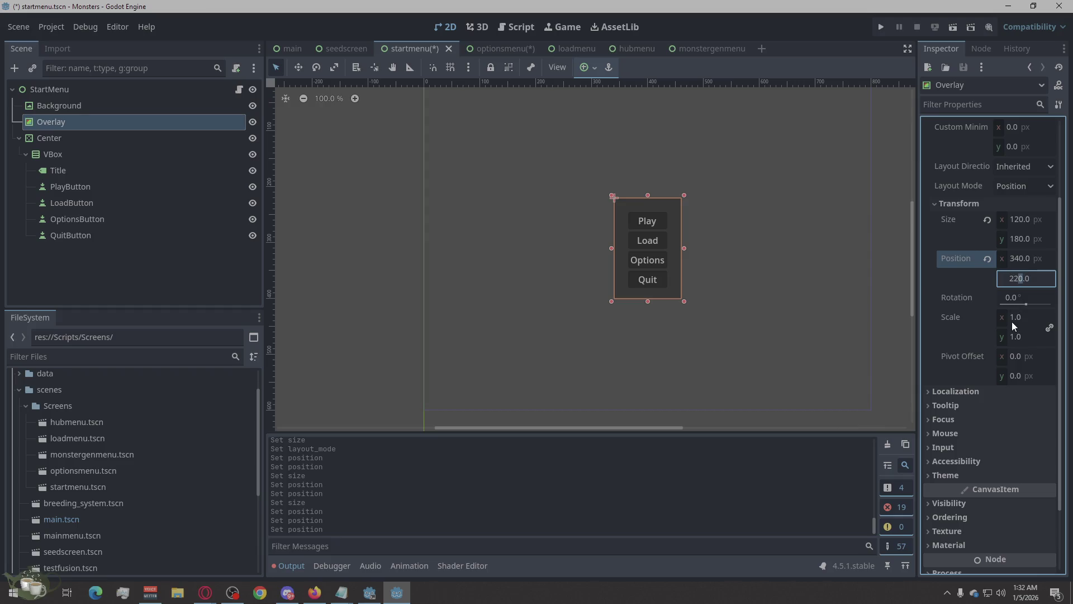
text(2)
key(Return)
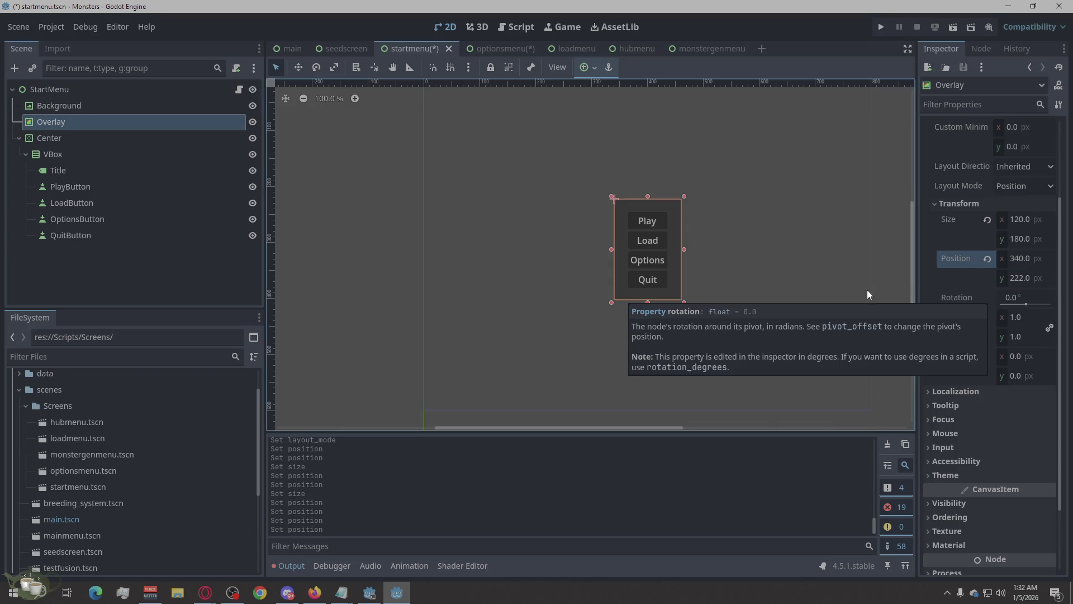
click(1020, 277)
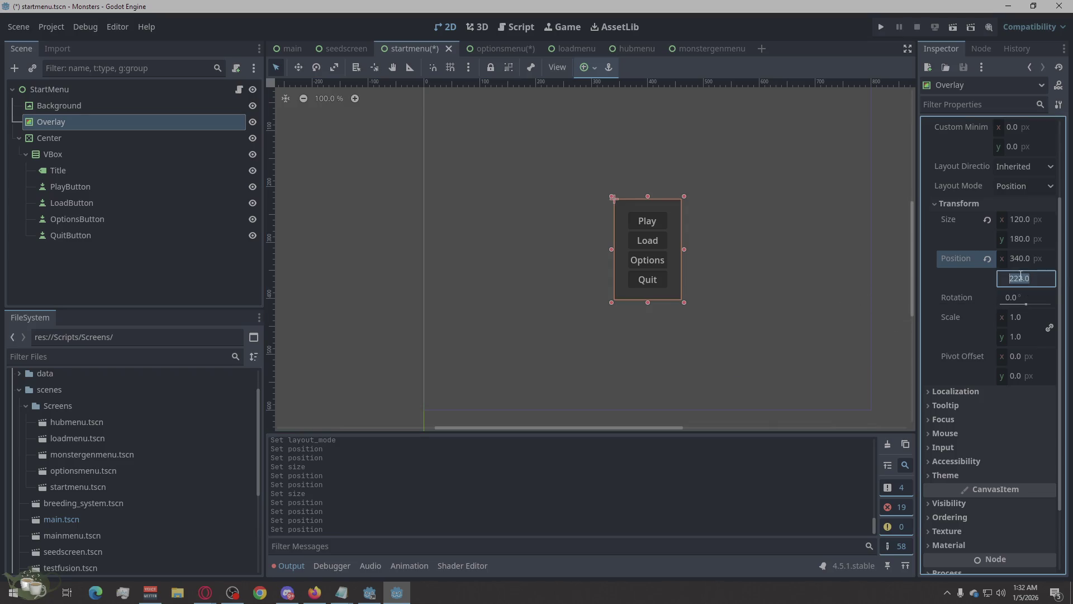
text(223)
key(Return)
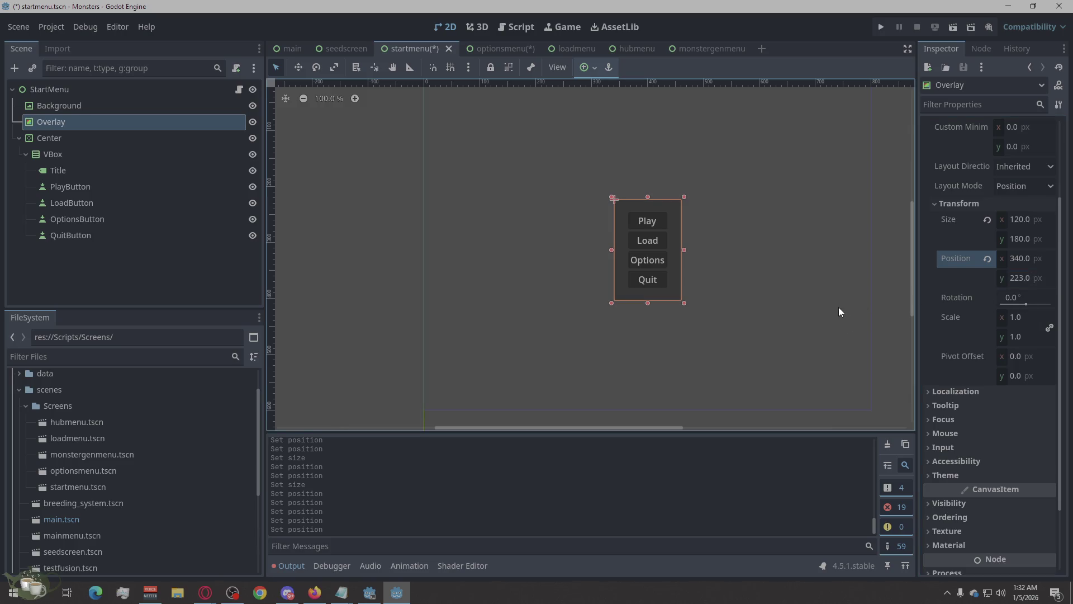
click(836, 313)
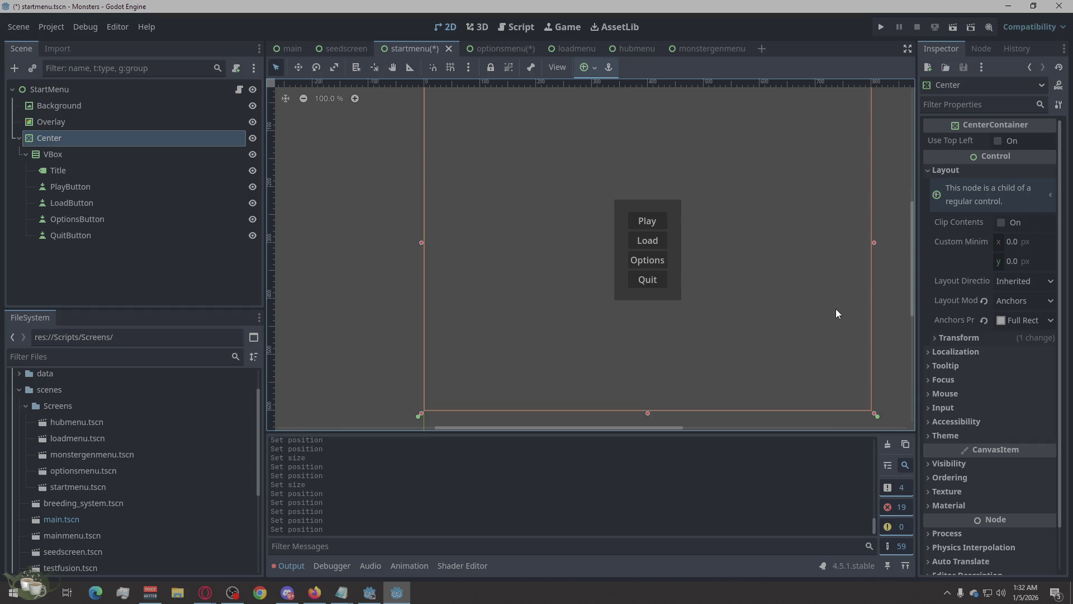
- Save the startmenu scene, run the game to check the framed buttons, then close it
scroll(719, 271, down, 3)
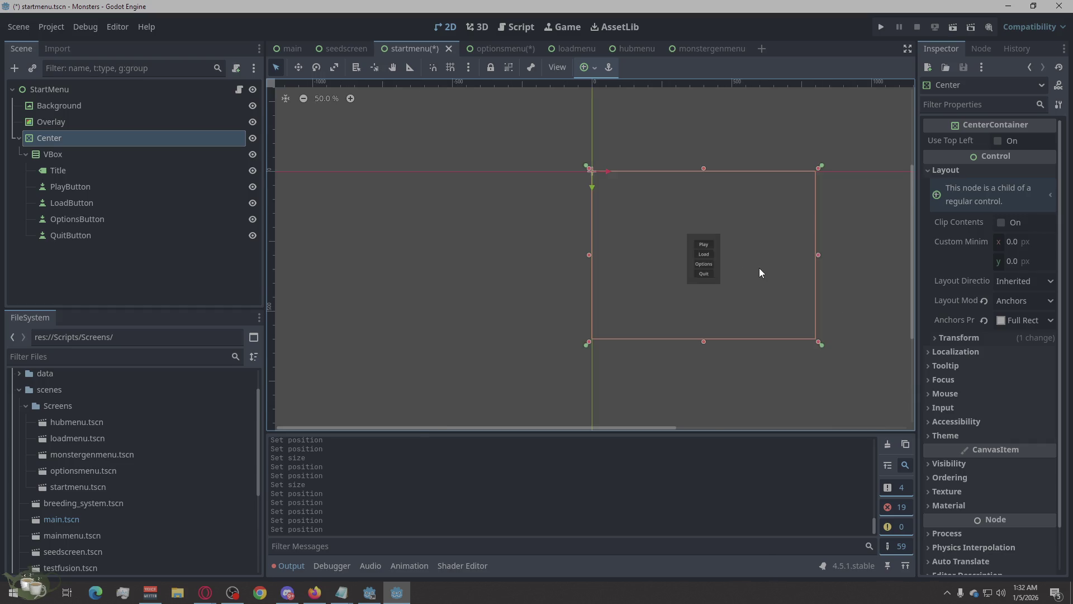
click(581, 271)
scroll(807, 327, up, 3)
scroll(716, 350, down, 2)
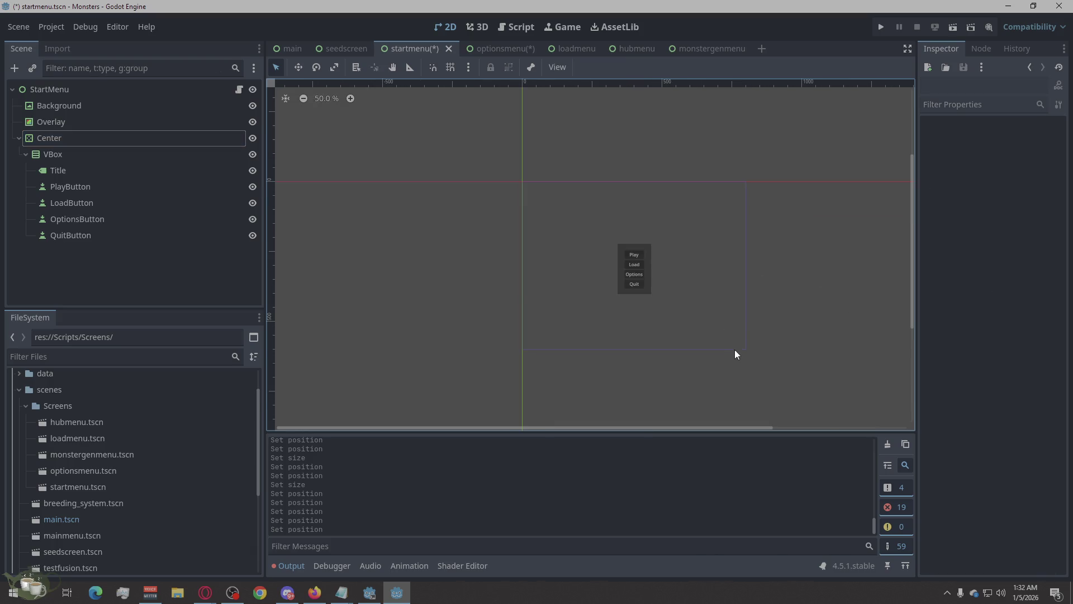
scroll(826, 333, up, 2)
scroll(770, 327, down, 2)
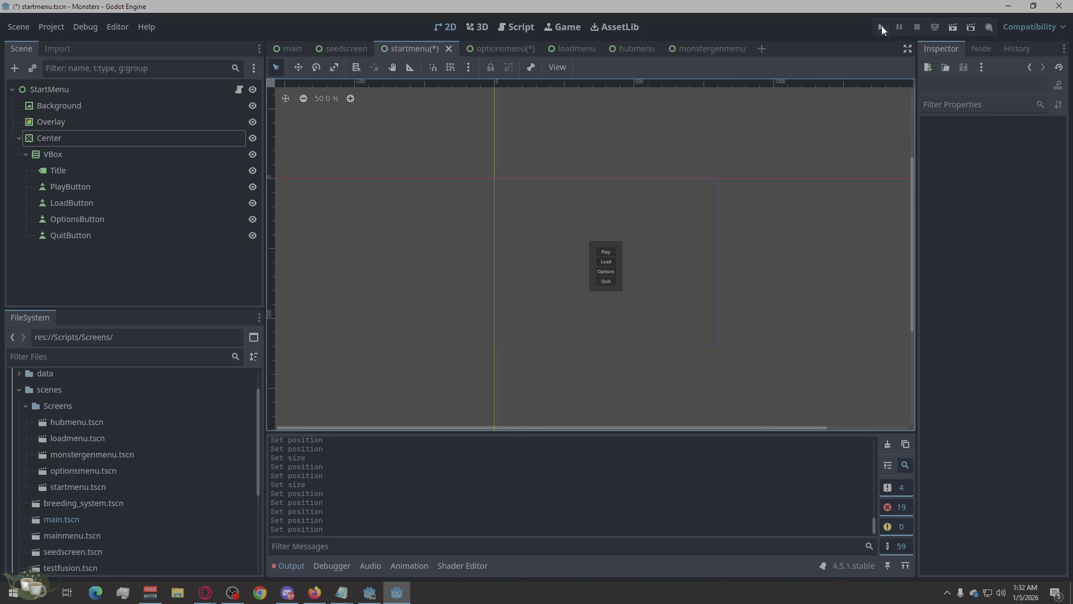
click(881, 26)
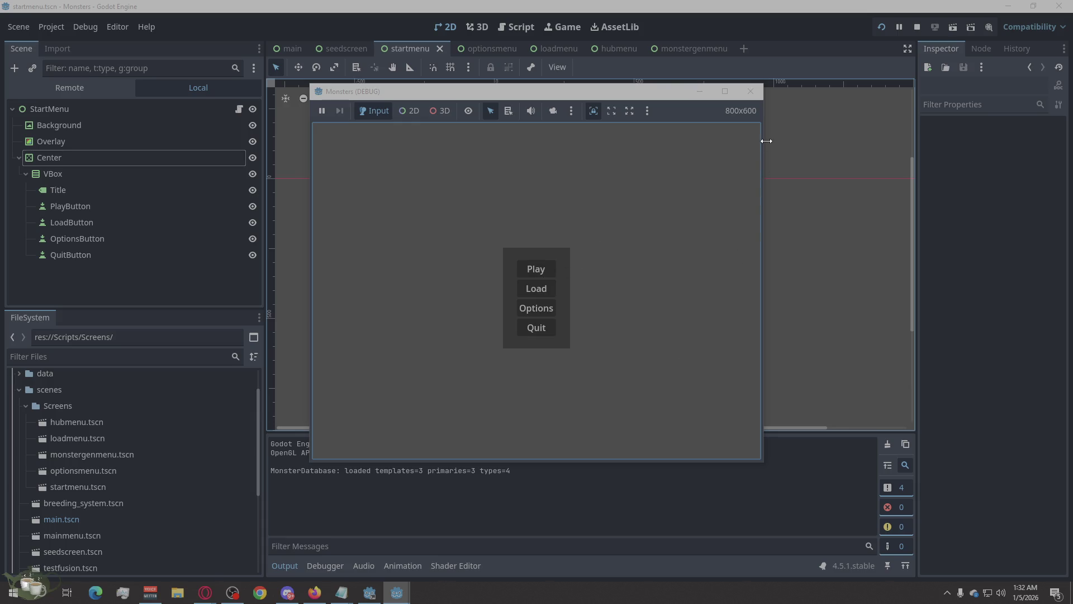
click(755, 92)
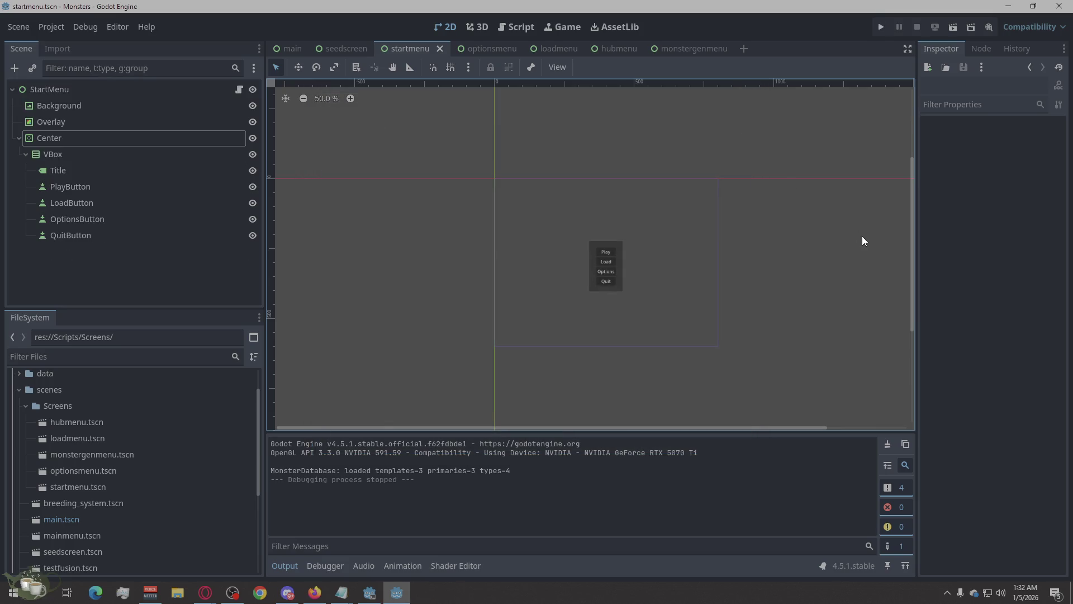
click(92, 118)
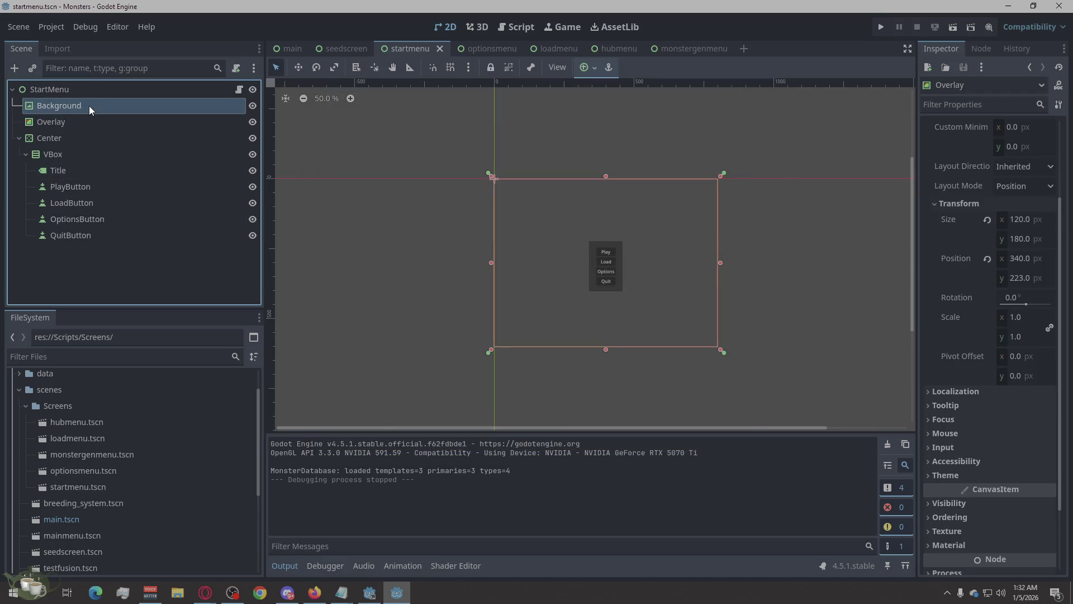
click(88, 105)
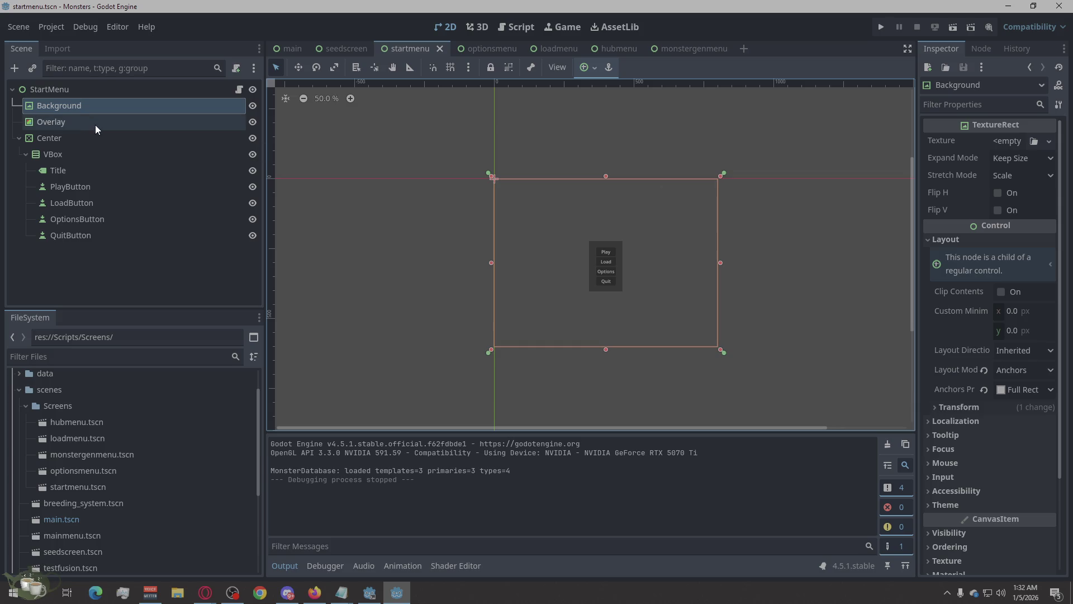
click(106, 109)
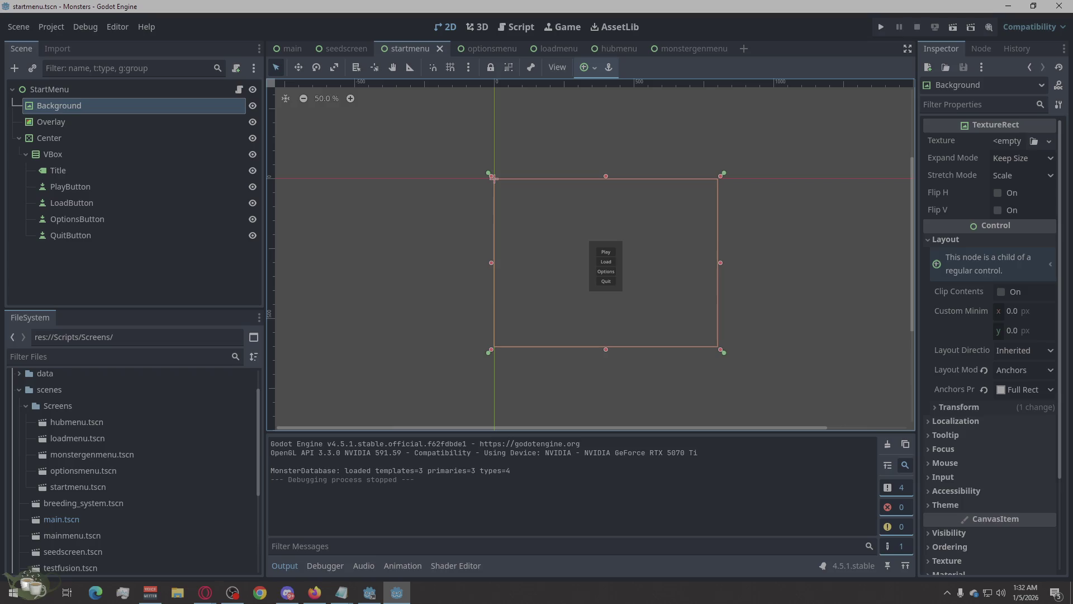
key(alt+Tab)
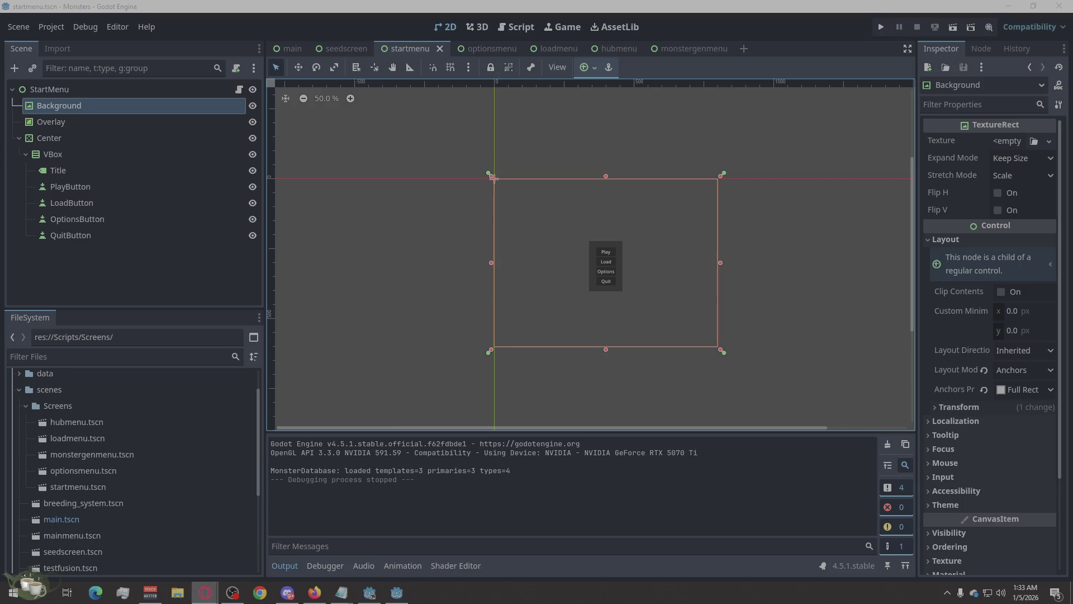
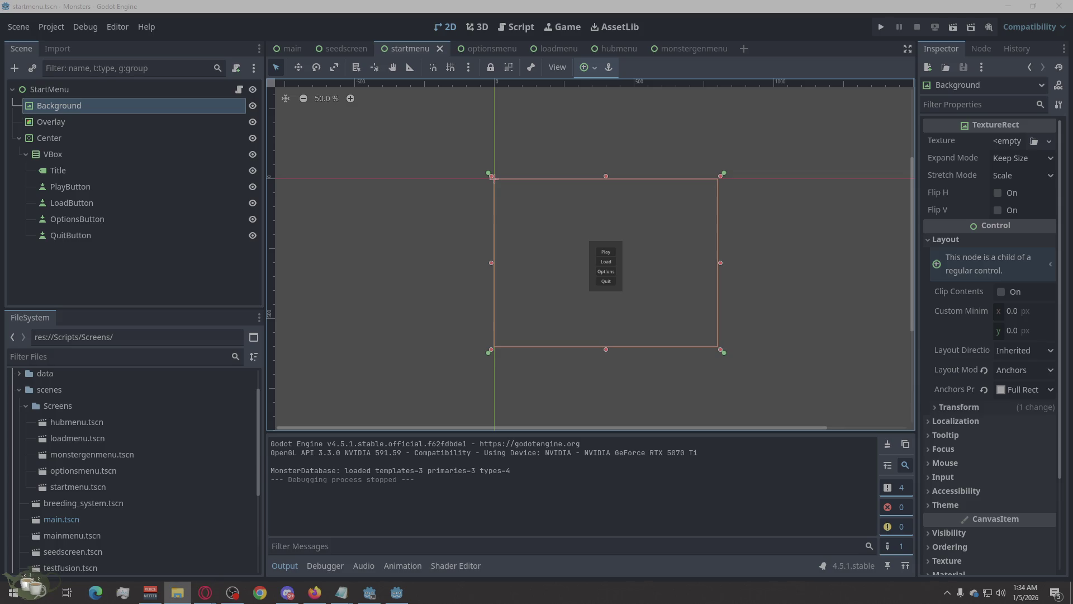
- Import the Bucatini-1.jpg photo into the res://tilesets folder
drag(1005, 84, 1015, 141)
scroll(76, 443, down, 5)
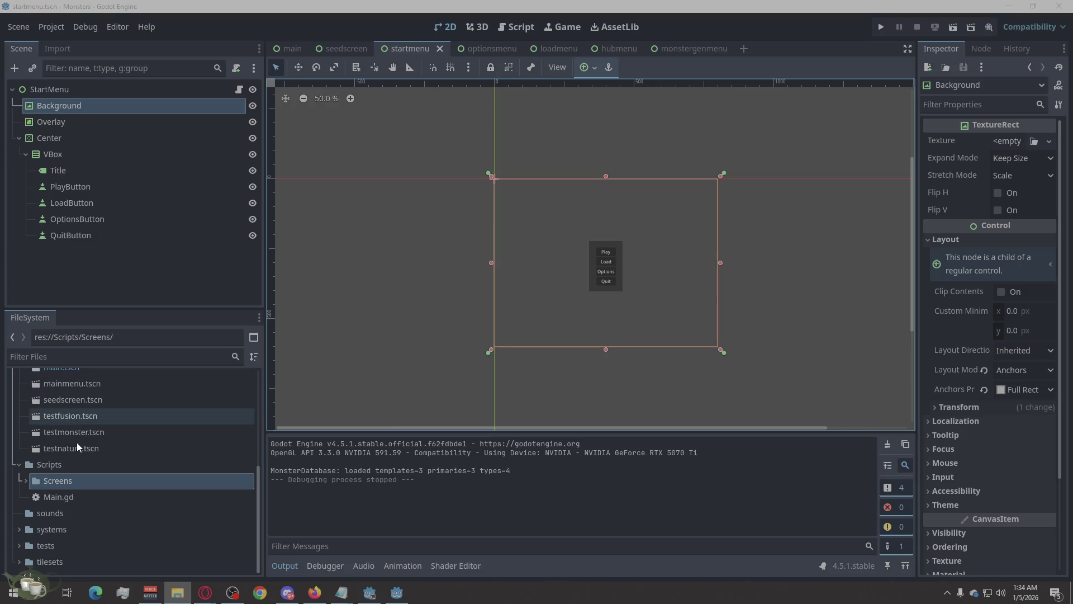
click(39, 562)
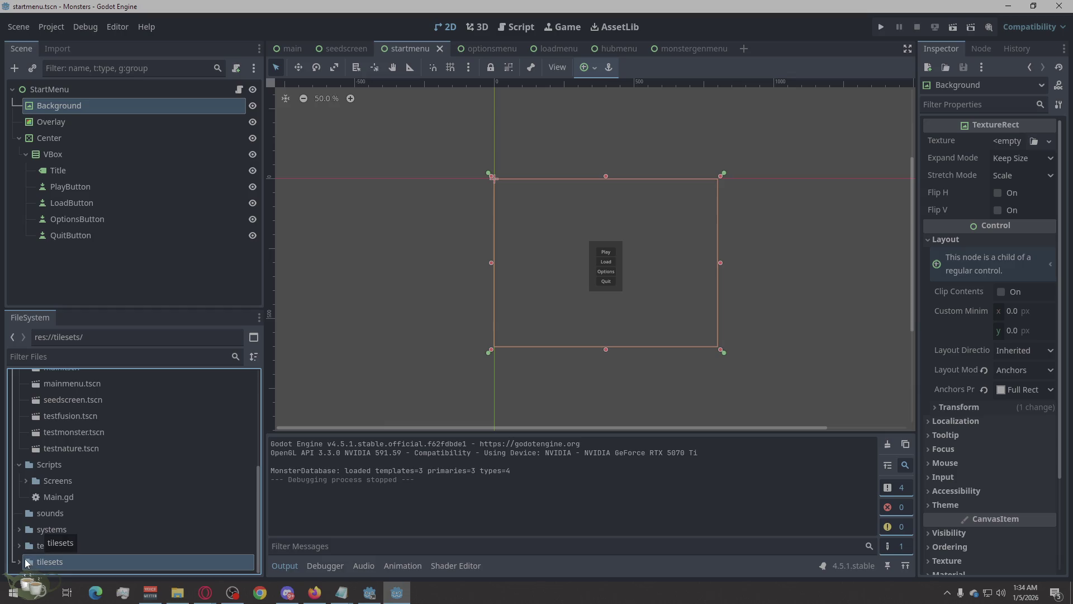
click(20, 562)
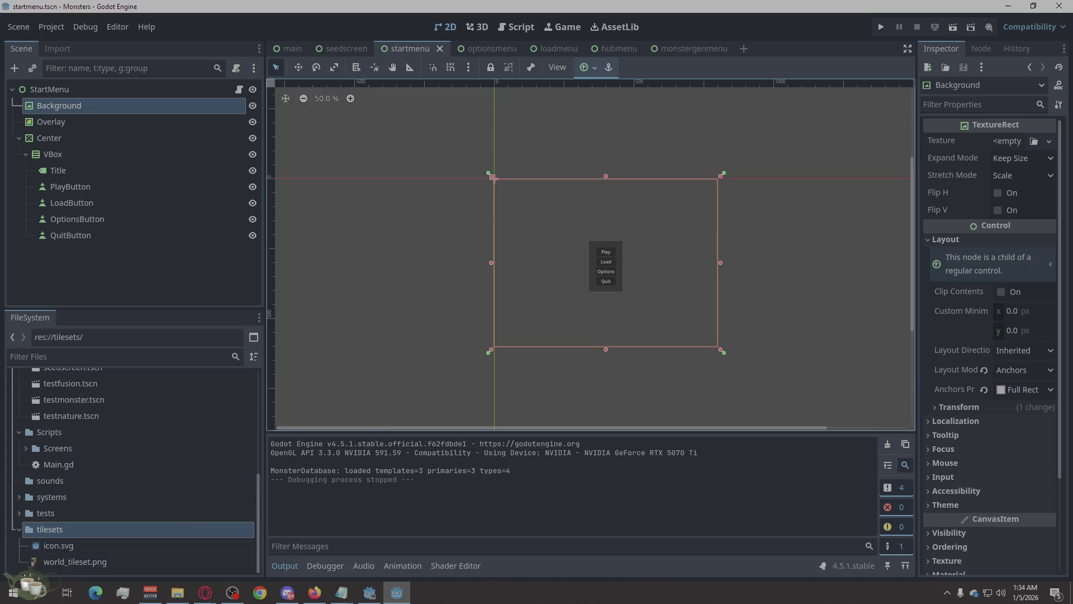
drag(711, 457, 95, 559)
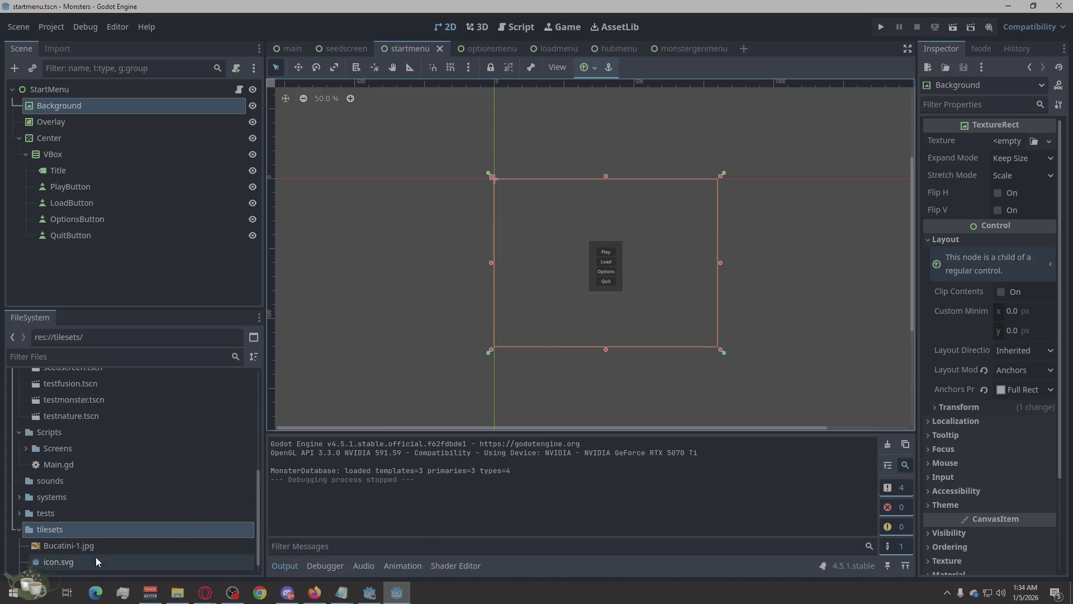
mouse_move(78, 549)
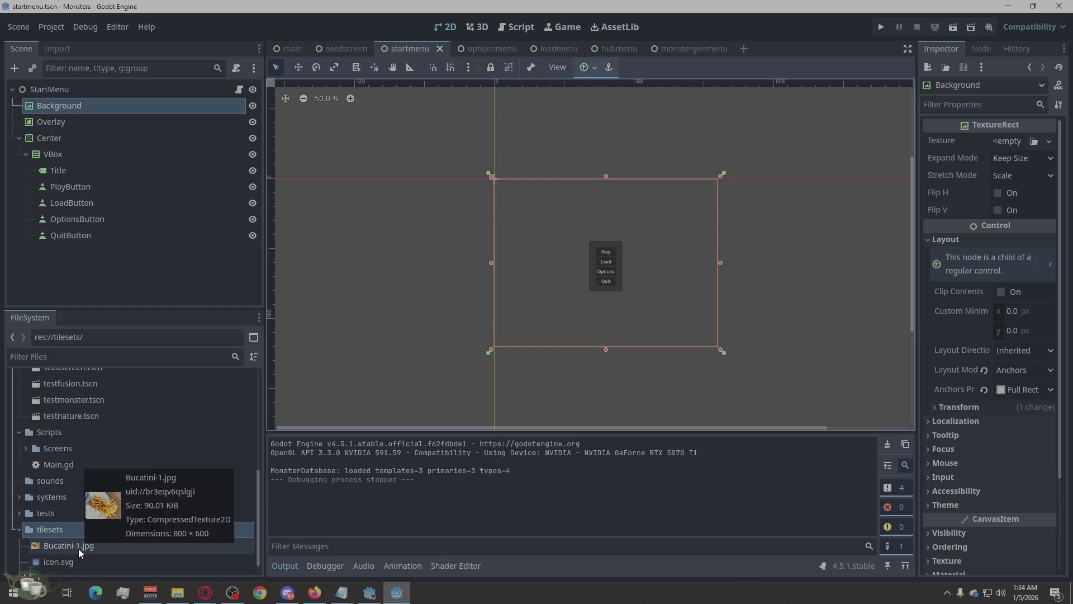
- Undo the stray position change and select the Overlay node
click(1067, 214)
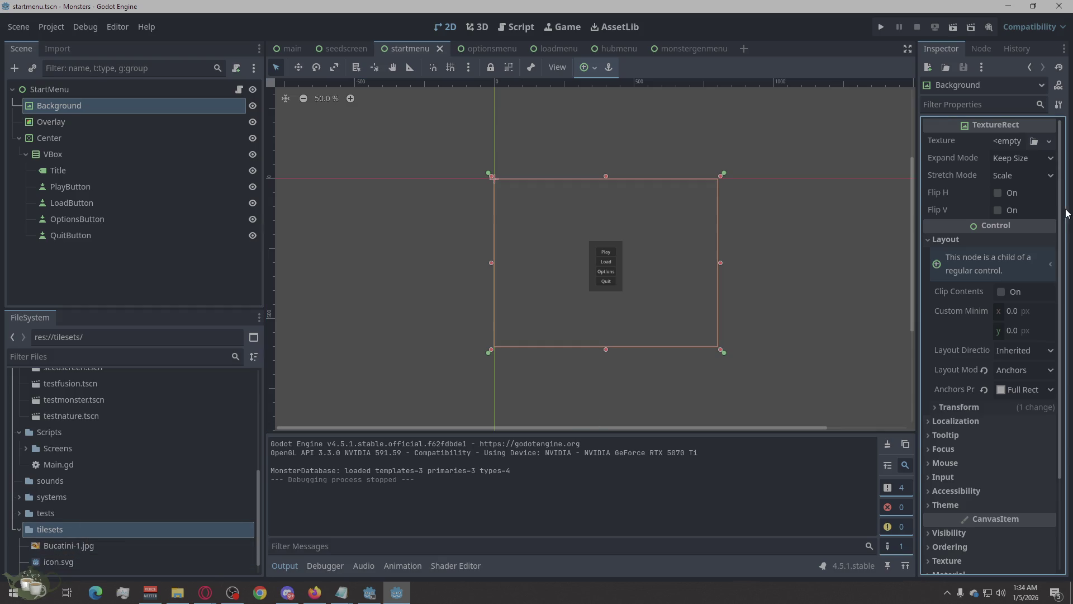
key(ctrl+z)
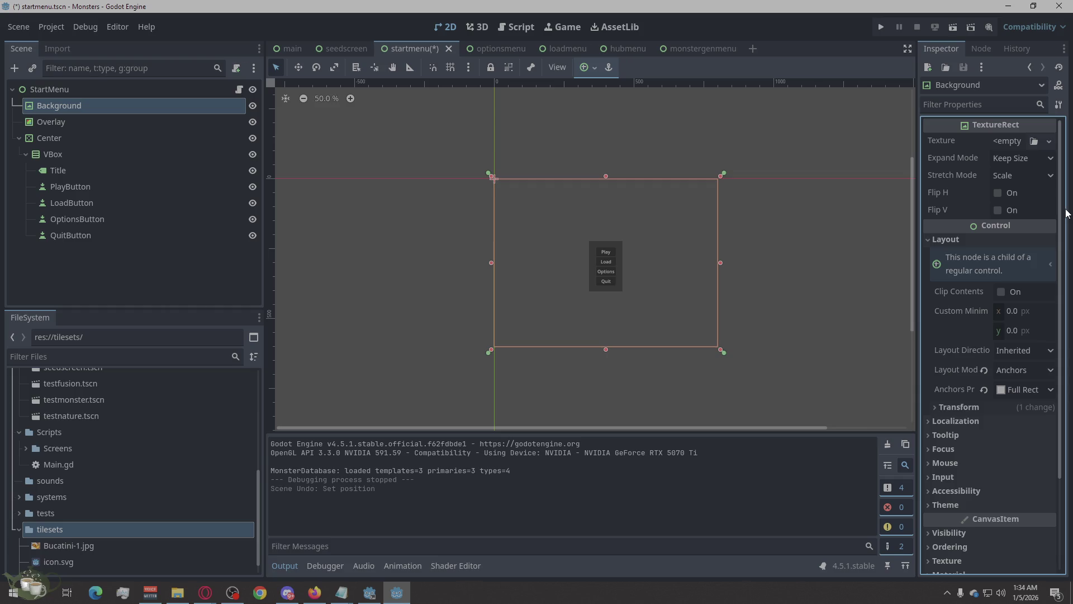
click(64, 122)
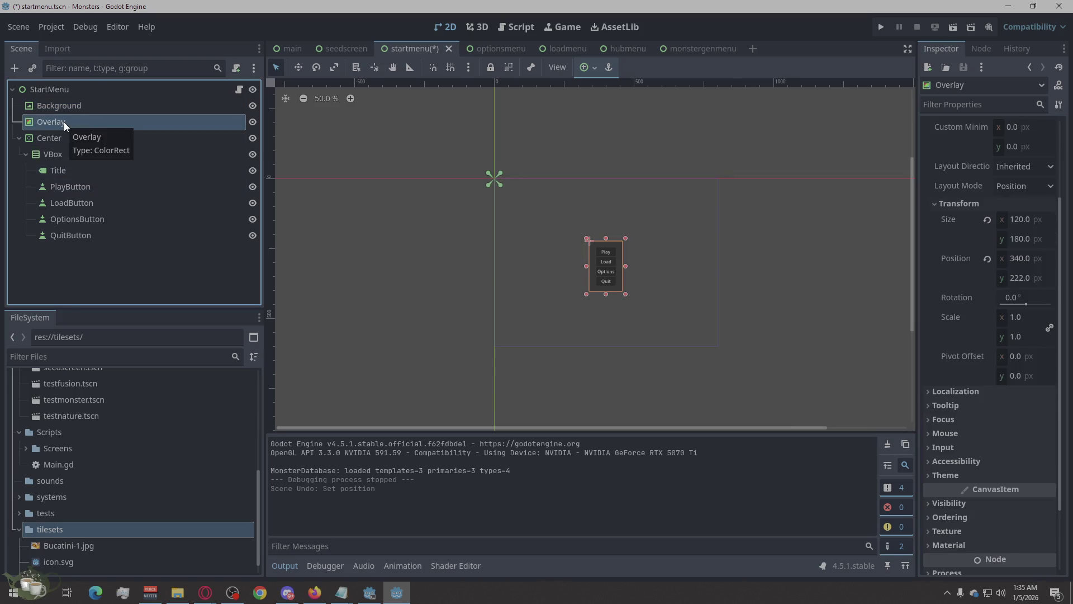
- Set the Overlay's y position to 223 and save the startmenu scene
click(1021, 280)
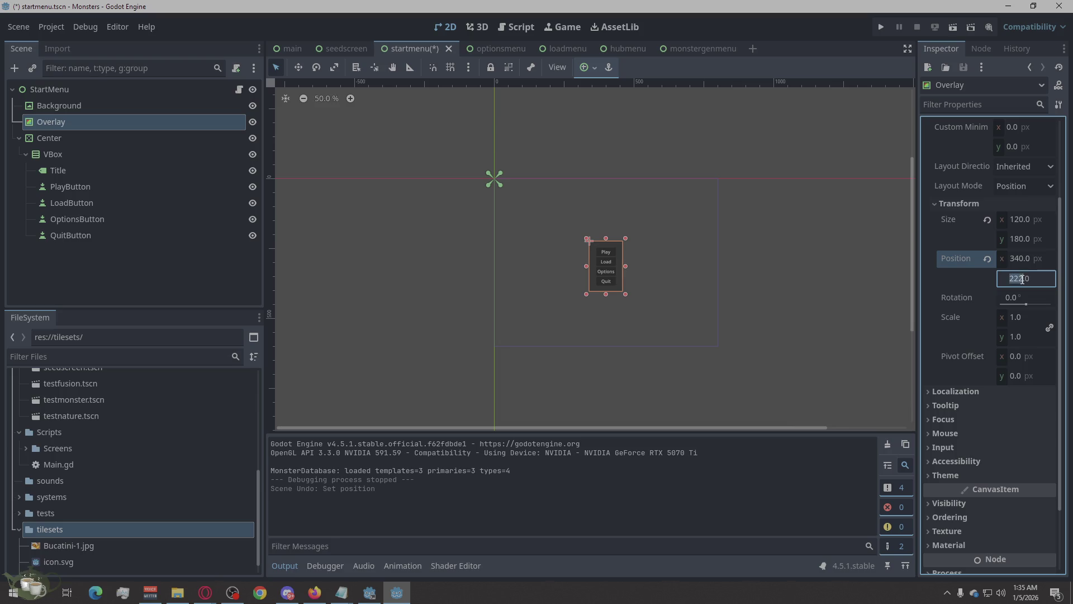
click(1019, 279)
key(BackSpace)
text(3)
key(Return)
key(ctrl+s)
- Make Bucatini-1.jpg the Background texture, then run the scene
click(709, 361)
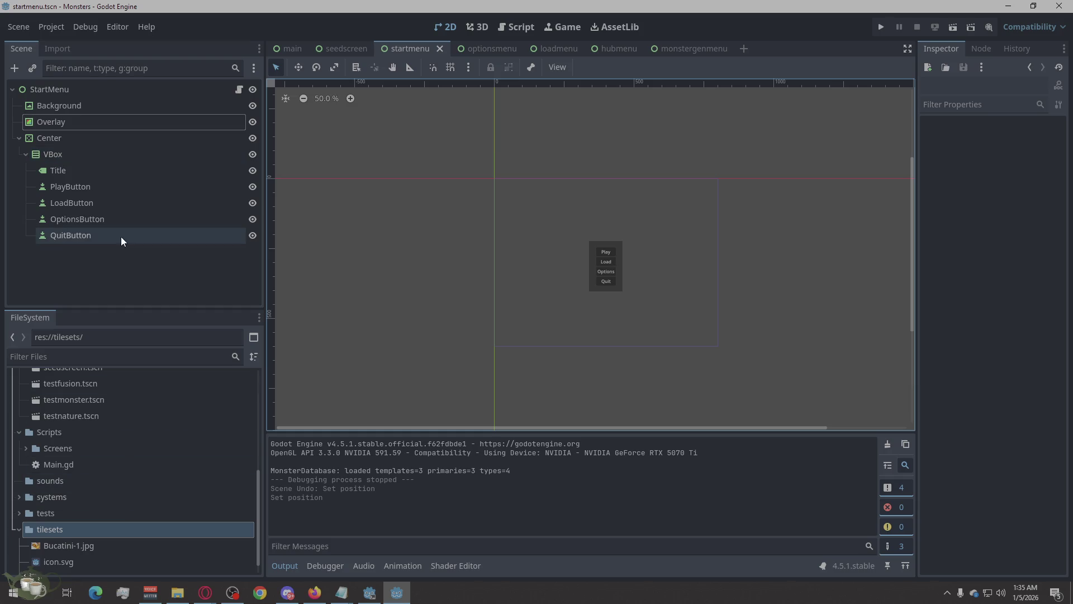
click(72, 105)
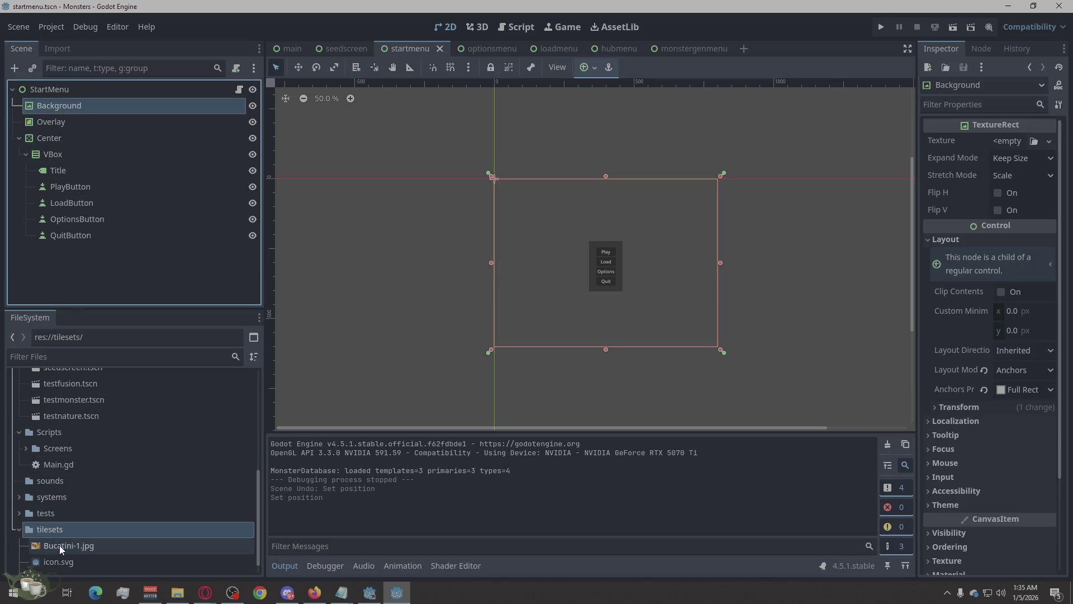
mouse_move(59, 545)
mouse_down()
mouse_move(1012, 182)
mouse_move(1011, 148)
mouse_up()
click(785, 301)
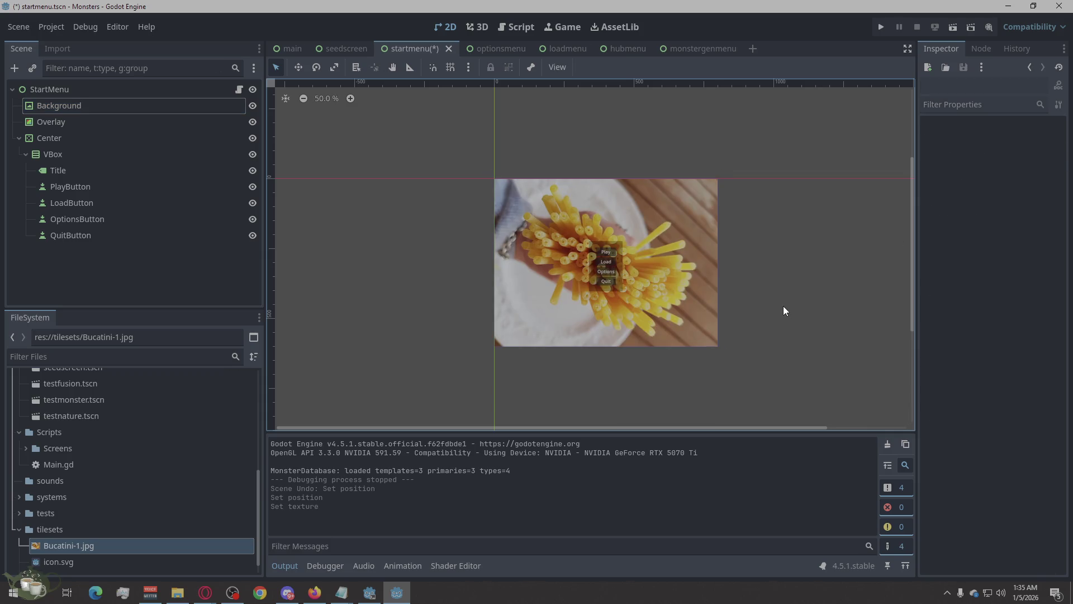
click(880, 27)
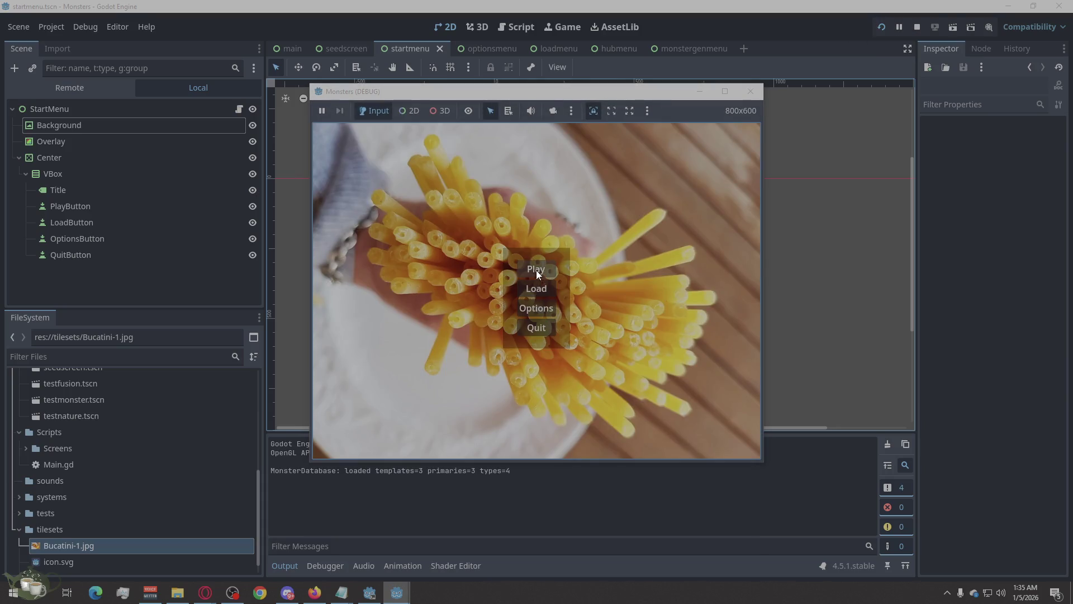
- Test that Play opens the hub screen, then relaunch the start menu
click(537, 271)
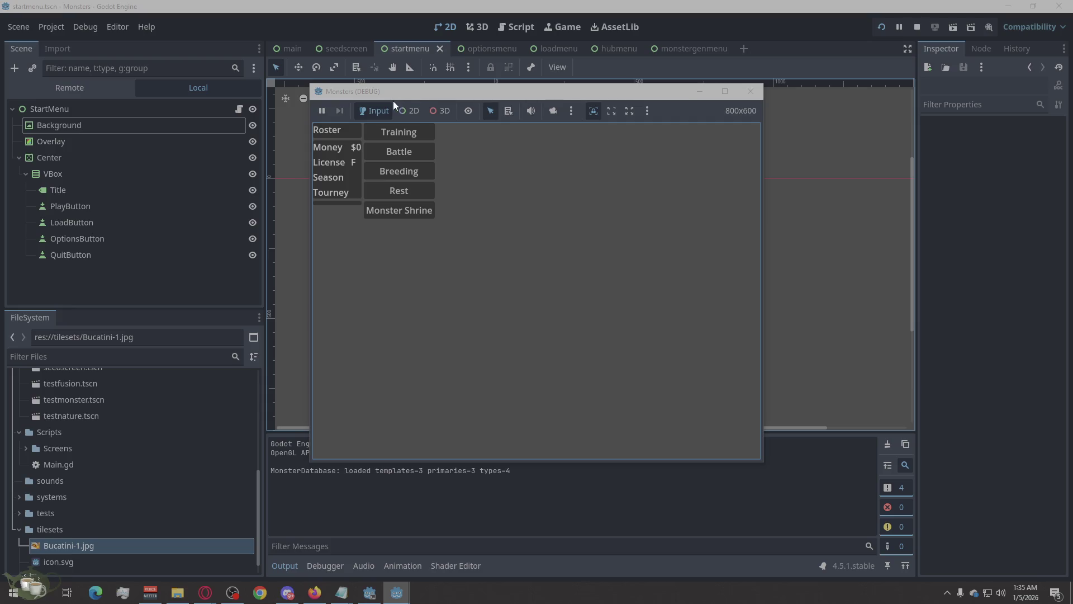
click(750, 91)
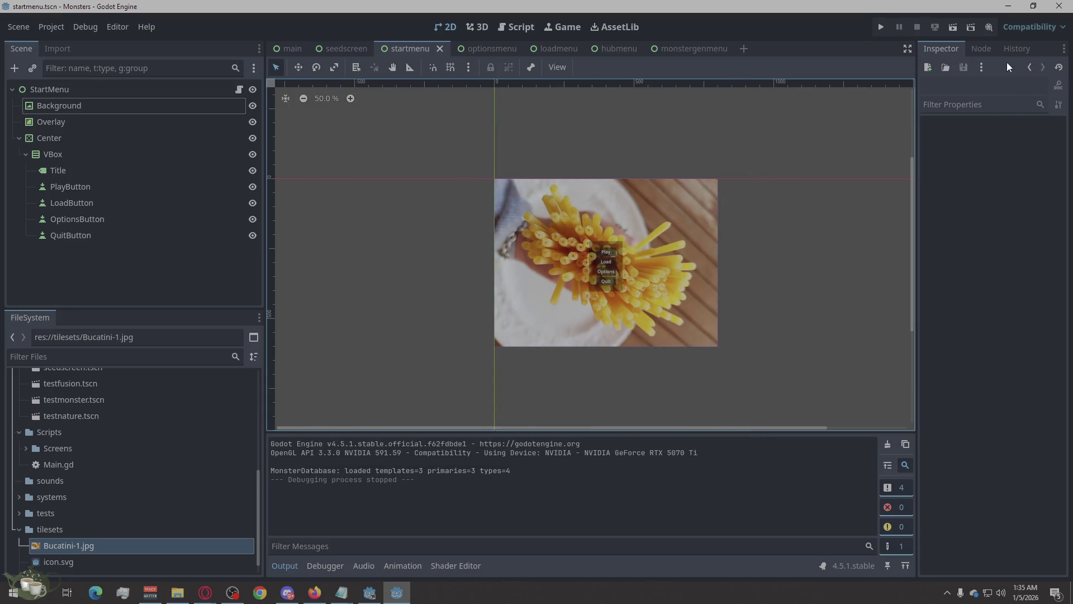
click(880, 27)
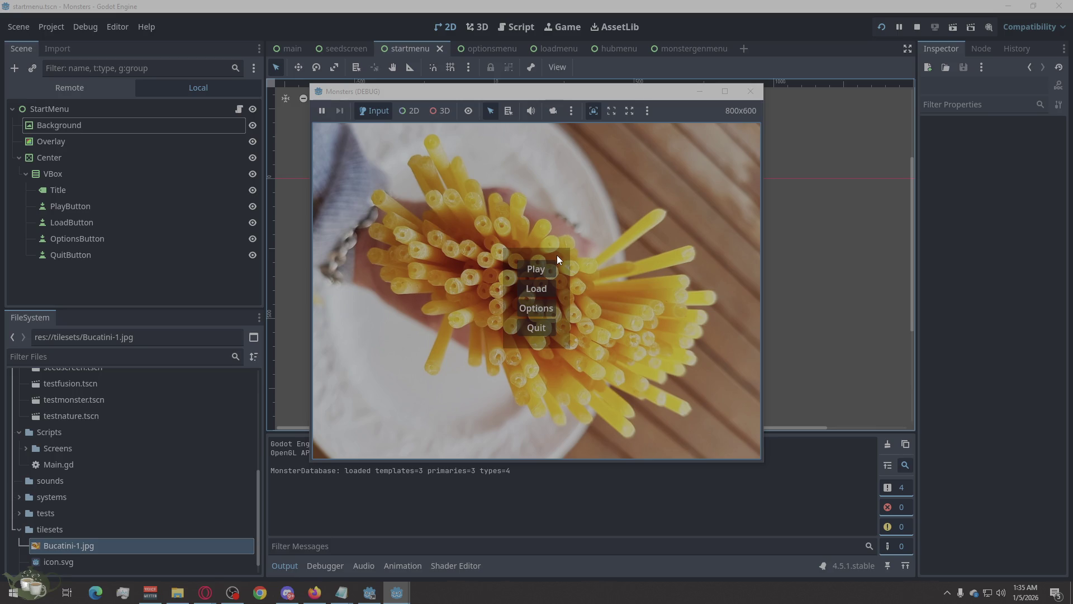
- Check the in-game Options screen's Audio and Input pages, then return to the menu
click(539, 308)
click(582, 152)
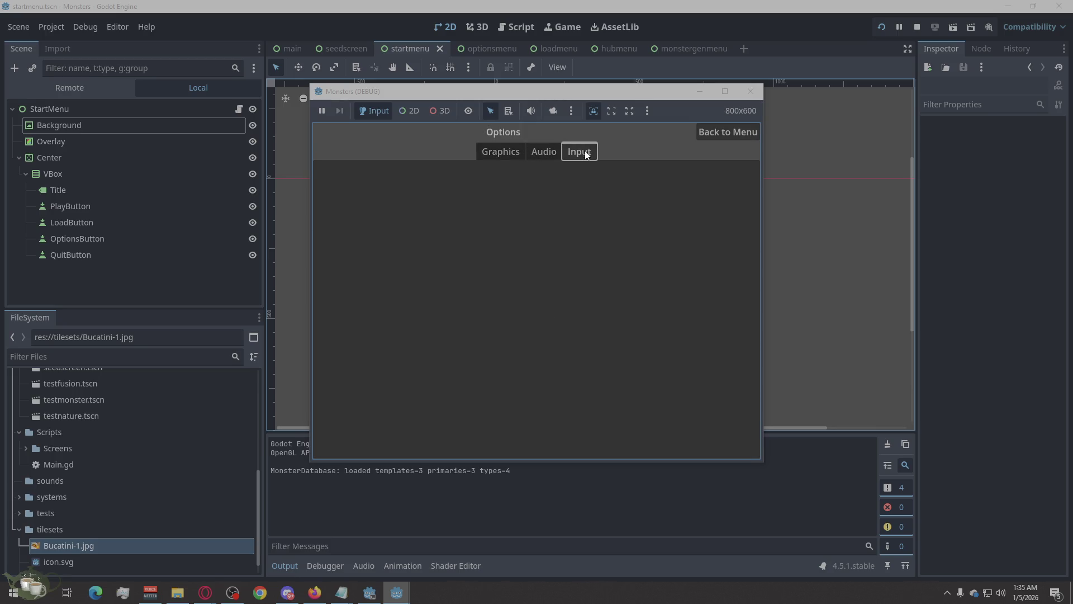
click(555, 153)
click(587, 155)
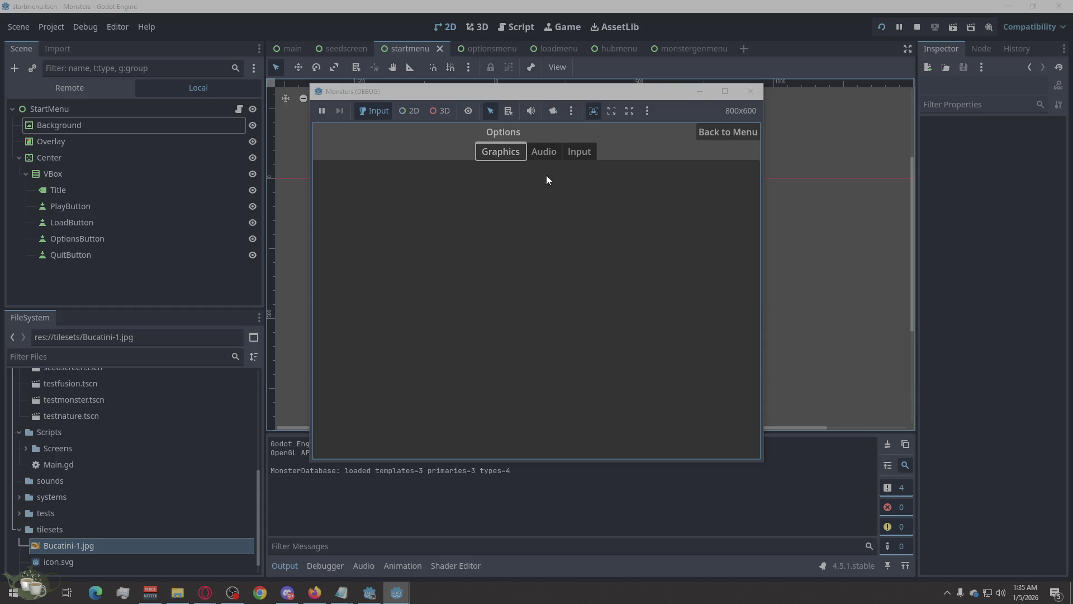
key(Right)
key(Right)
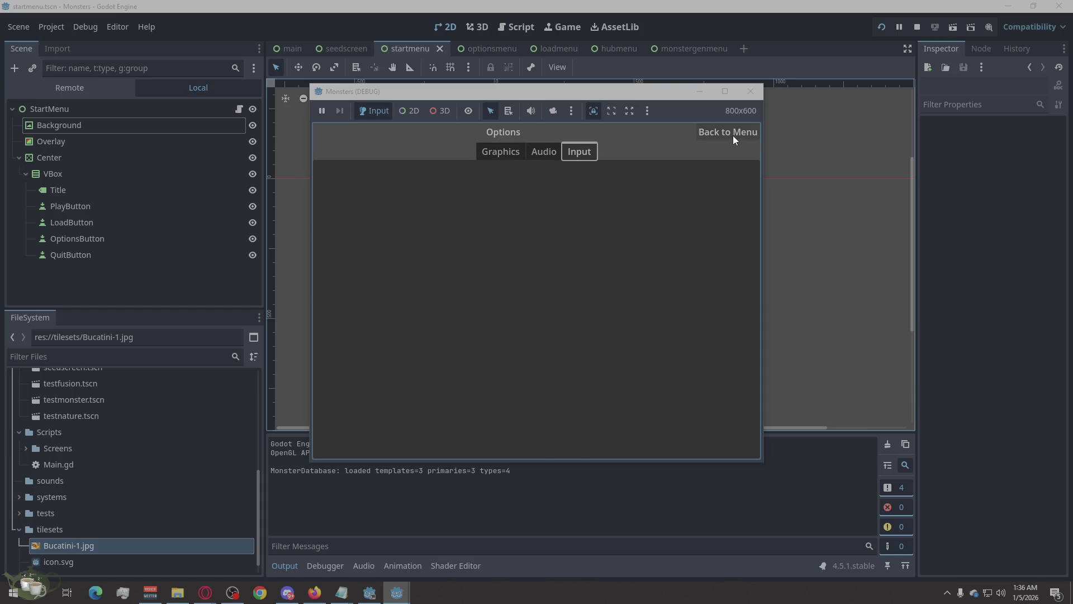
click(733, 135)
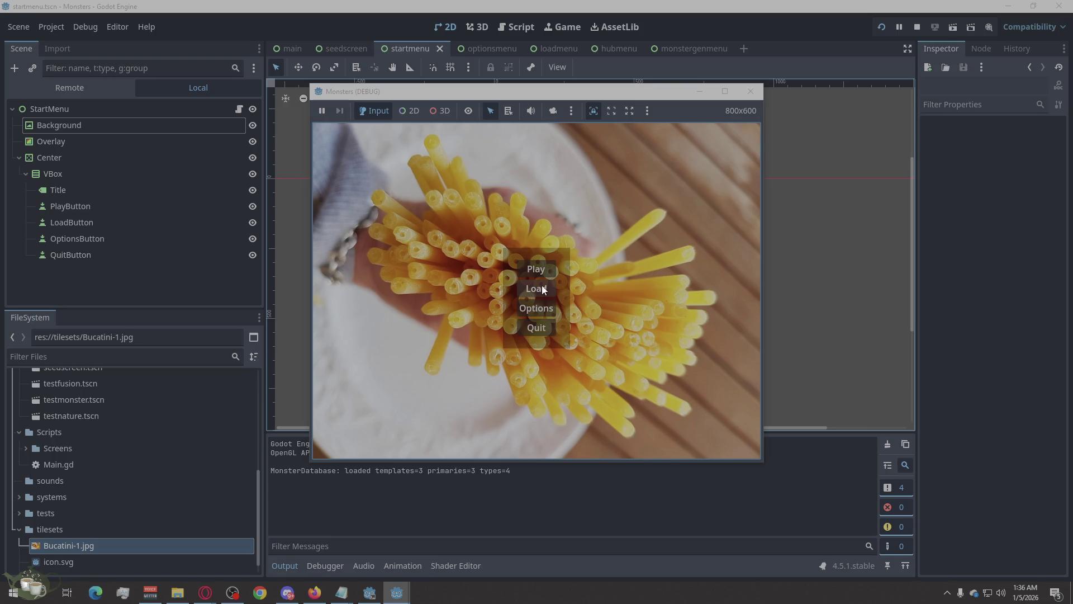
- Check the Load screen, go back, and quit the game
click(539, 288)
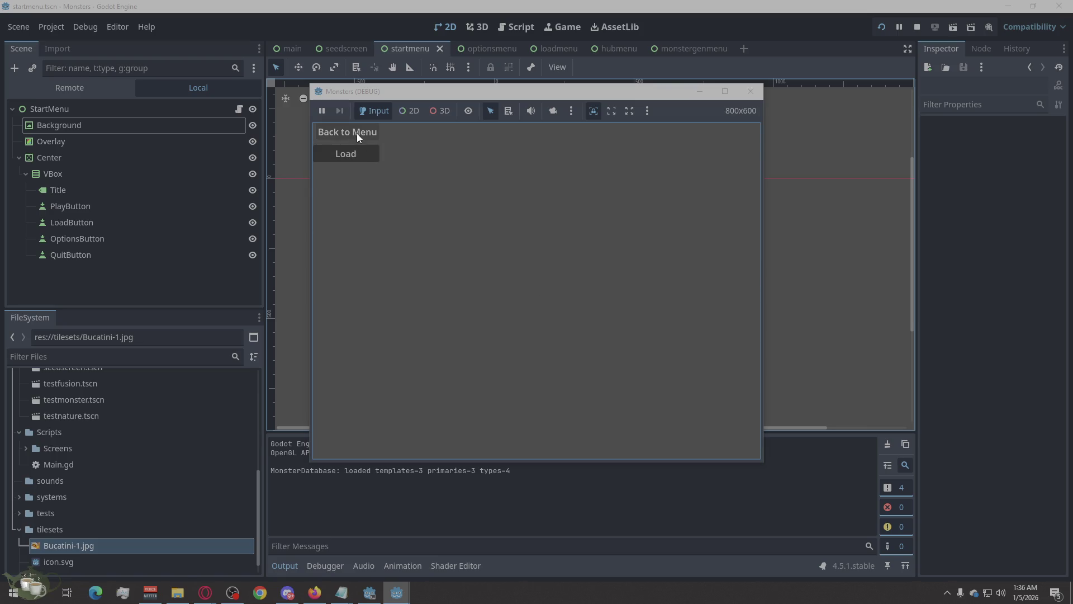
click(324, 128)
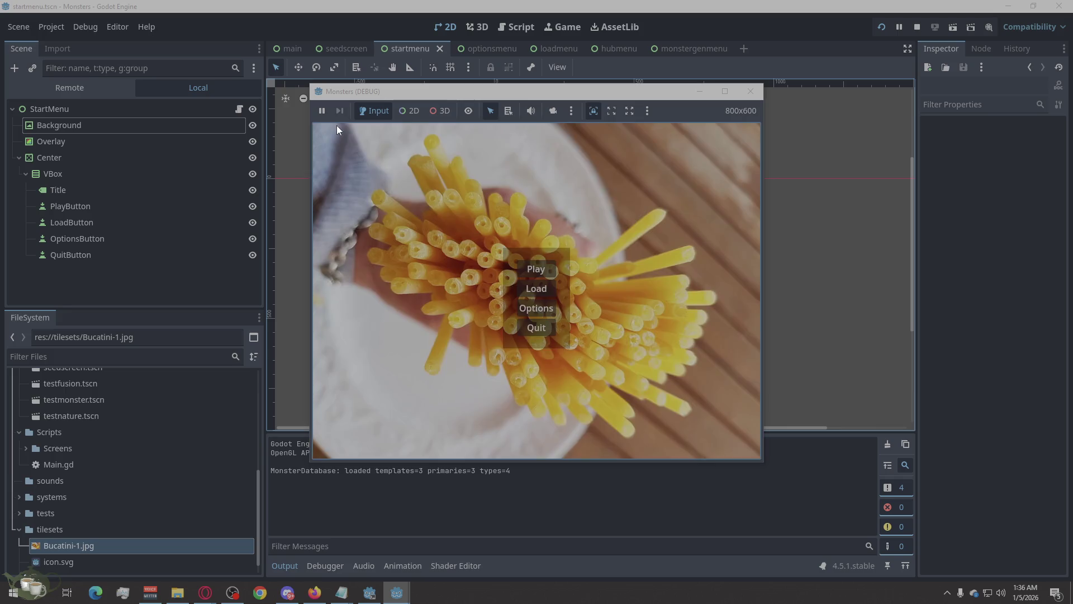
click(547, 326)
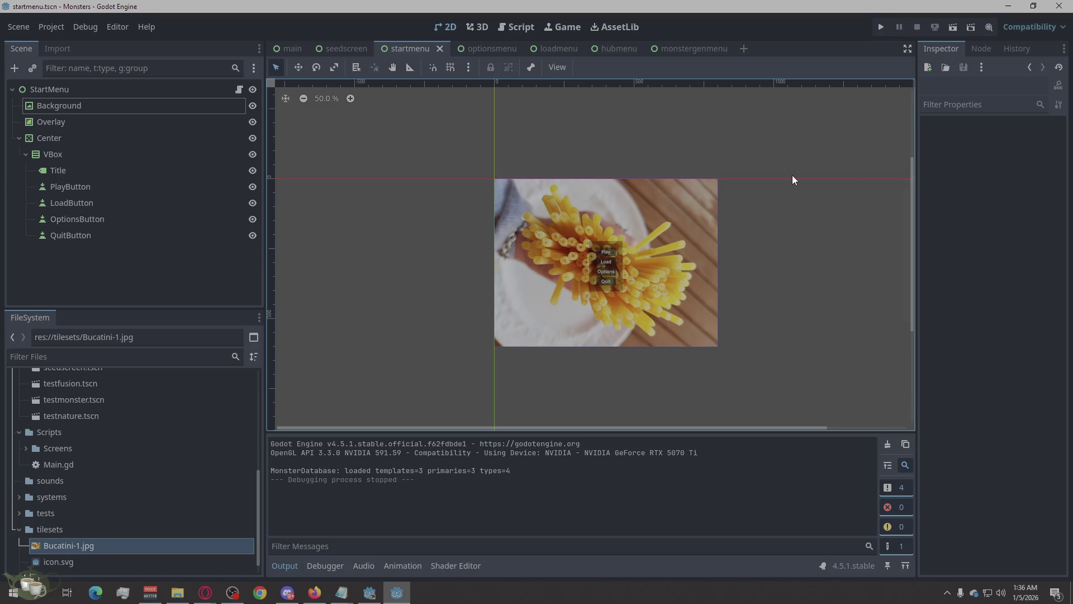
- Look over the main, startmenu and optionsmenu scene tabs
click(291, 49)
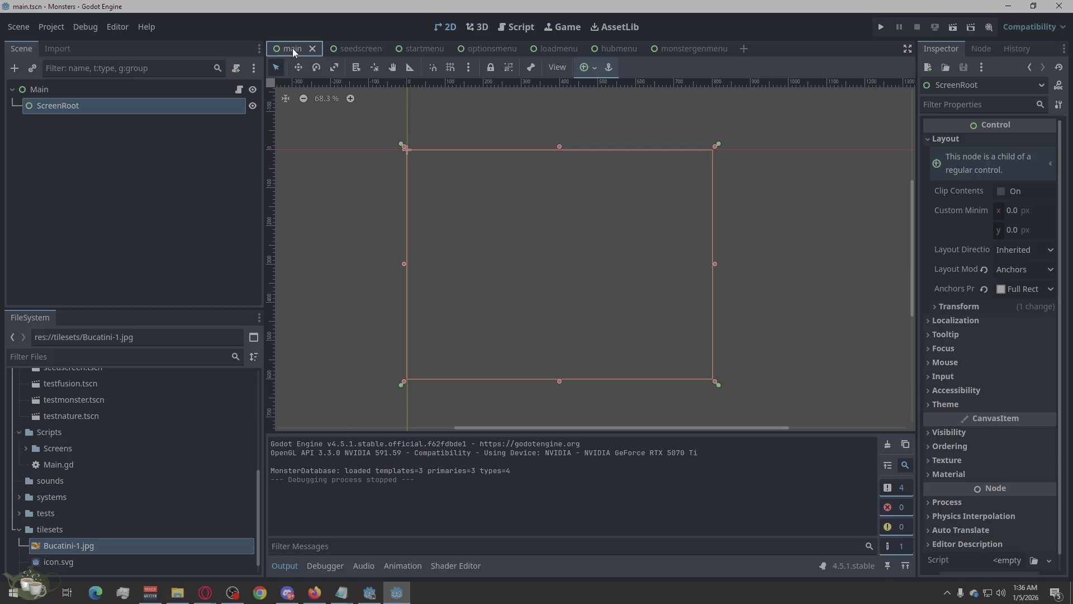
click(372, 111)
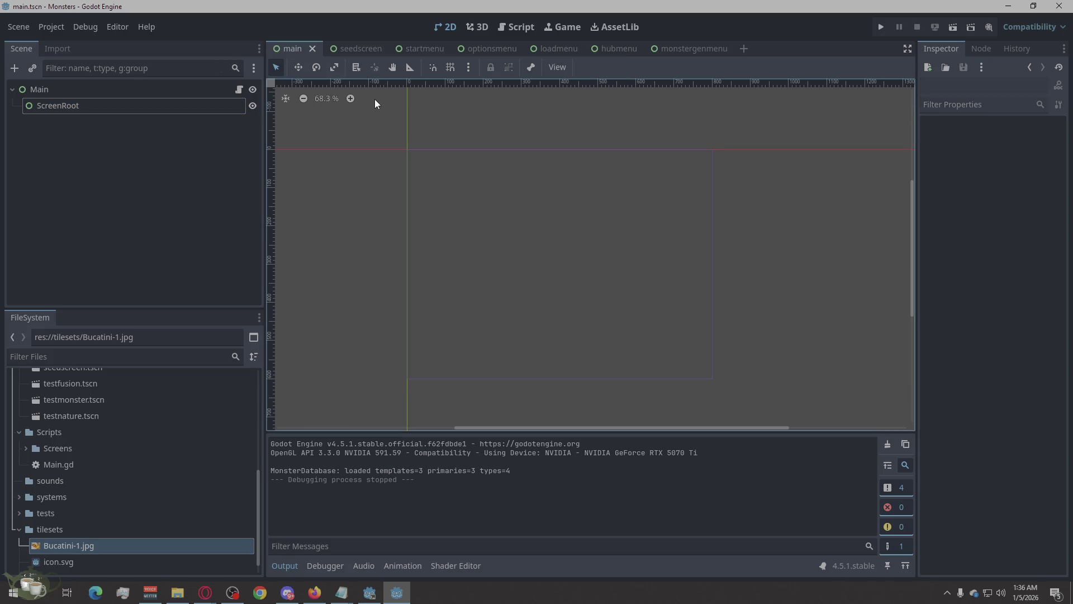
click(427, 46)
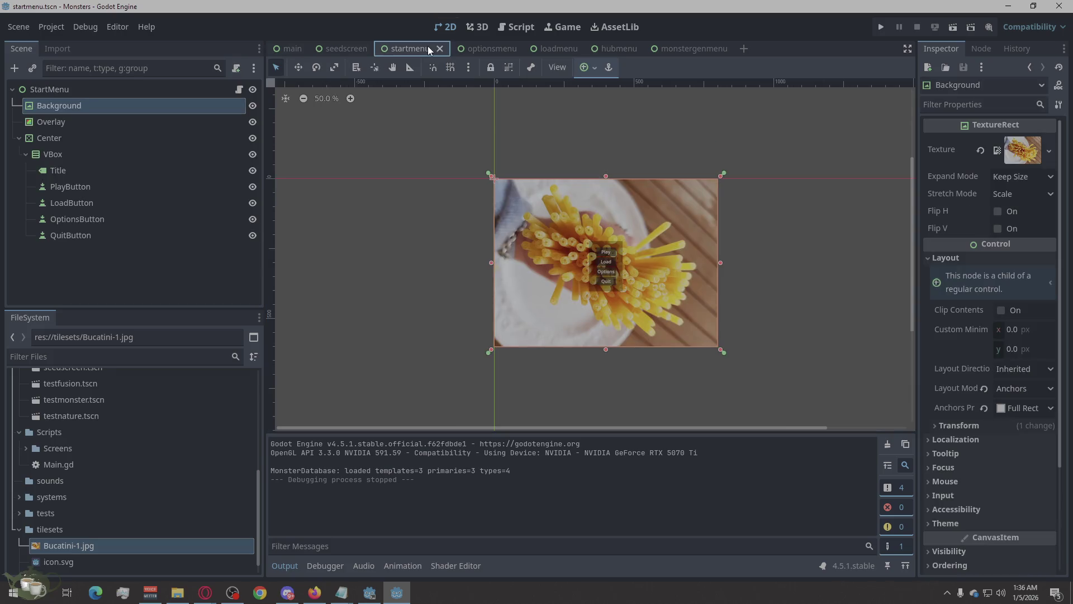
click(488, 48)
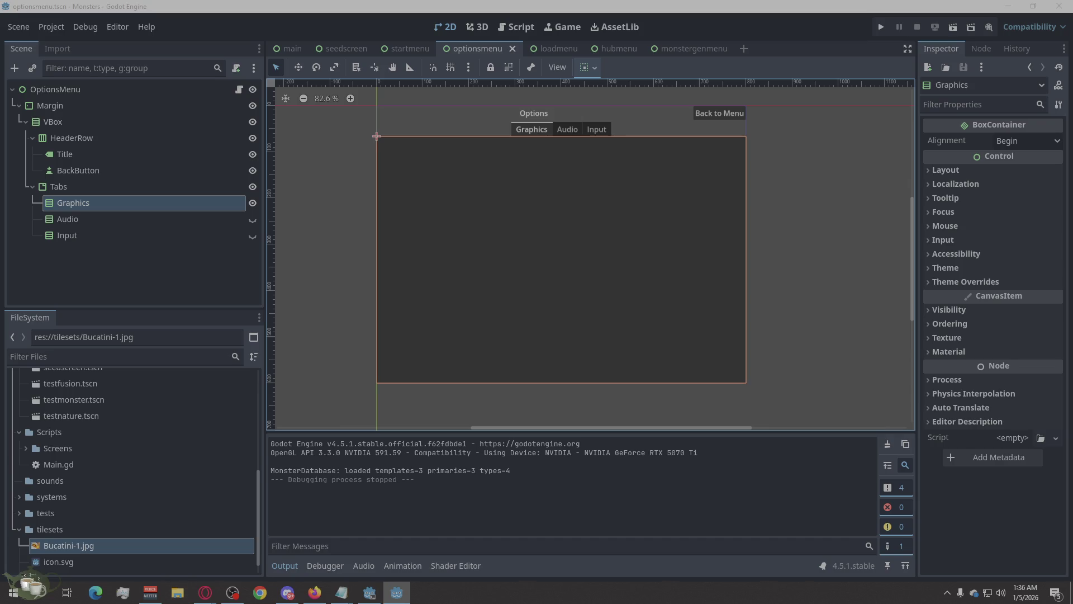
- Select the newly imported spaghetti-assassina-mutti-5-1-800x600.jpg in tilesets and return to the startmenu scene
key(alt+Tab)
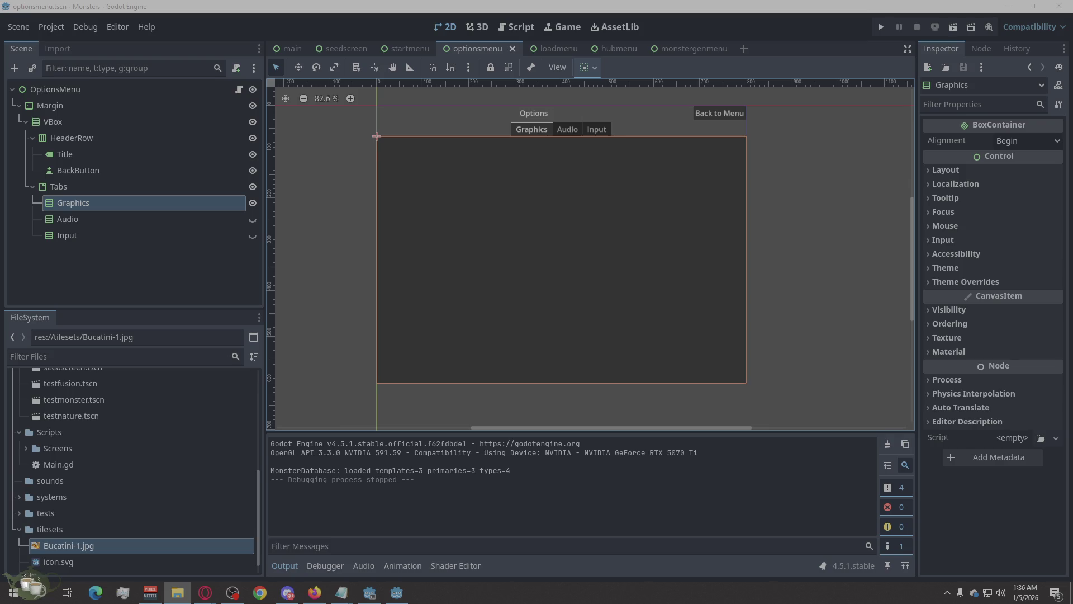
click(85, 546)
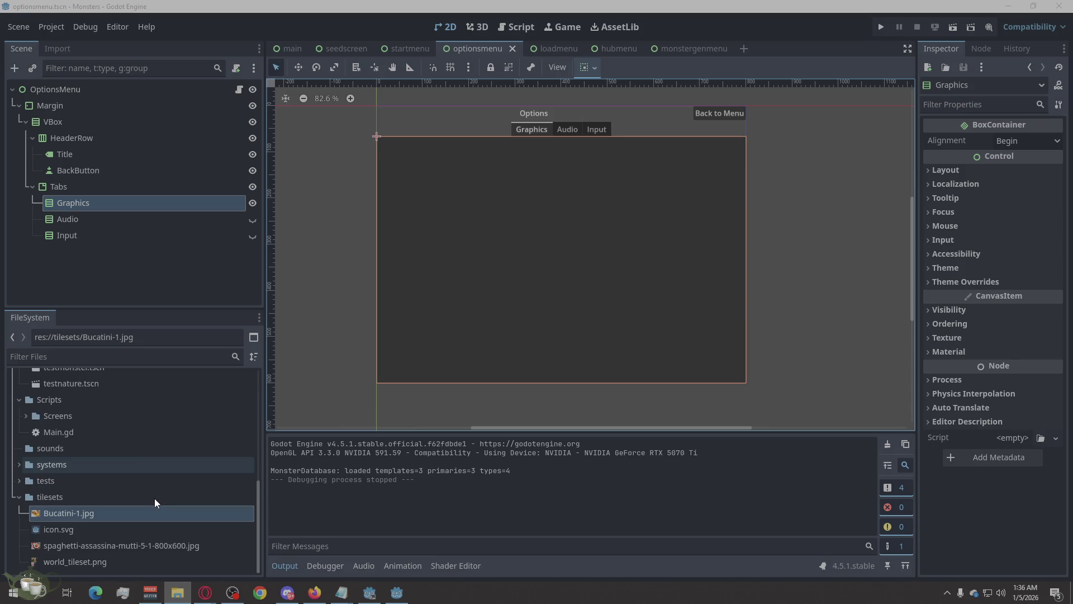
click(139, 545)
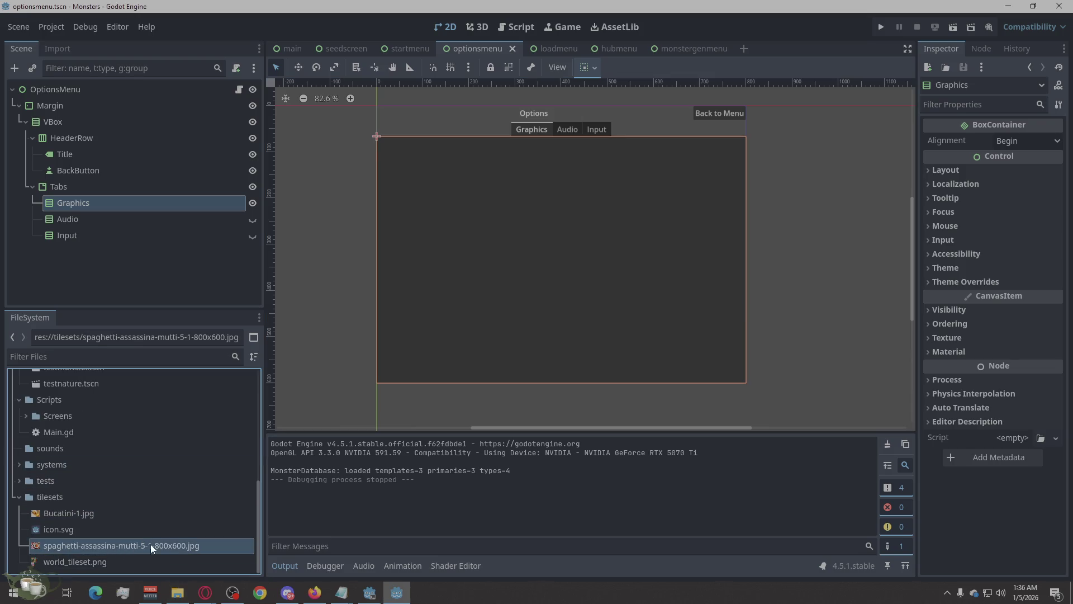
click(115, 288)
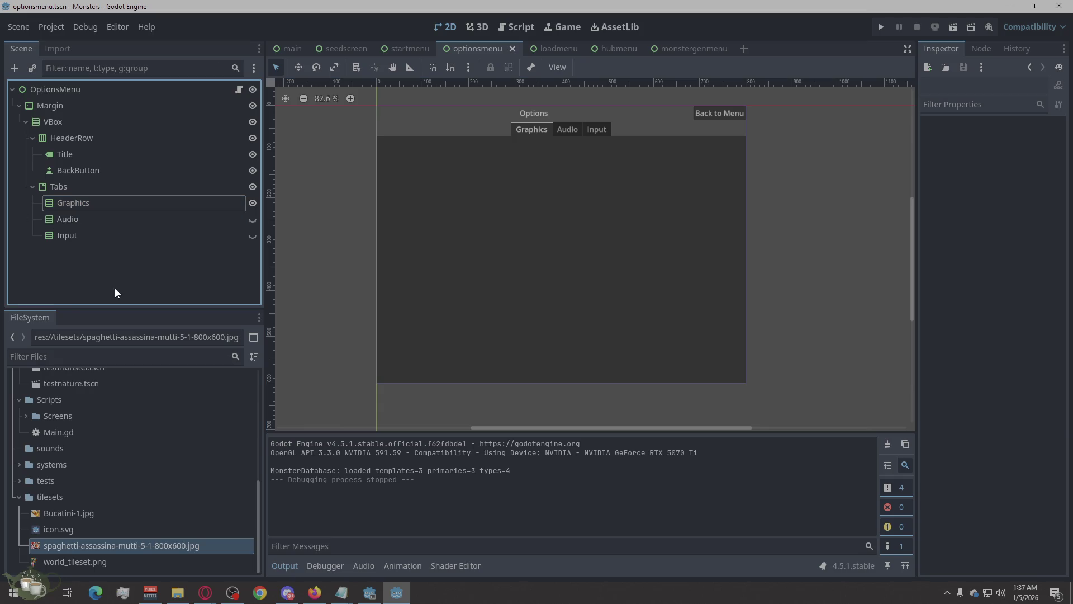
right_click(115, 291)
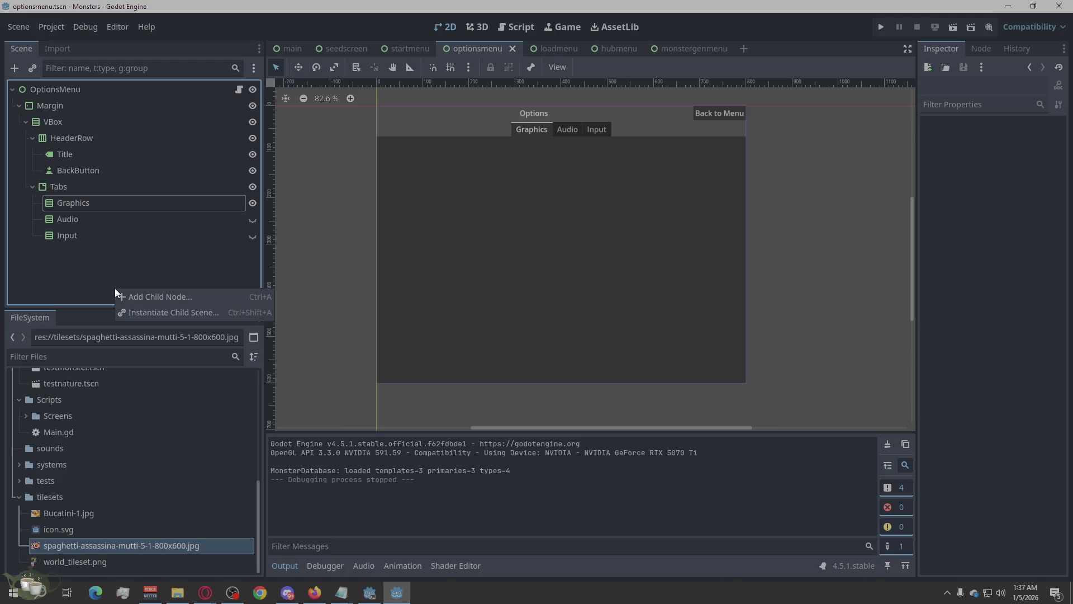
click(60, 90)
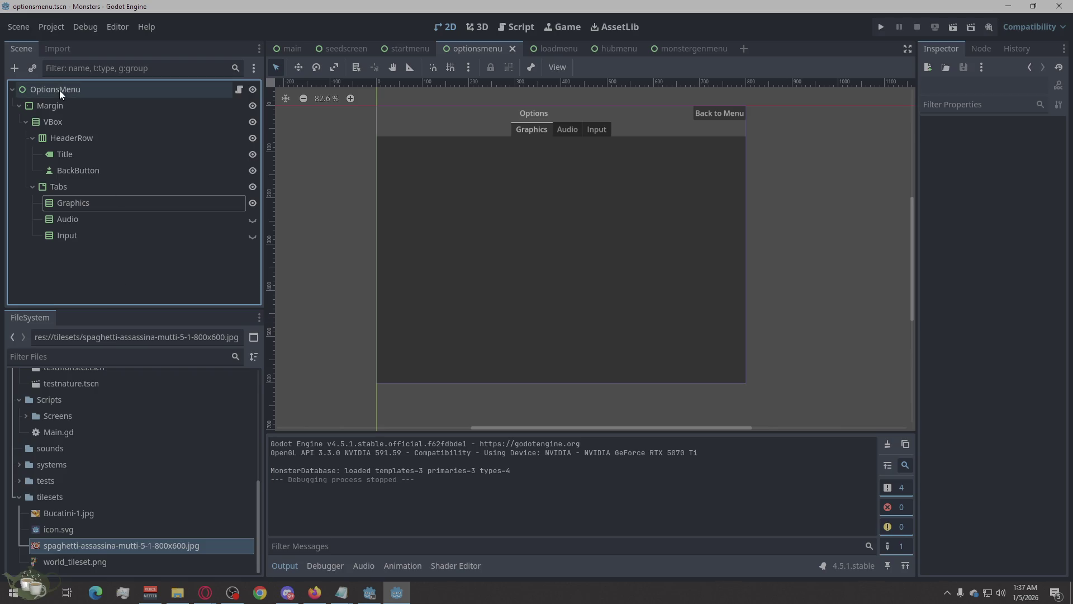
click(407, 48)
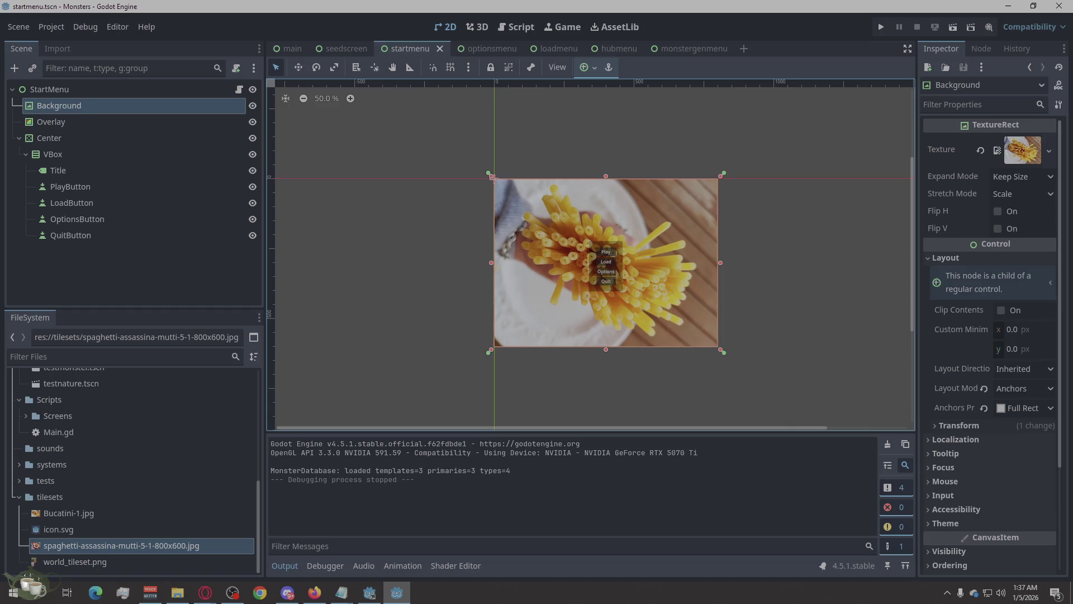
key(alt+Tab)
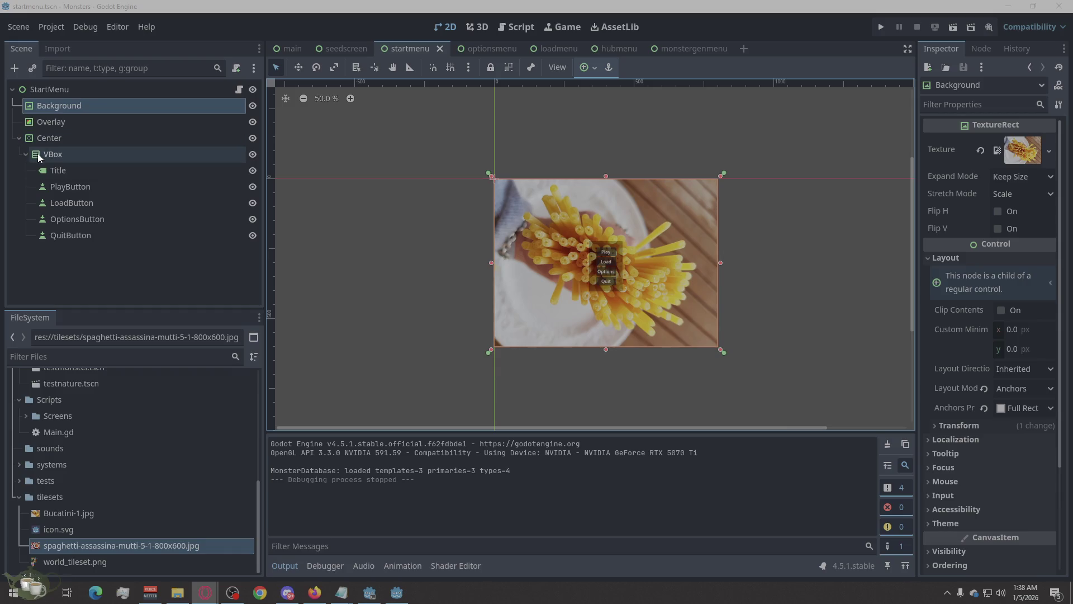
- Change the Title label's text to 'Eggmon'
click(53, 170)
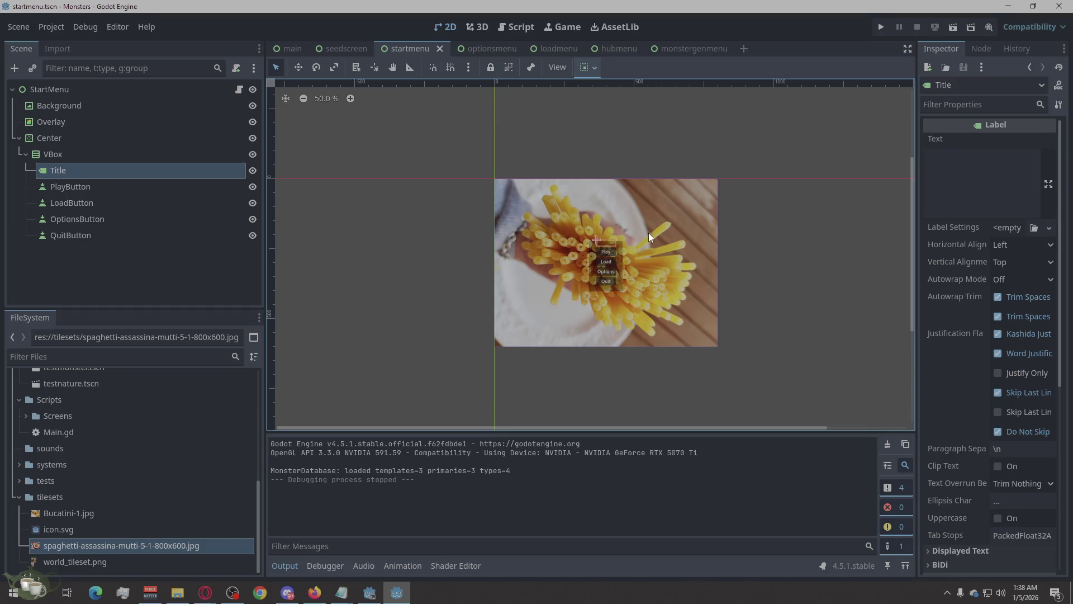
click(1007, 189)
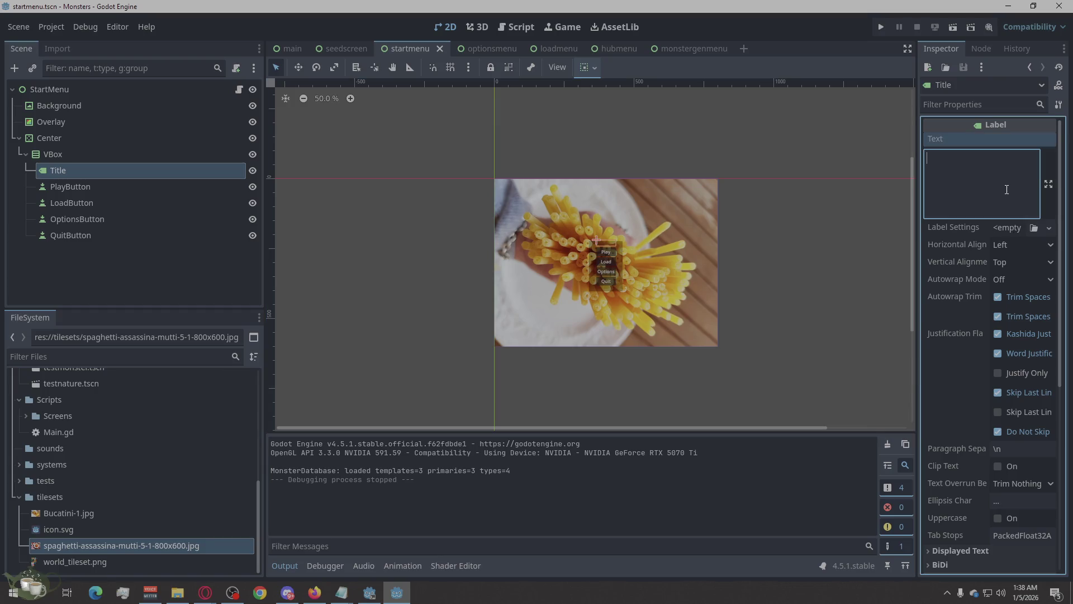
text(Eggmon)
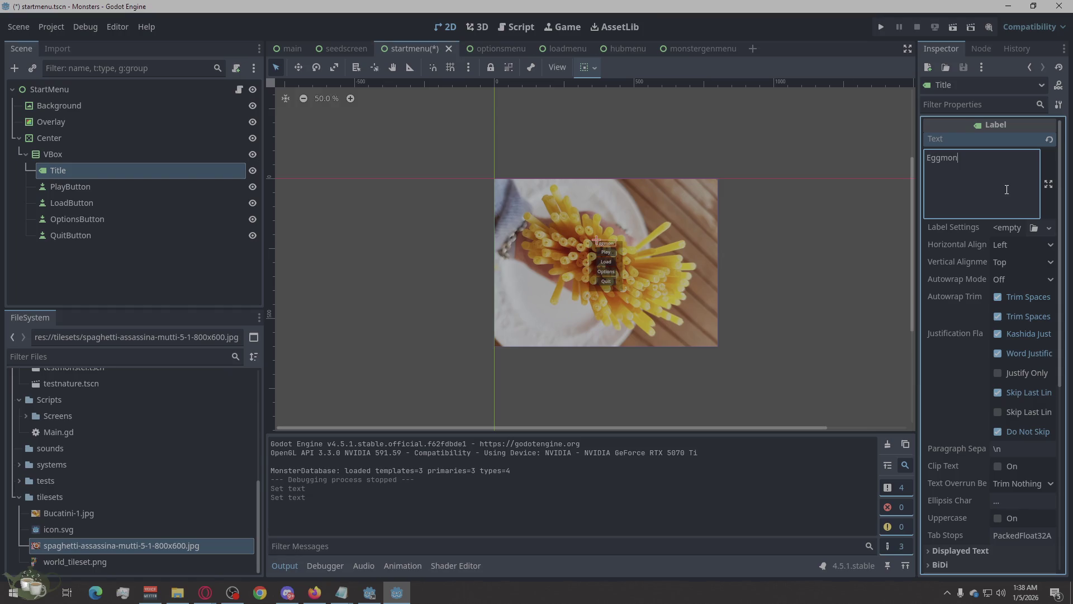
click(757, 380)
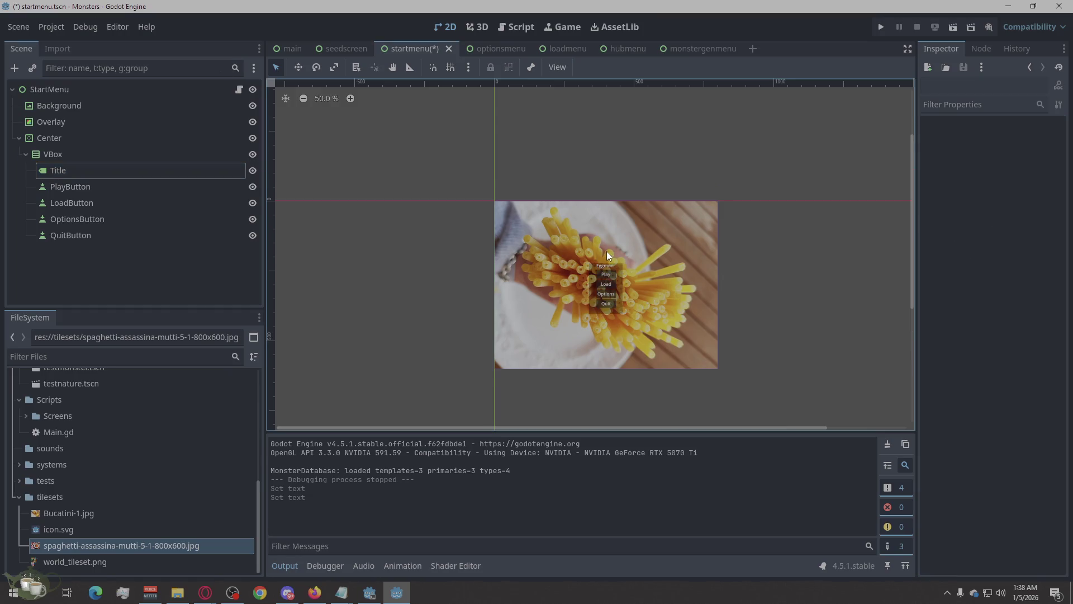
- Reselect the Title label and review its Displayed Text settings
scroll(615, 281, up, 2)
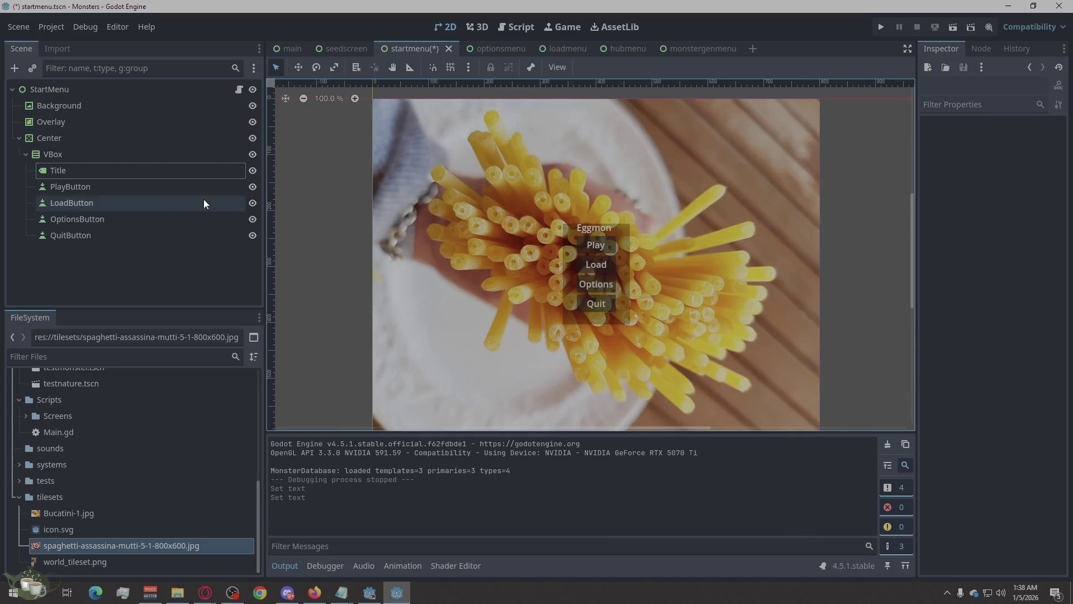
click(131, 167)
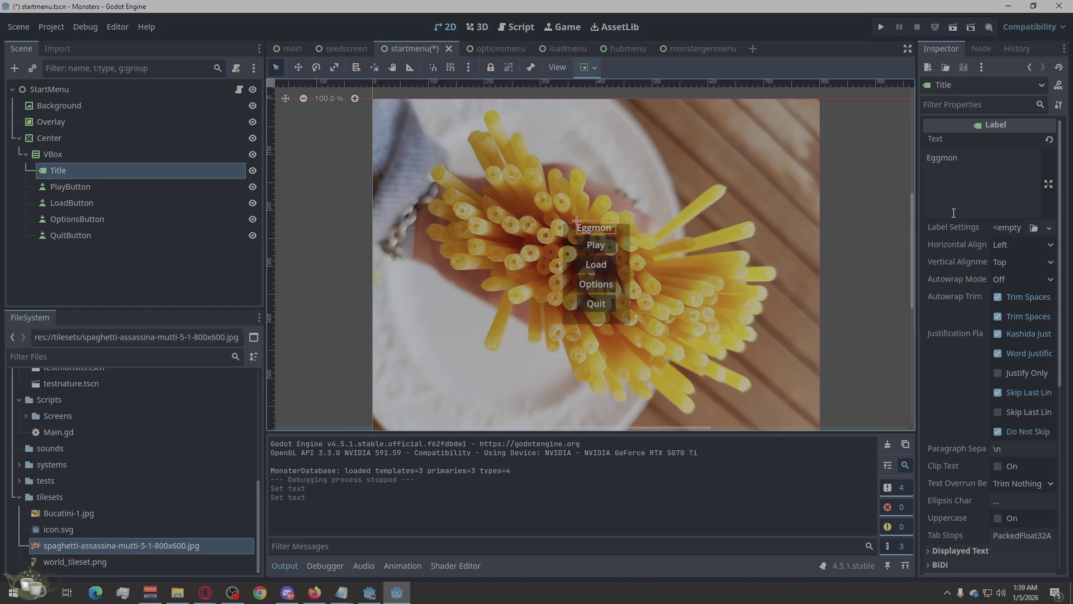
scroll(955, 345, down, 2)
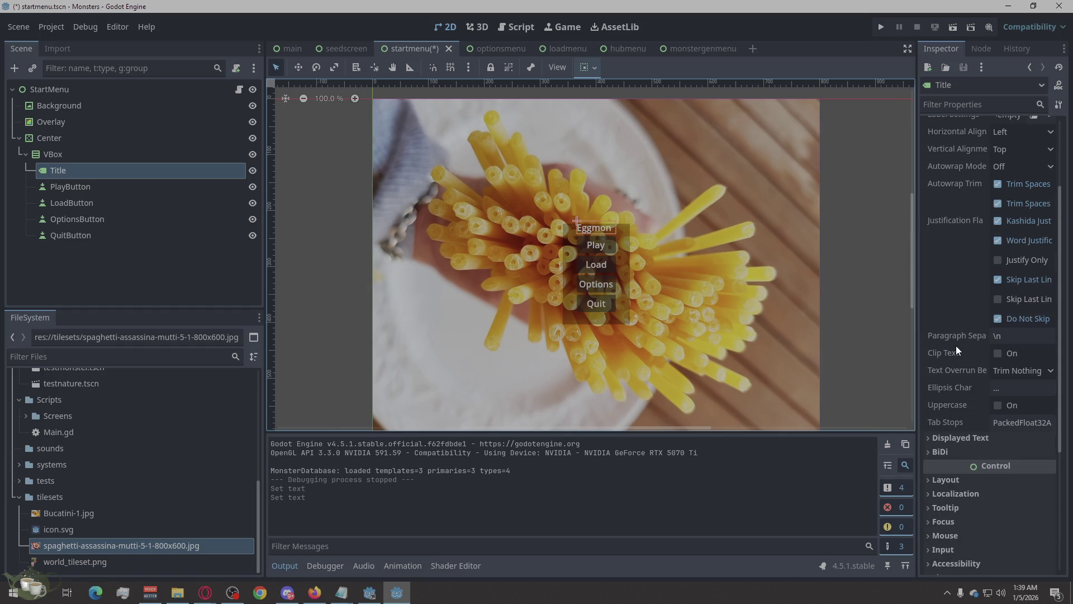
click(944, 438)
scroll(984, 353, down, 3)
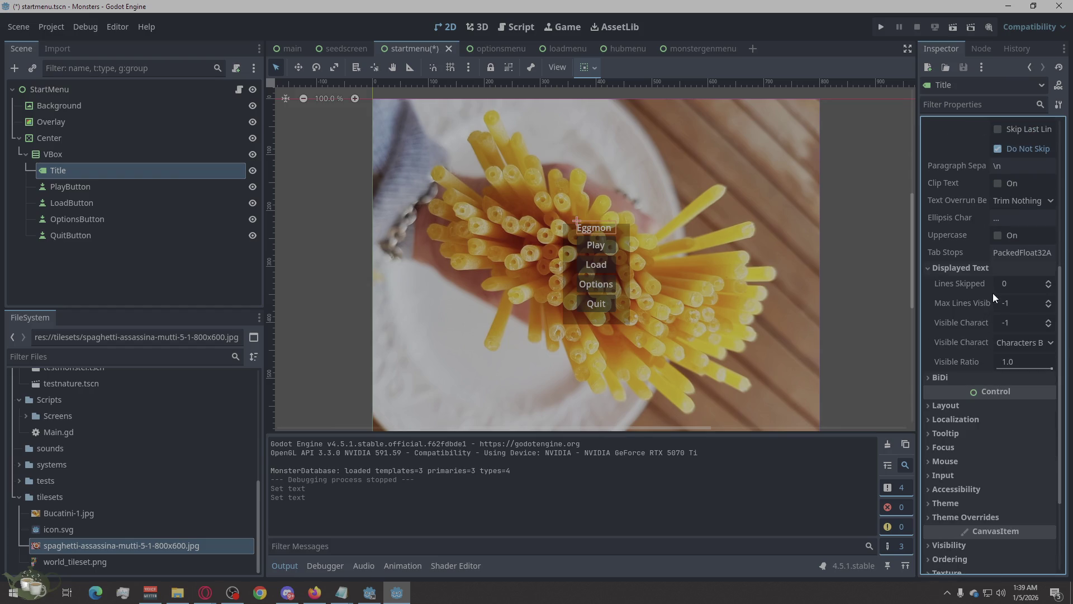
mouse_move(999, 367)
scroll(966, 268, up, 5)
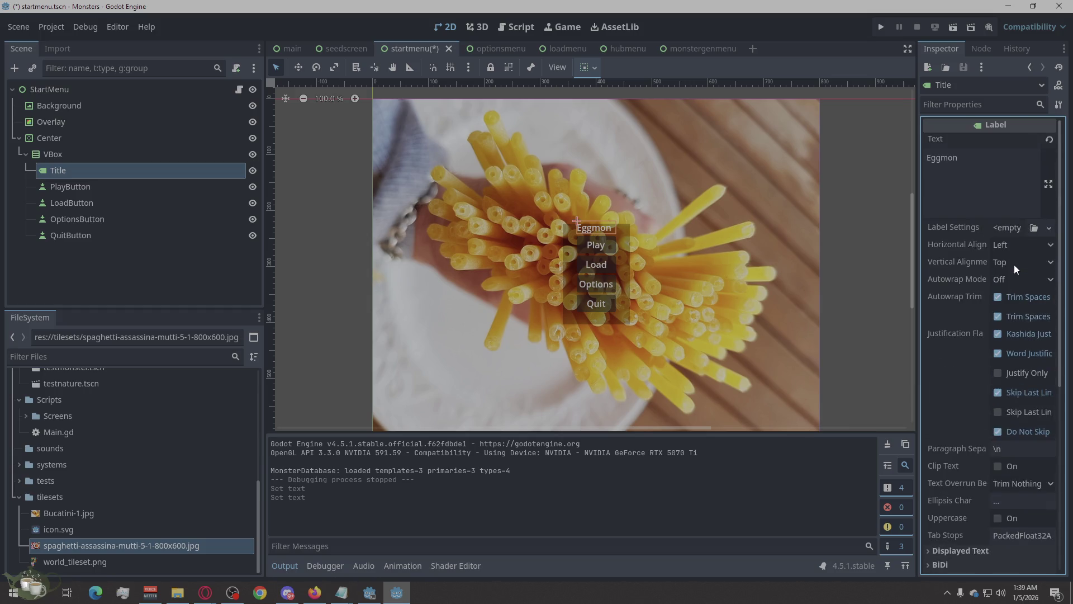